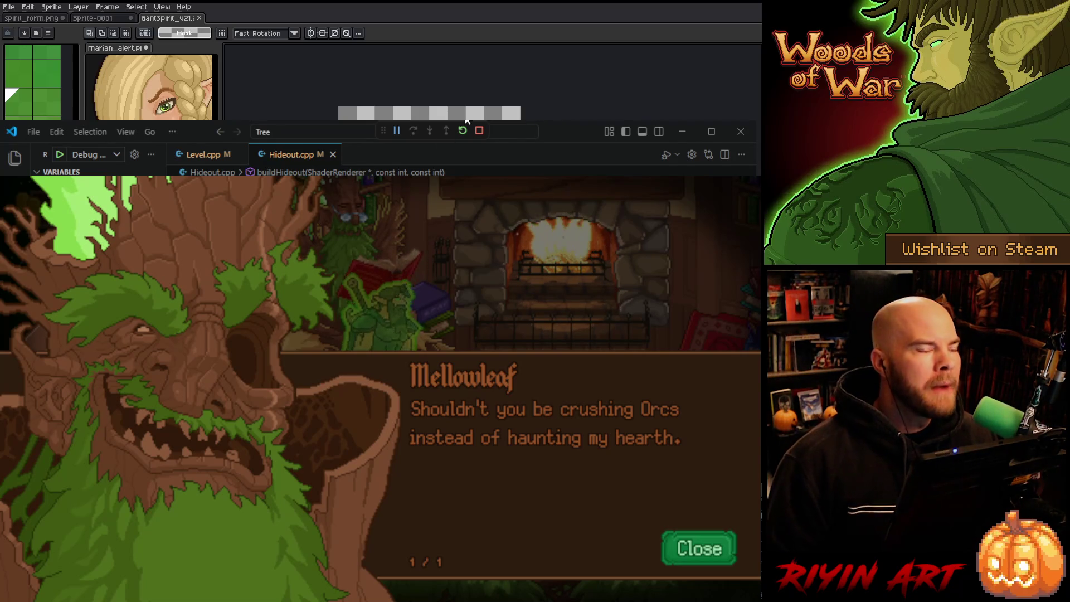
Step: Stop the running Woods of War build and return to Hideout.cpp at line 352
{"action": "left_click", "coordinate": [479, 131]}
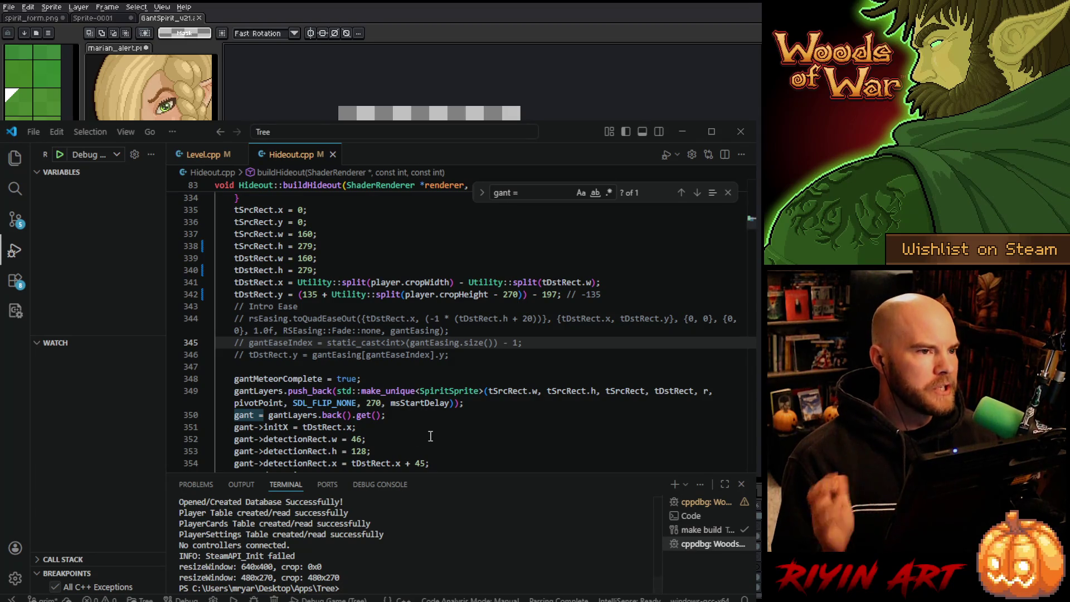
{"action": "left_click", "coordinate": [448, 438]}
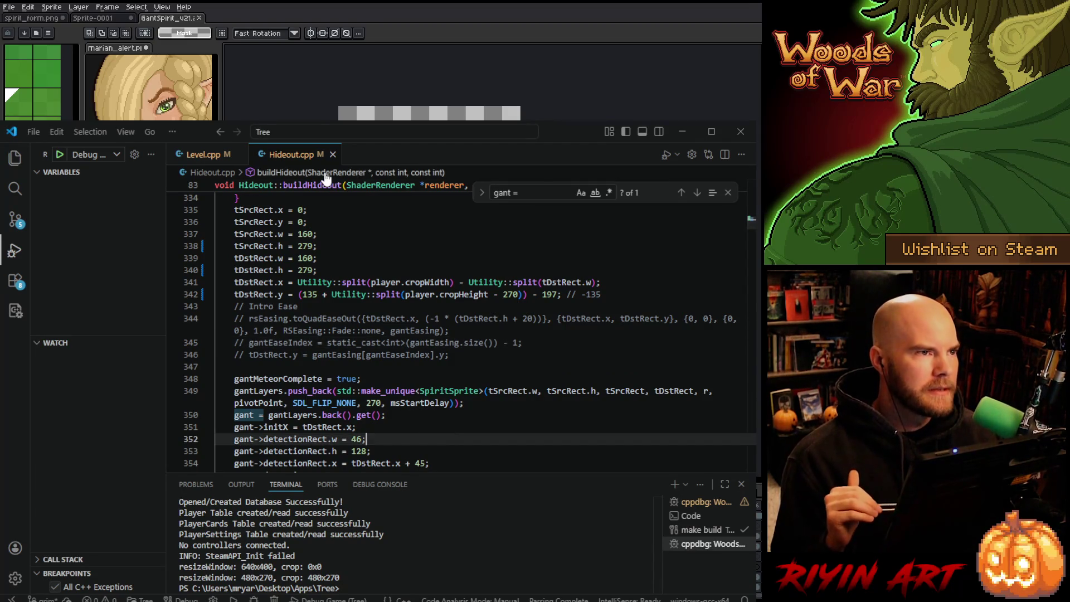
Step: Switch to Aseprite and close Sprite-0001 without saving
{"action": "left_click", "coordinate": [682, 131]}
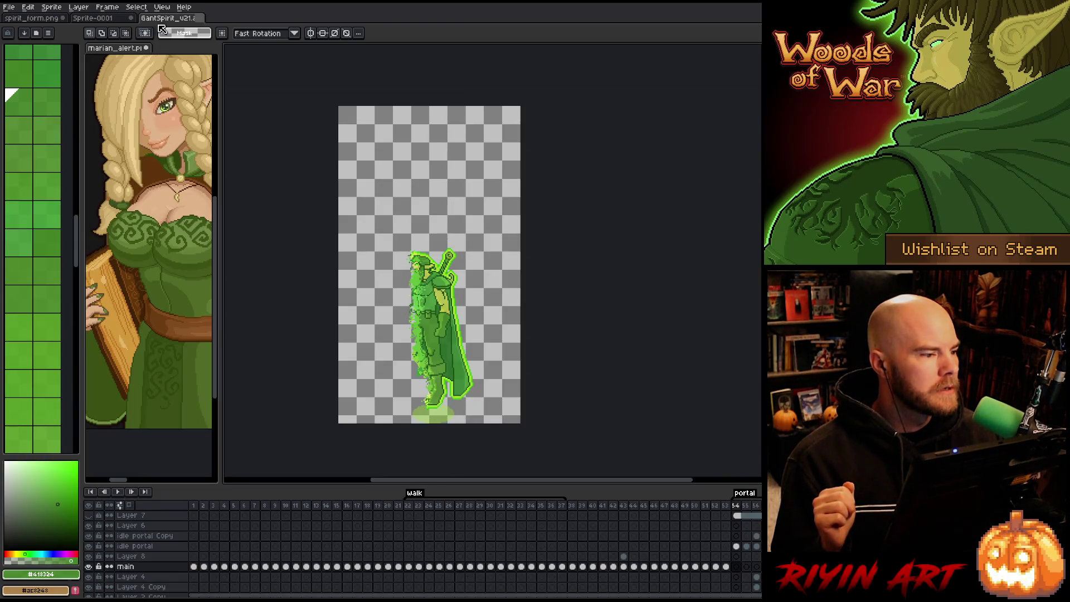
{"action": "left_click", "coordinate": [117, 19]}
{"action": "left_click", "coordinate": [131, 18]}
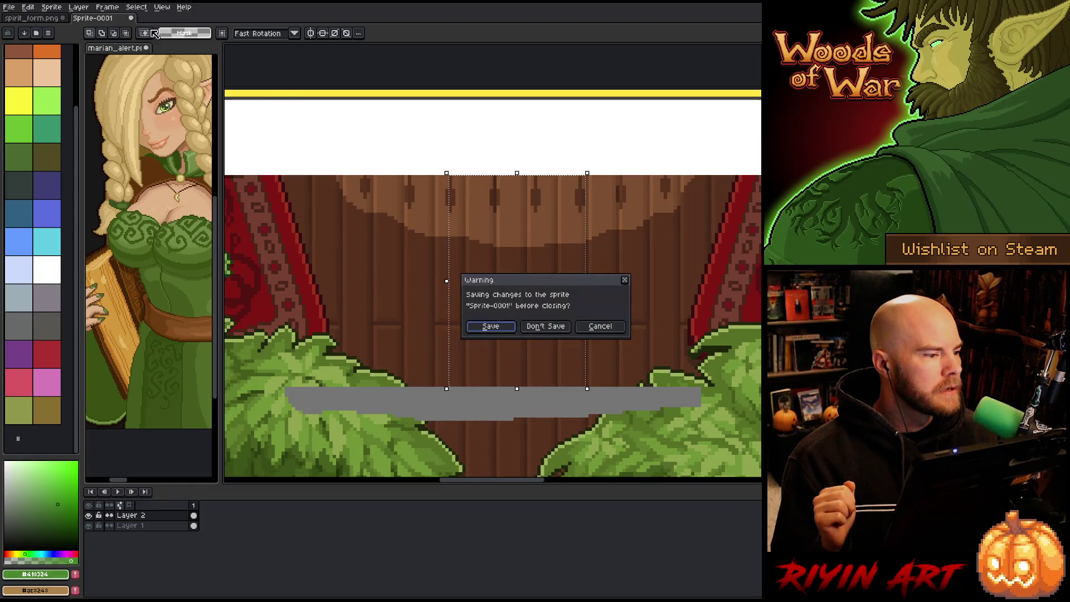
{"action": "left_click", "coordinate": [560, 329]}
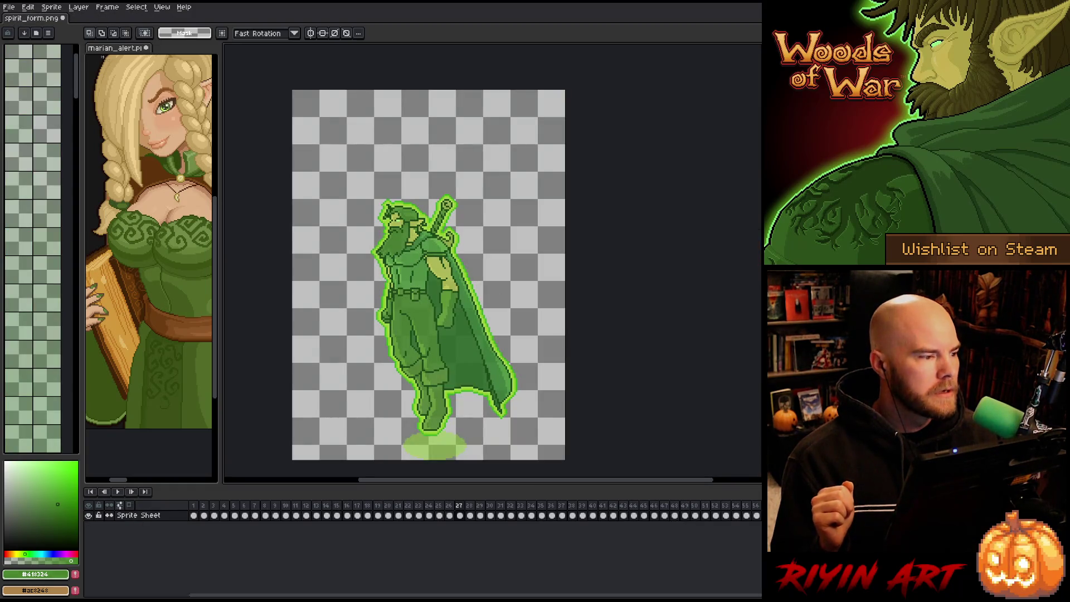
Step: Close spirit_form.png without saving, leaving the marian_alert sprite
{"action": "left_click", "coordinate": [63, 18]}
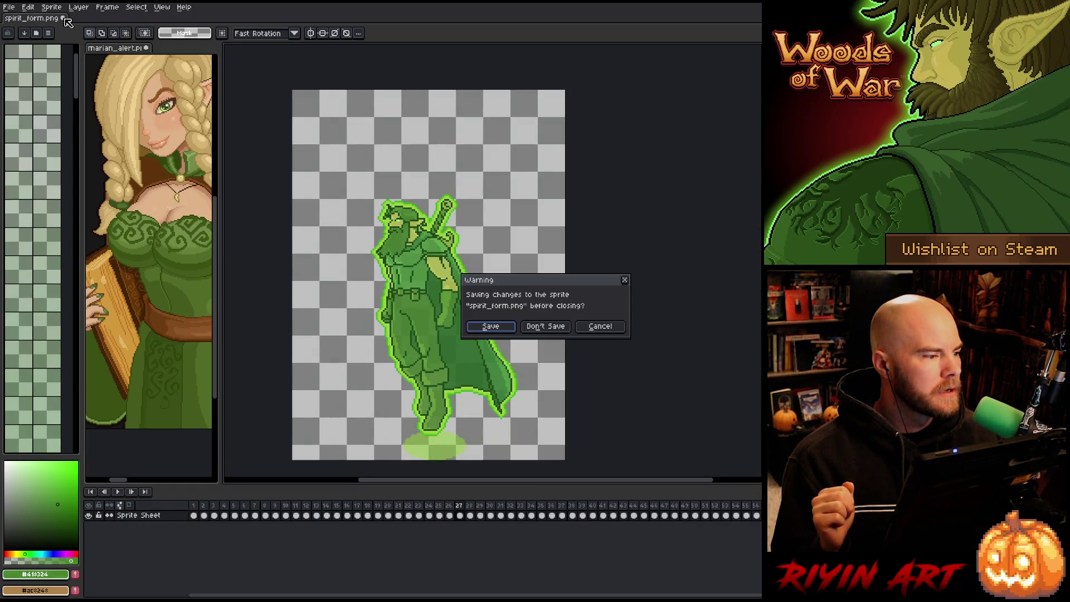
{"action": "left_click", "coordinate": [545, 333]}
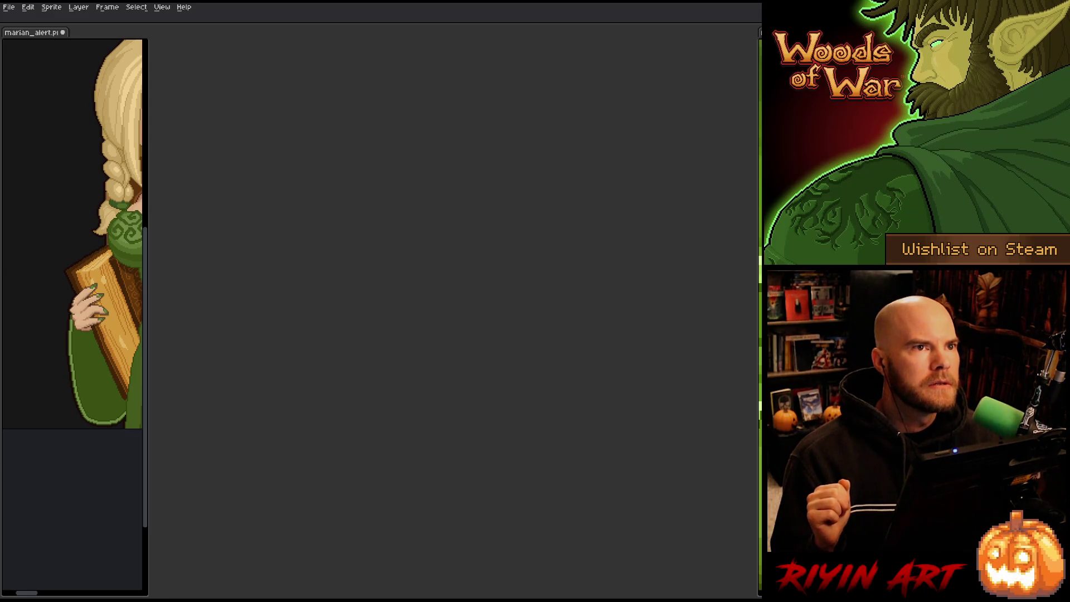
{"action": "left_click", "coordinate": [13, 9]}
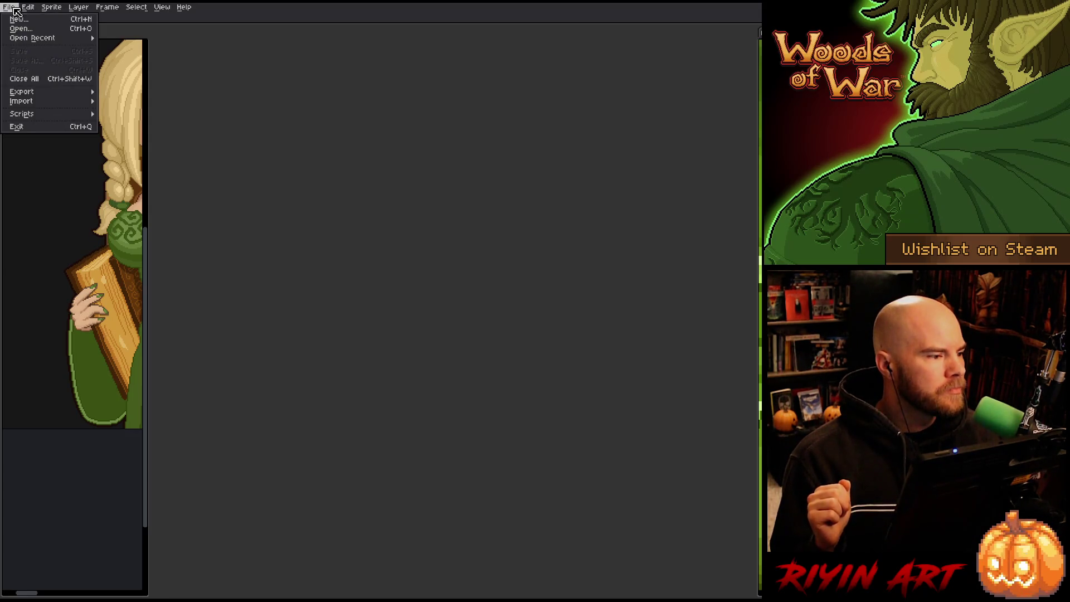
Step: Open mellowleaf_curious_v4.aseprite from the file browser
{"action": "left_click", "coordinate": [18, 29]}
{"action": "scroll", "coordinate": [379, 167], "scroll_direction": "down", "scroll_amount": 10}
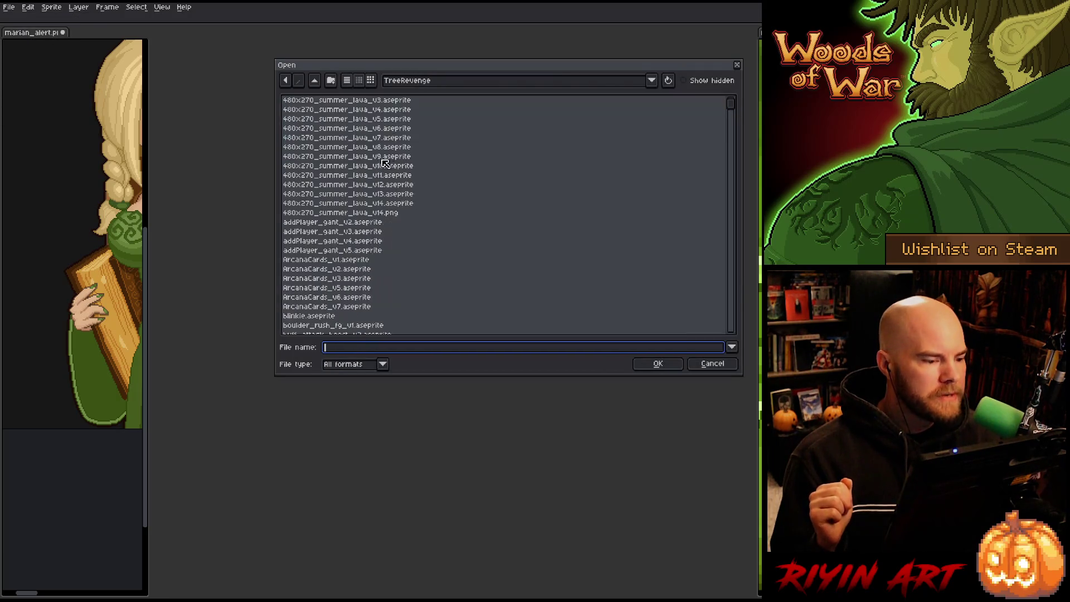
{"action": "scroll", "coordinate": [379, 284], "scroll_direction": "down", "scroll_amount": 15}
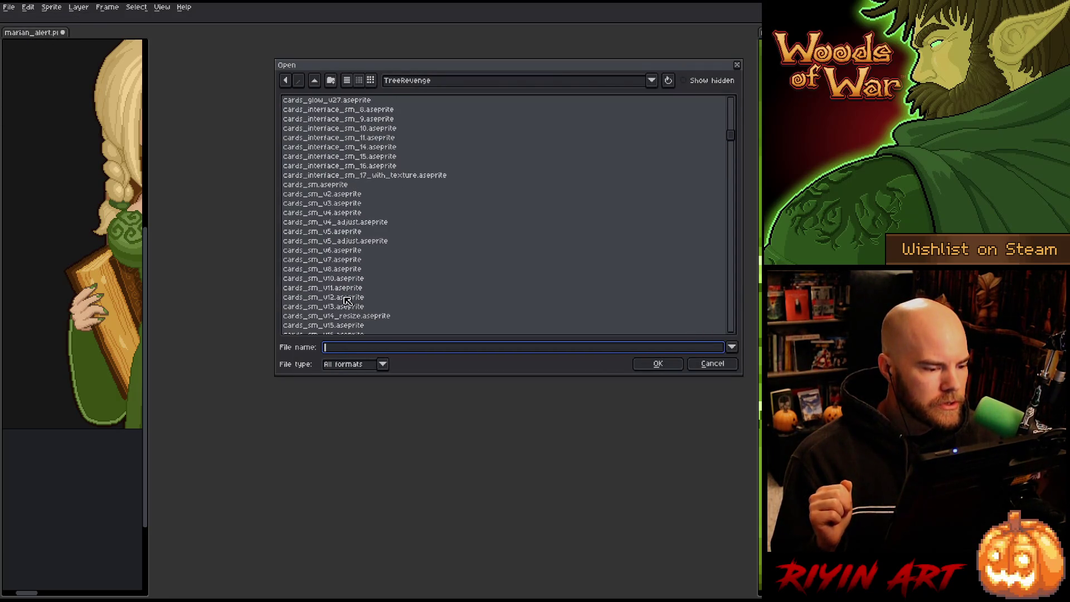
{"action": "scroll", "coordinate": [349, 295], "scroll_direction": "down", "scroll_amount": 10}
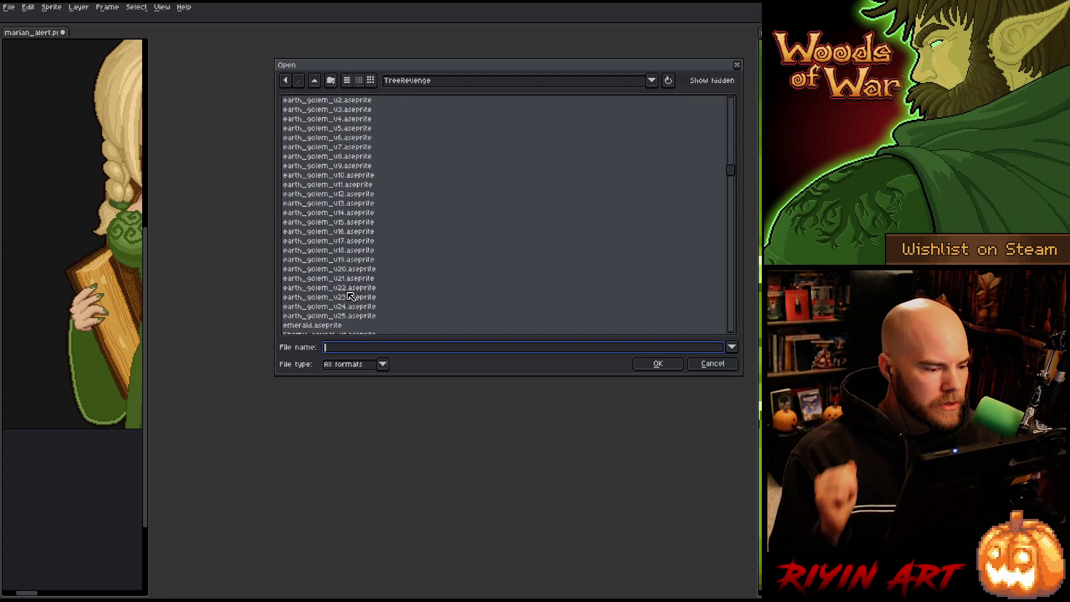
{"action": "scroll", "coordinate": [346, 267], "scroll_direction": "down", "scroll_amount": 4}
{"action": "scroll", "coordinate": [351, 262], "scroll_direction": "up", "scroll_amount": 3}
{"action": "scroll", "coordinate": [359, 253], "scroll_direction": "down", "scroll_amount": 2}
{"action": "scroll", "coordinate": [361, 254], "scroll_direction": "up", "scroll_amount": 8}
{"action": "scroll", "coordinate": [365, 253], "scroll_direction": "down", "scroll_amount": 5}
{"action": "scroll", "coordinate": [367, 254], "scroll_direction": "down", "scroll_amount": 10}
{"action": "left_click", "coordinate": [344, 259]}
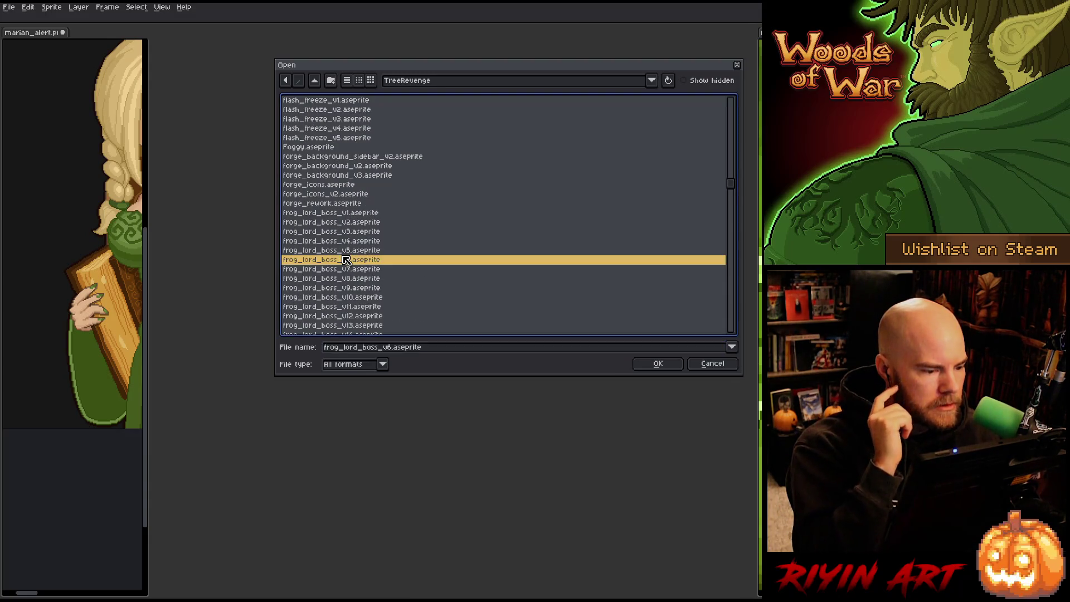
{"action": "scroll", "coordinate": [345, 260], "scroll_direction": "up", "scroll_amount": 3}
{"action": "scroll", "coordinate": [345, 259], "scroll_direction": "down", "scroll_amount": 5}
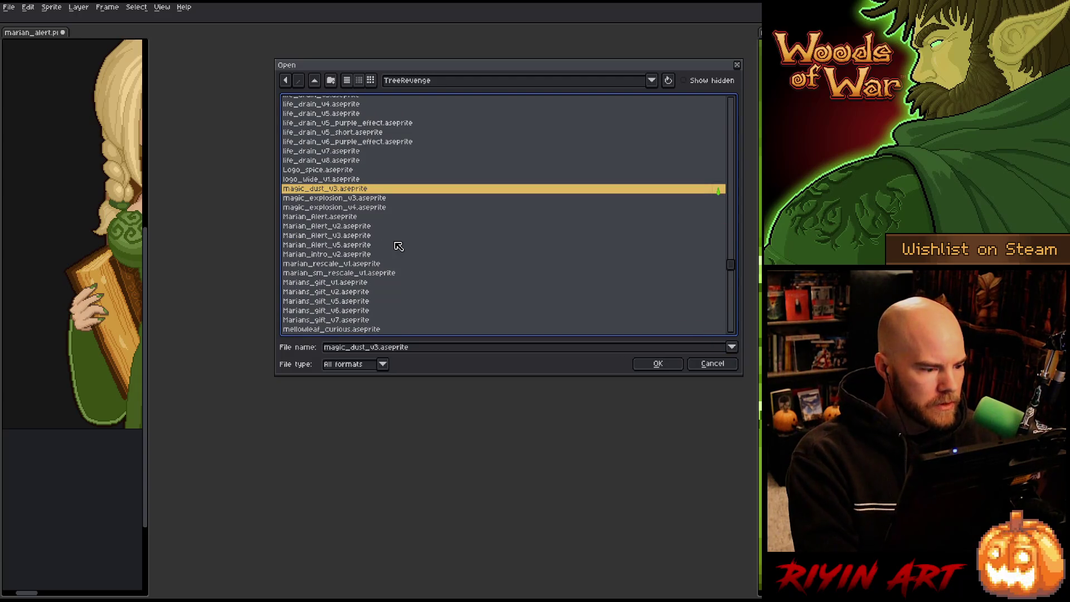
{"action": "scroll", "coordinate": [390, 245], "scroll_direction": "down", "scroll_amount": 5}
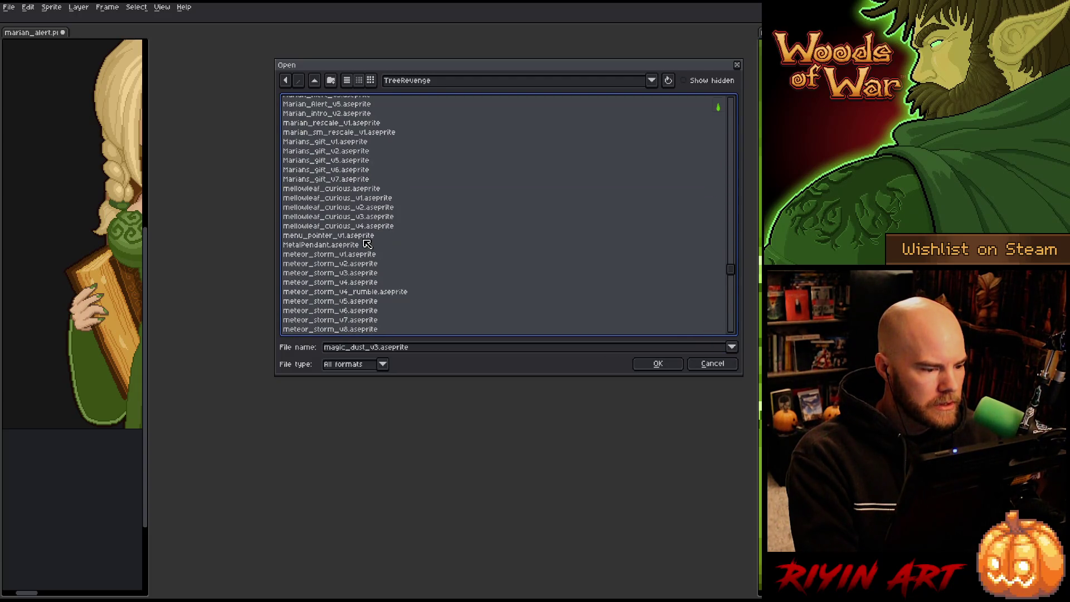
{"action": "left_click", "coordinate": [359, 228]}
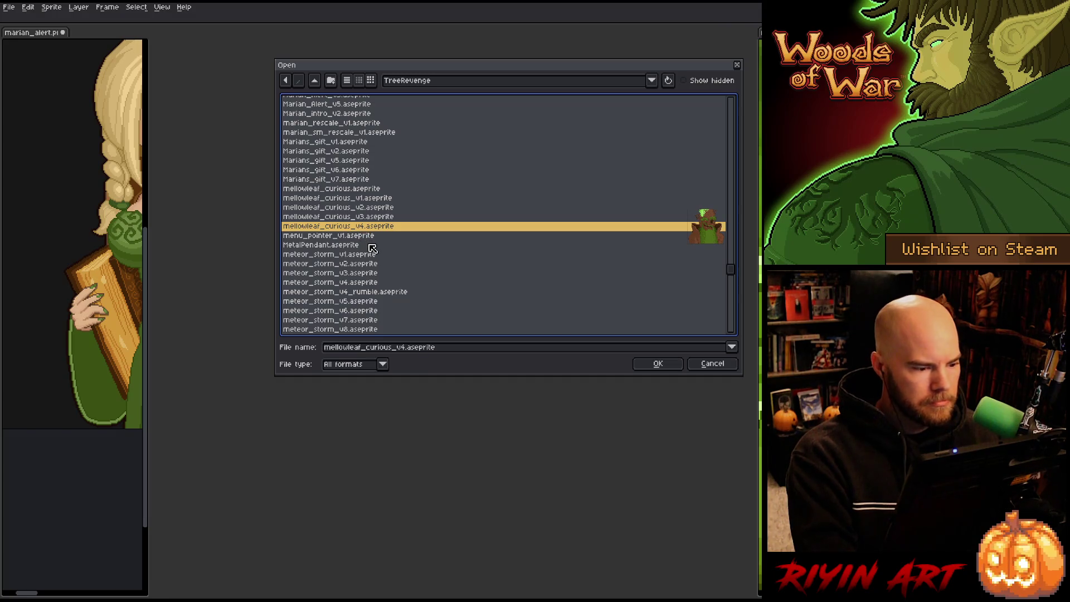
{"action": "key", "text": "Return"}
Step: Pan the mossy-bearded tree creature fully into view and bring up the Open dialog again
{"action": "scroll", "coordinate": [534, 236], "scroll_direction": "down", "scroll_amount": 3}
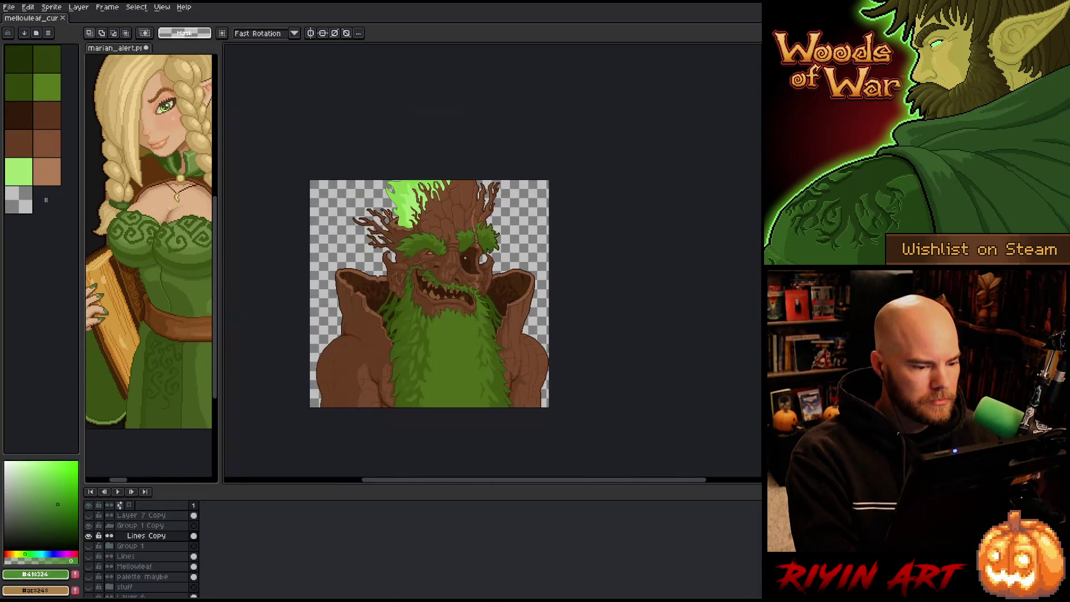
{"action": "scroll", "coordinate": [396, 310], "scroll_direction": "up", "scroll_amount": 1}
{"action": "left_click_drag", "start_coordinate": [396, 310], "coordinate": [415, 274]}
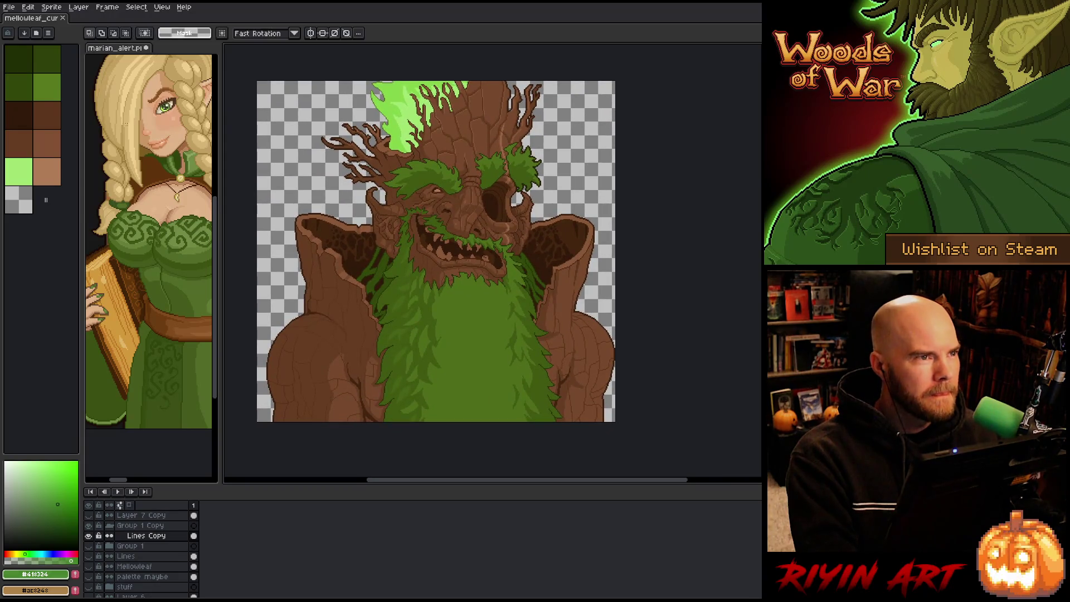
{"action": "left_click", "coordinate": [9, 8]}
{"action": "left_click", "coordinate": [22, 31]}
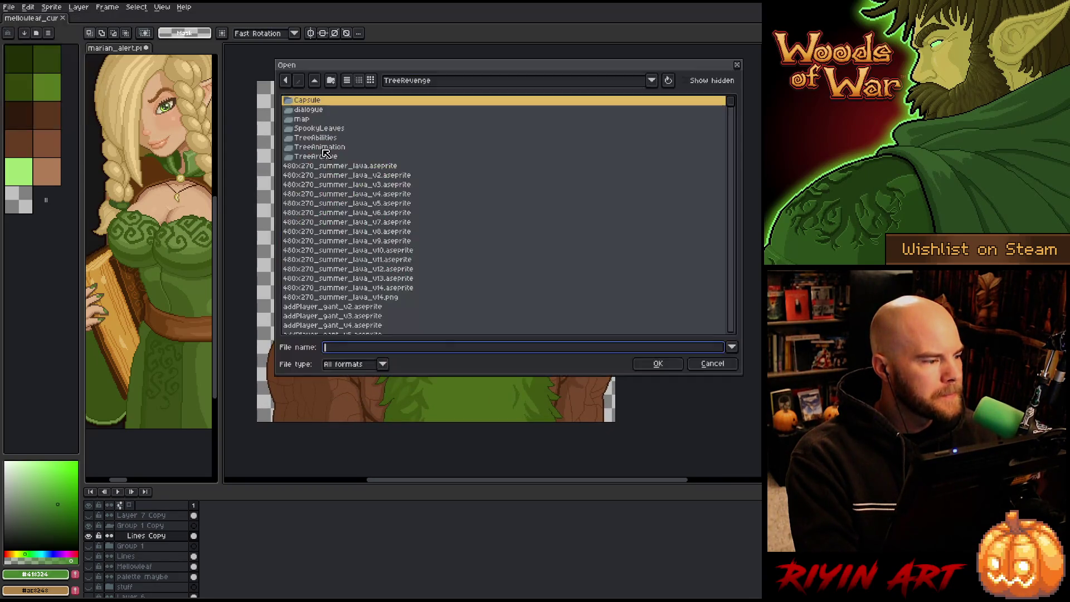
Step: Scroll through the TreeRevenge file list and shift the Open dialog slightly left
{"action": "scroll", "coordinate": [461, 238], "scroll_direction": "down", "scroll_amount": 3}
{"action": "left_click", "coordinate": [336, 242]}
{"action": "key", "text": "m"}
{"action": "scroll", "coordinate": [346, 251], "scroll_direction": "down", "scroll_amount": 5}
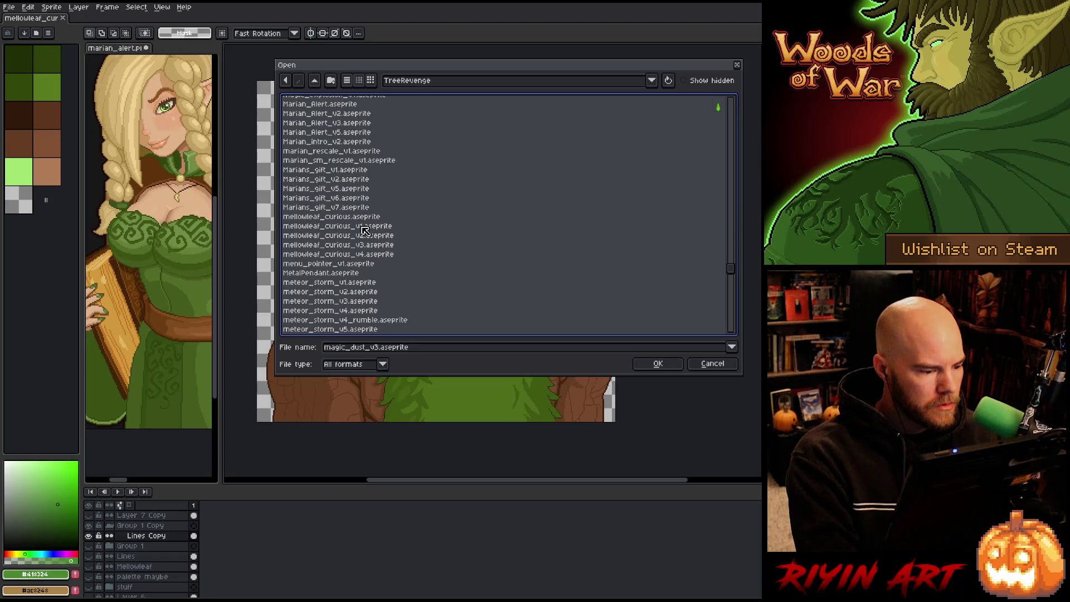
{"action": "scroll", "coordinate": [364, 230], "scroll_direction": "down", "scroll_amount": 3}
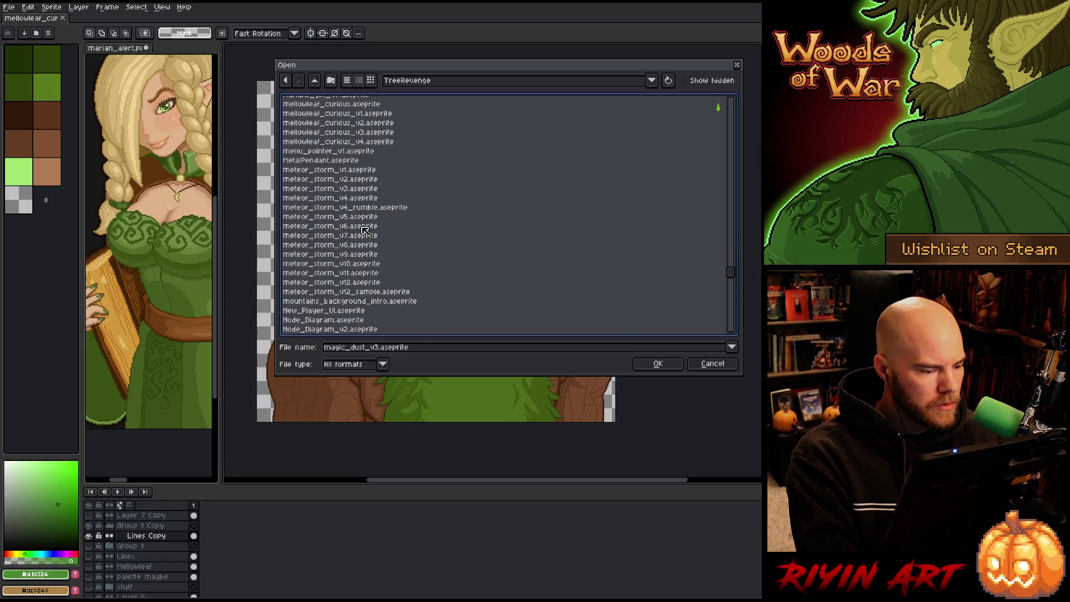
{"action": "scroll", "coordinate": [365, 230], "scroll_direction": "down", "scroll_amount": 3}
{"action": "scroll", "coordinate": [437, 260], "scroll_direction": "down", "scroll_amount": 1}
{"action": "scroll", "coordinate": [437, 260], "scroll_direction": "down", "scroll_amount": 2}
{"action": "scroll", "coordinate": [437, 260], "scroll_direction": "down", "scroll_amount": 1}
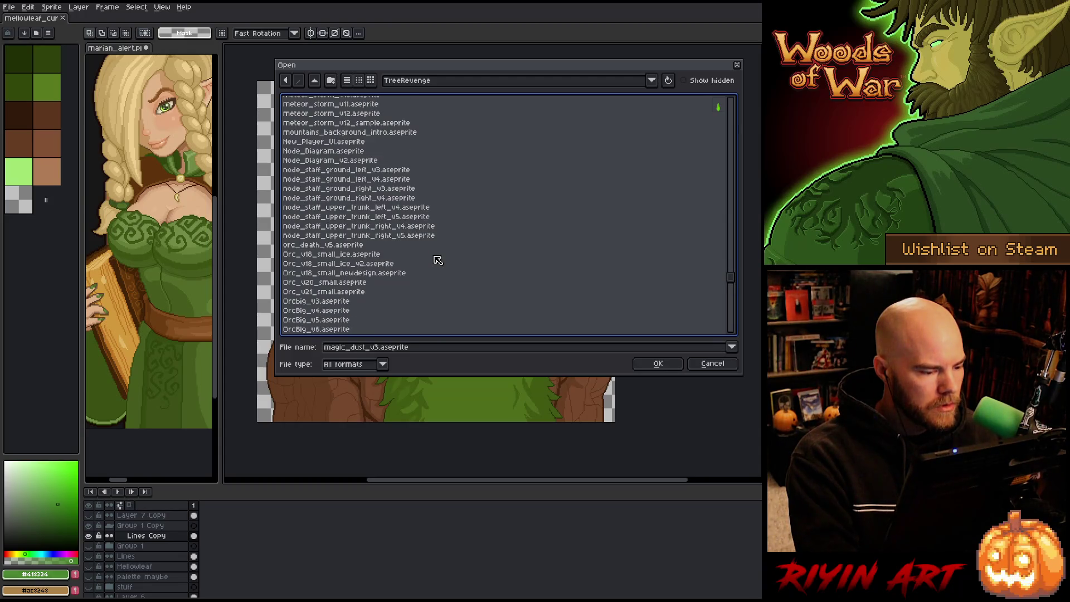
{"action": "scroll", "coordinate": [438, 260], "scroll_direction": "down", "scroll_amount": 2}
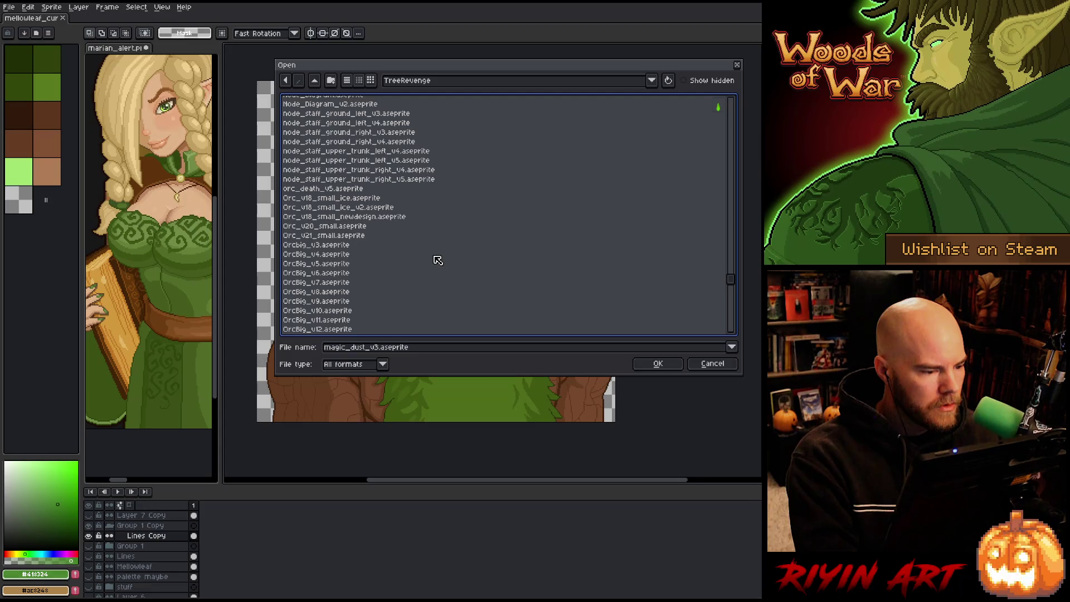
{"action": "scroll", "coordinate": [438, 260], "scroll_direction": "down", "scroll_amount": 5}
{"action": "scroll", "coordinate": [437, 260], "scroll_direction": "down", "scroll_amount": 1}
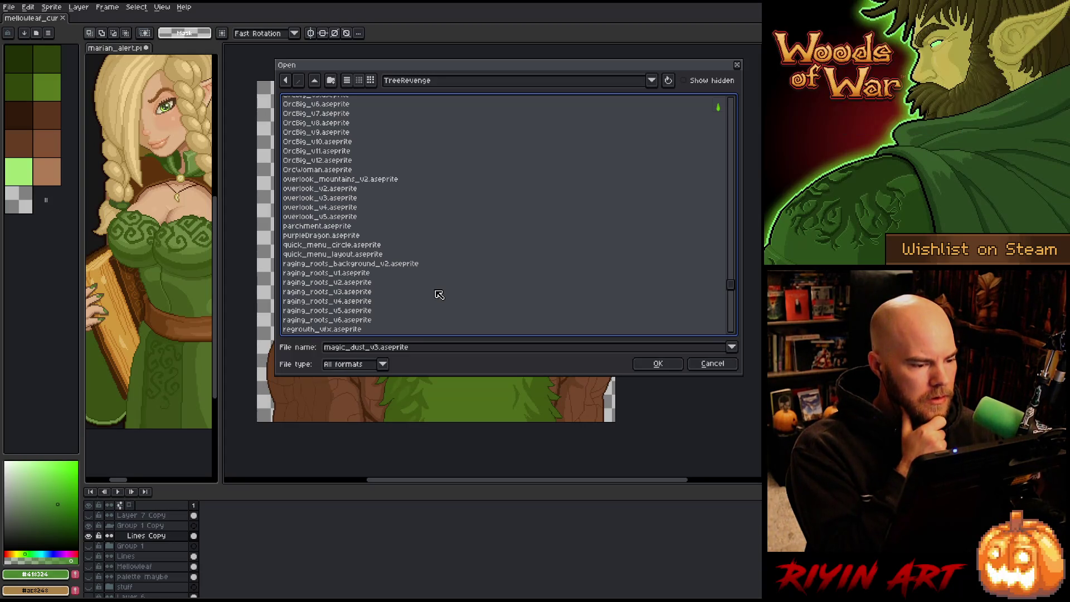
{"action": "scroll", "coordinate": [439, 294], "scroll_direction": "down", "scroll_amount": 3}
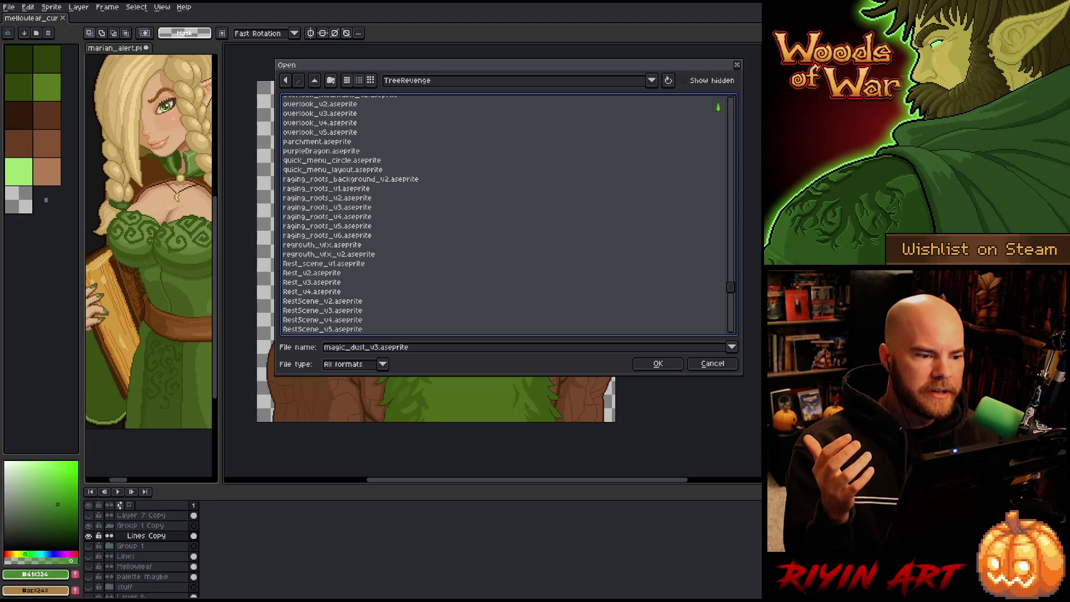
{"action": "left_click_drag", "start_coordinate": [511, 68], "coordinate": [498, 73]}
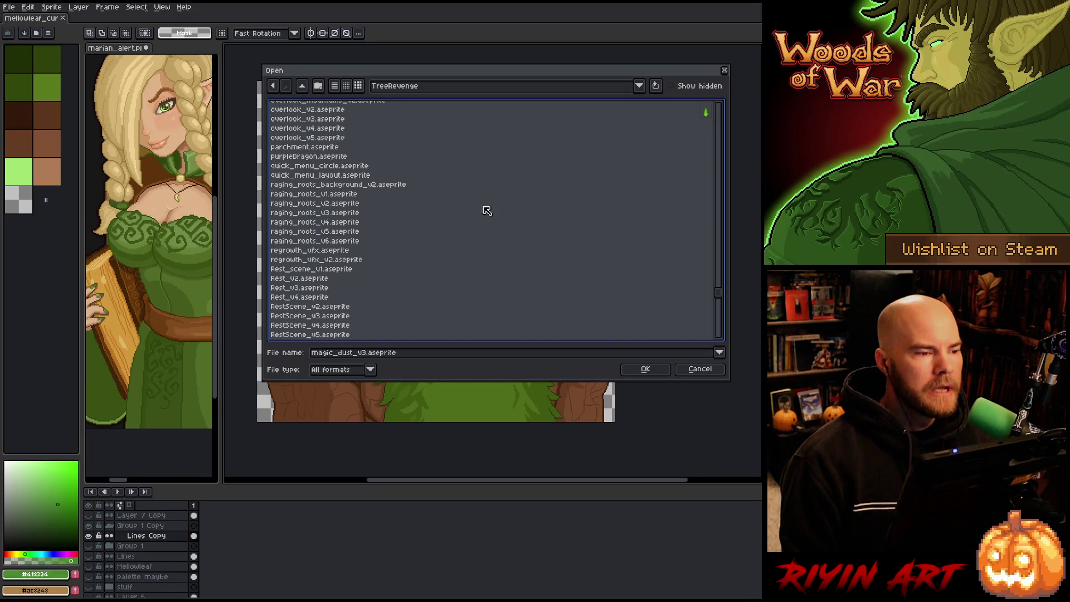
Step: Open TreeSpirit_hideout_v2.aseprite from the list
{"action": "left_click", "coordinate": [384, 262]}
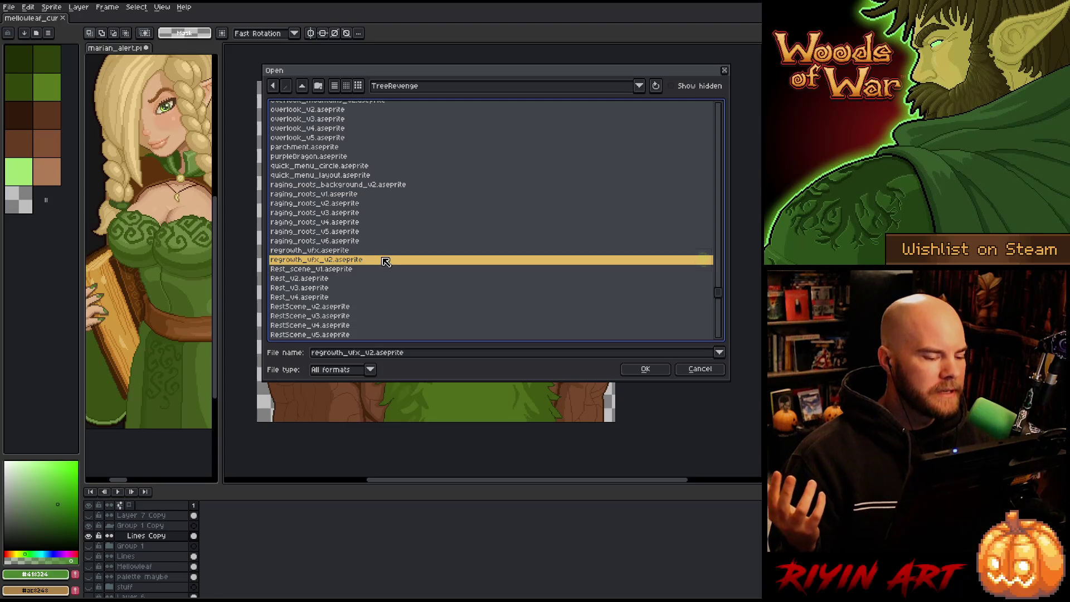
{"action": "scroll", "coordinate": [387, 260], "scroll_direction": "up", "scroll_amount": 2}
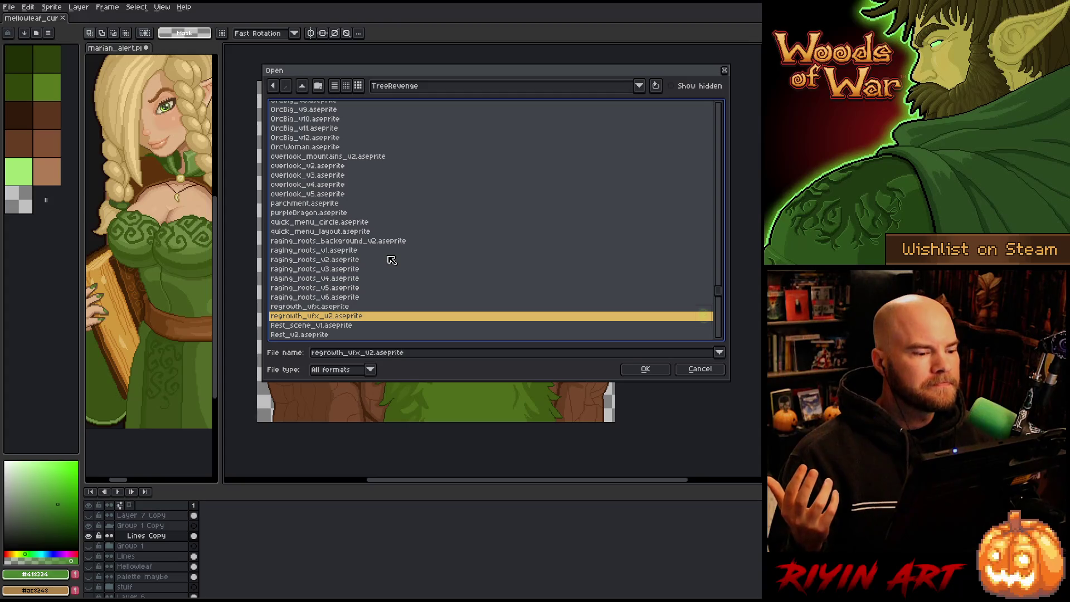
{"action": "scroll", "coordinate": [389, 286], "scroll_direction": "up", "scroll_amount": 1}
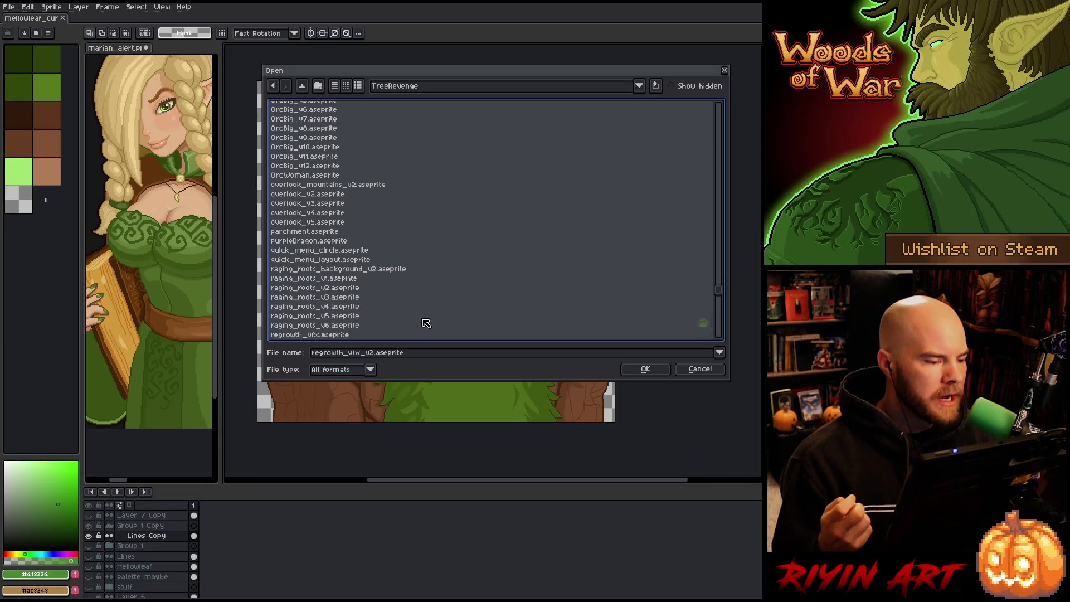
{"action": "scroll", "coordinate": [427, 323], "scroll_direction": "down", "scroll_amount": 3}
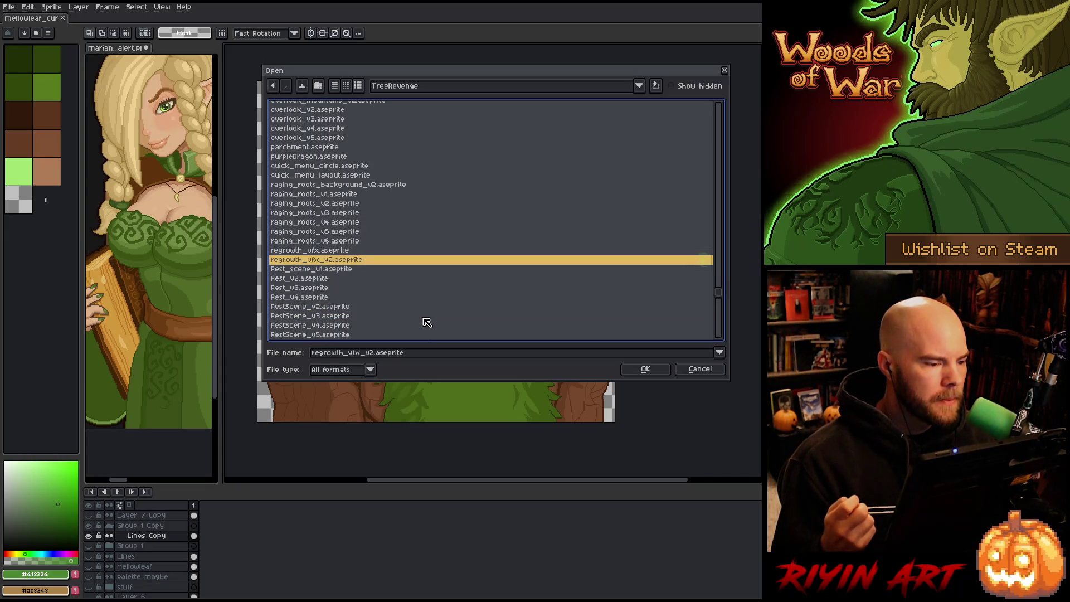
{"action": "scroll", "coordinate": [427, 323], "scroll_direction": "down", "scroll_amount": 15}
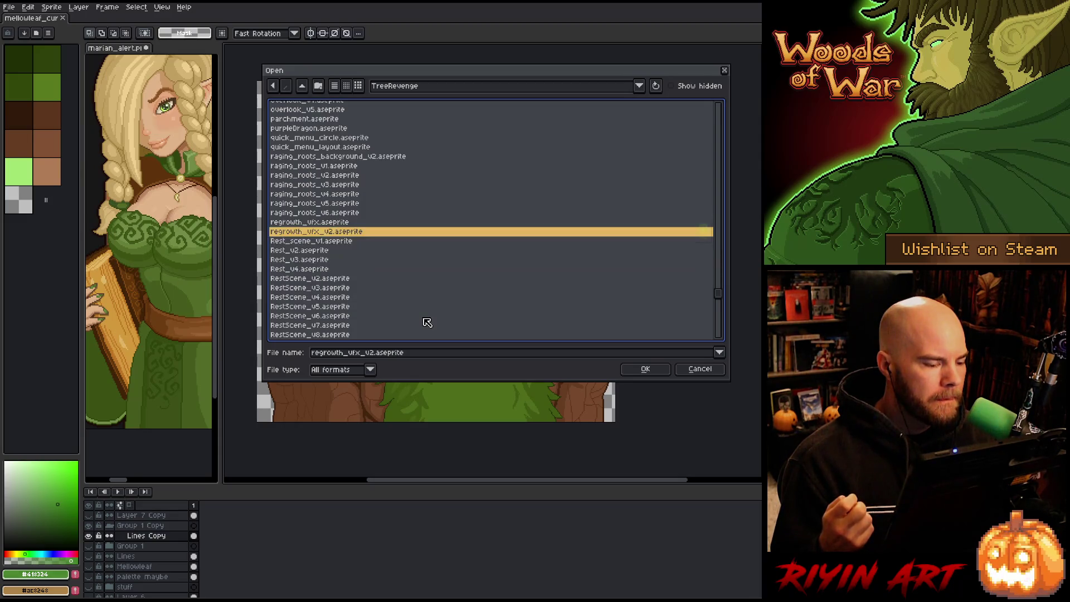
{"action": "scroll", "coordinate": [427, 322], "scroll_direction": "down", "scroll_amount": 7}
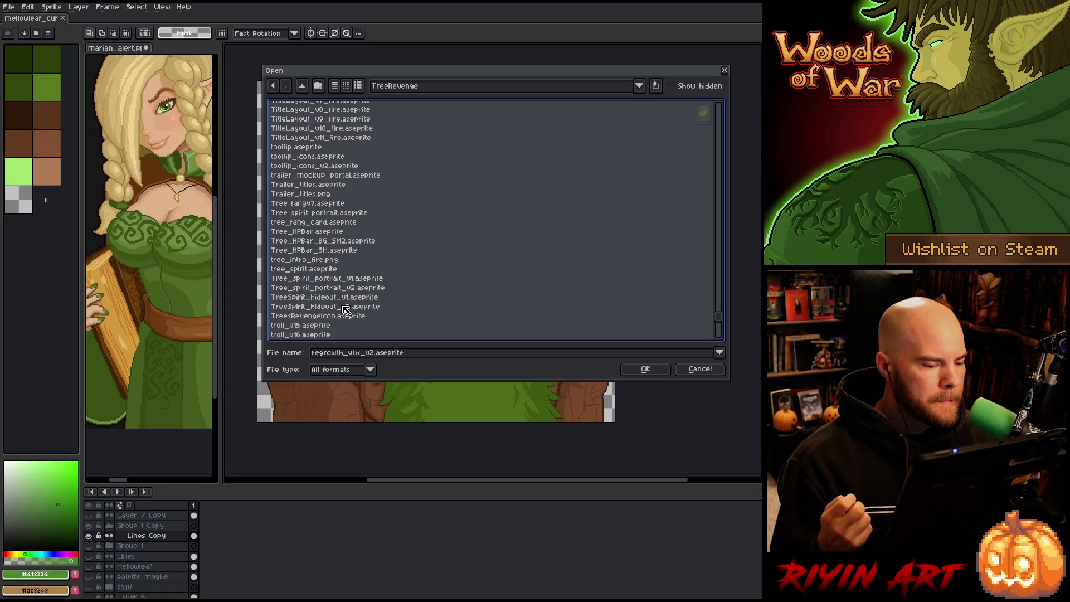
{"action": "left_click", "coordinate": [365, 307]}
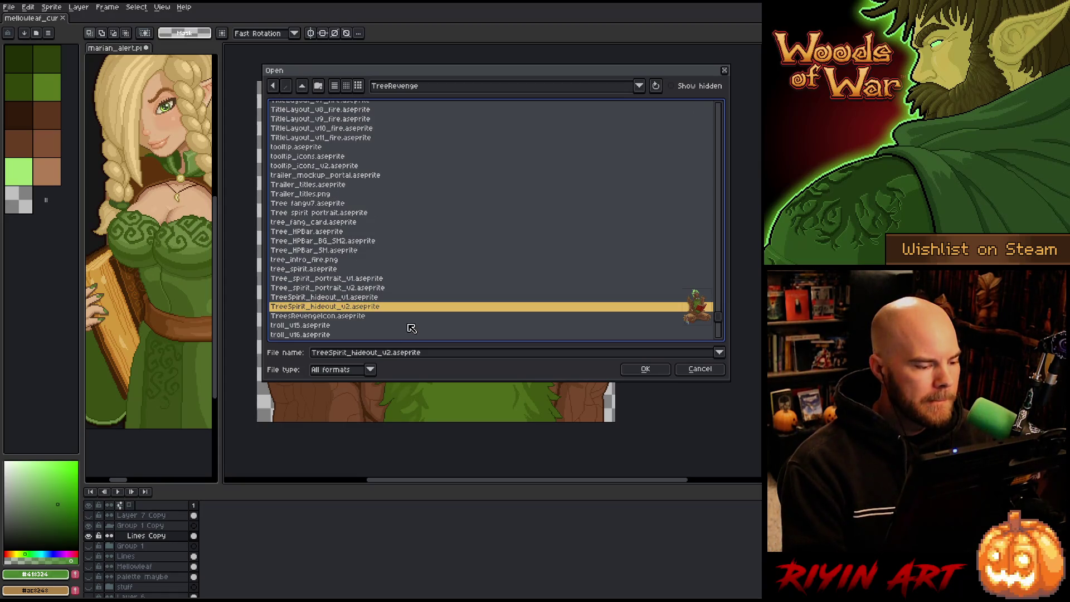
{"action": "key", "text": "Return"}
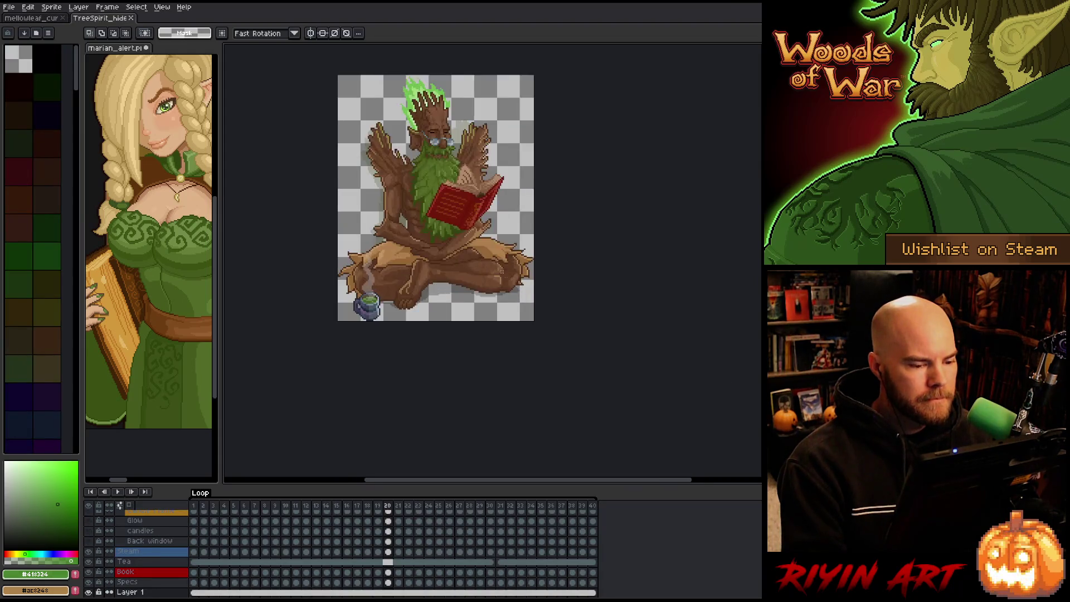
Step: Stop playback, collapse the Candles group, and hide the Book, Tea, Steam and Specs layers
{"action": "scroll", "coordinate": [429, 217], "scroll_direction": "up", "scroll_amount": 3}
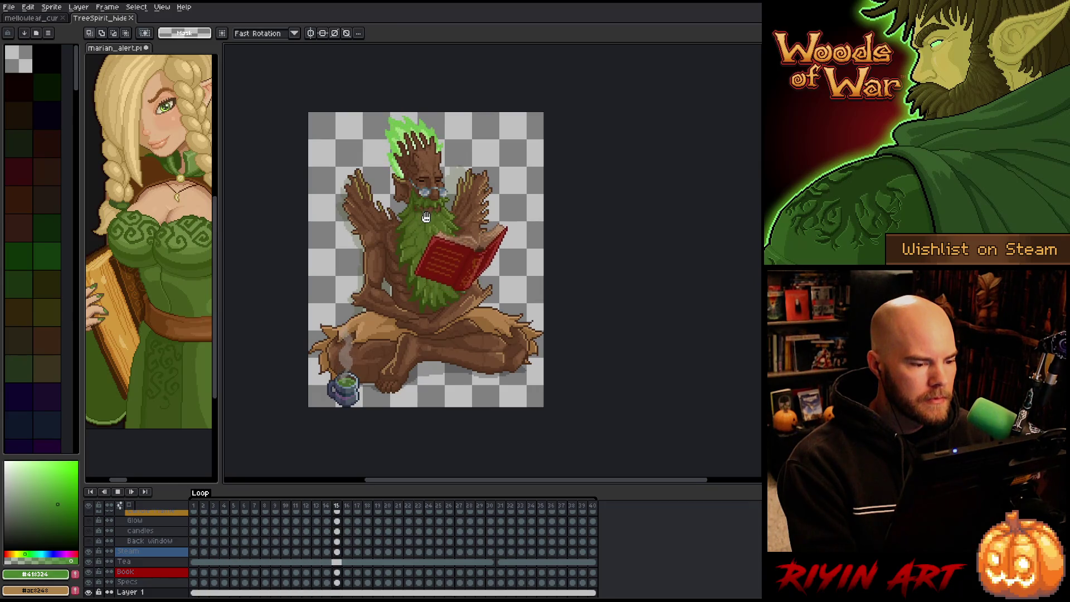
{"action": "key", "text": "Return"}
{"action": "scroll", "coordinate": [234, 549], "scroll_direction": "up", "scroll_amount": 1}
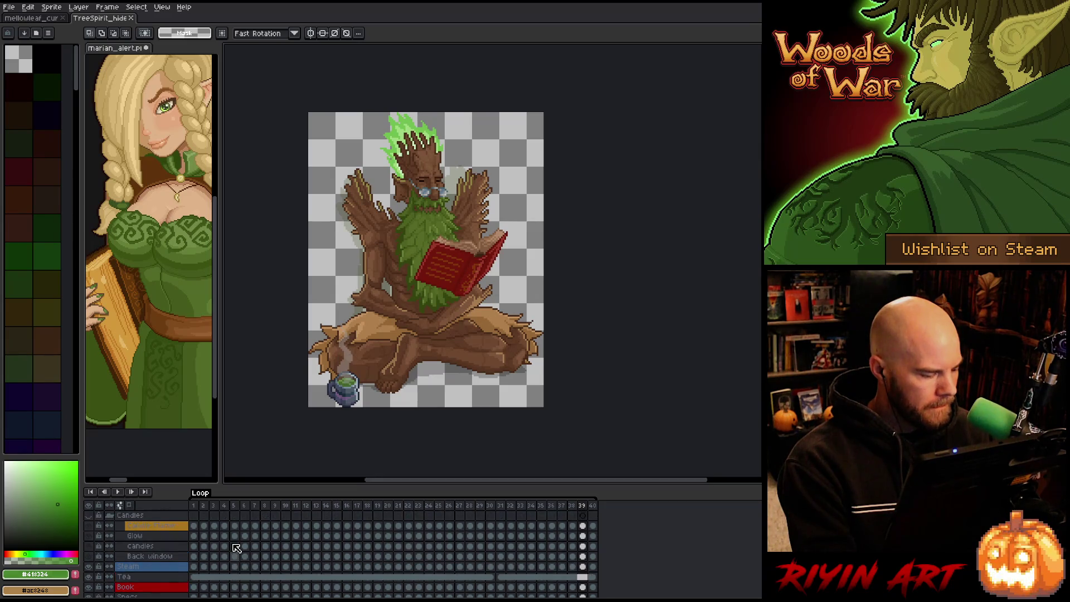
{"action": "left_click", "coordinate": [110, 515]}
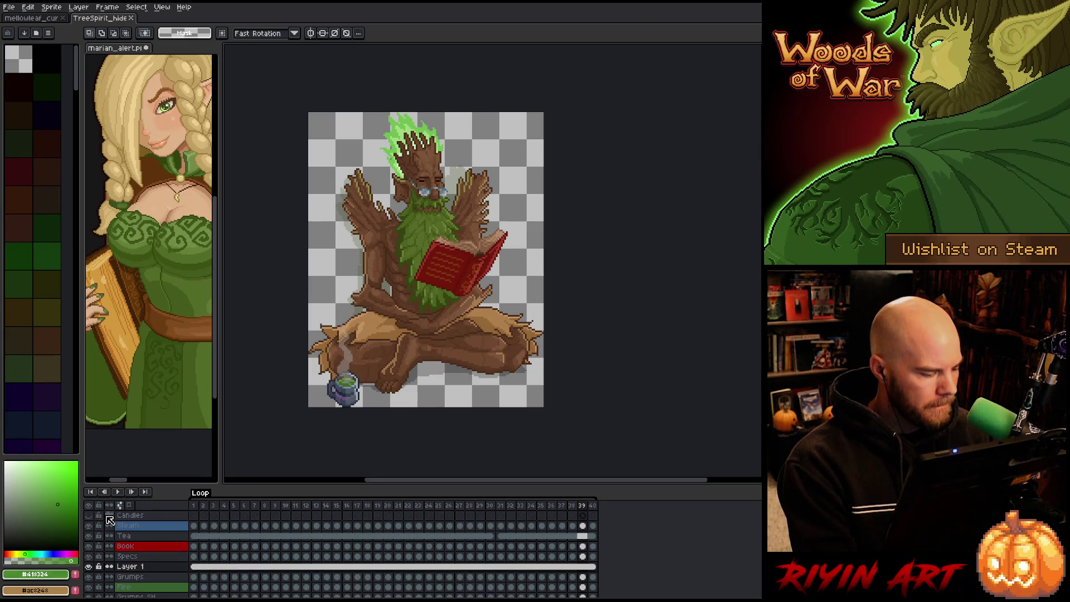
{"action": "left_click", "coordinate": [89, 525]}
{"action": "left_click", "coordinate": [90, 526]}
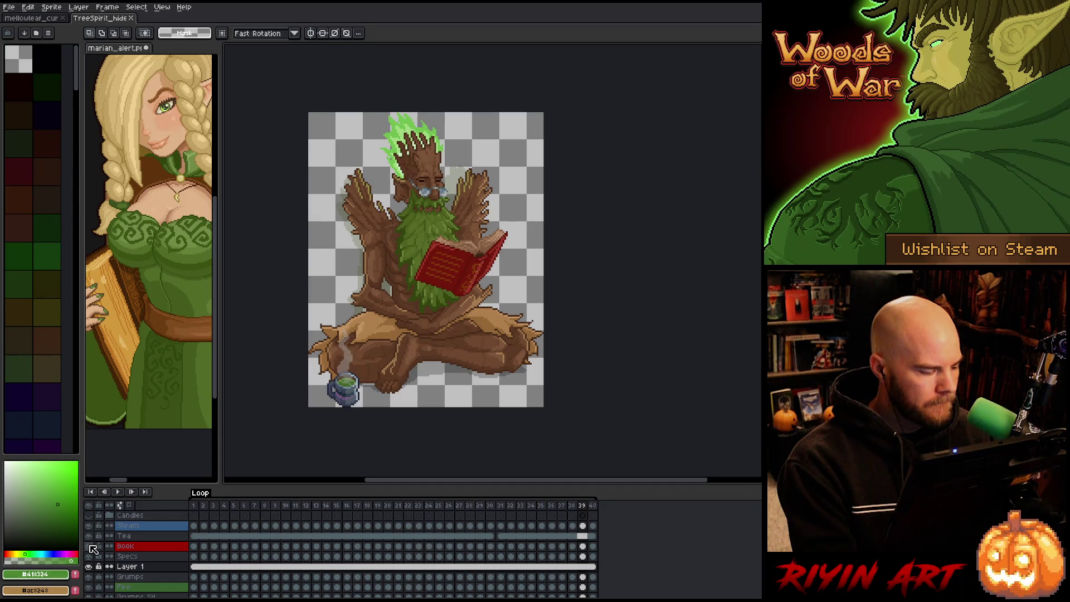
{"action": "left_click", "coordinate": [89, 546]}
{"action": "left_click", "coordinate": [89, 536]}
{"action": "left_click", "coordinate": [89, 525]}
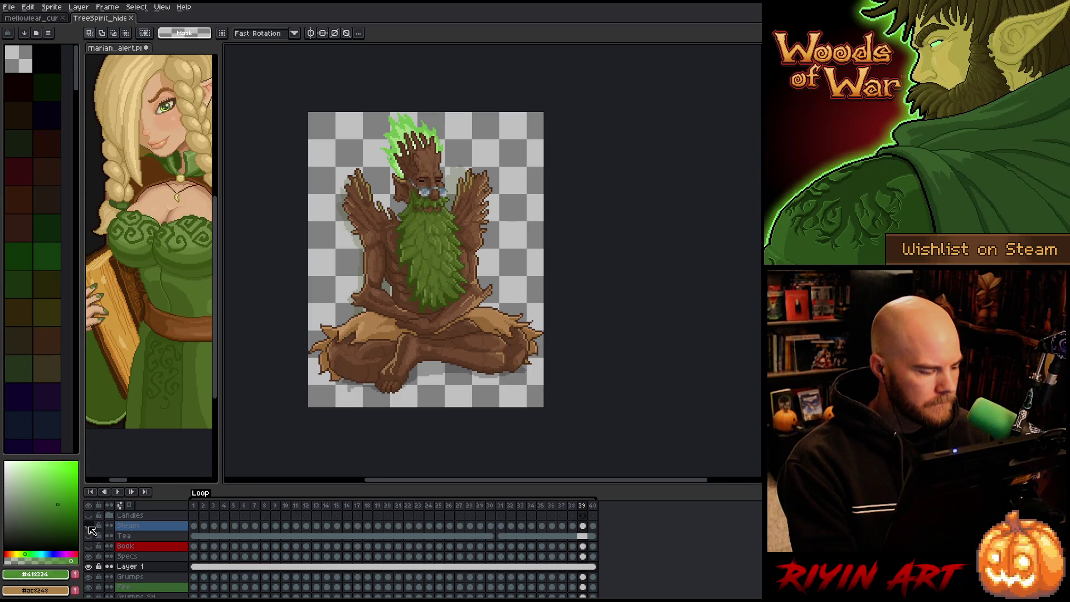
{"action": "left_click", "coordinate": [90, 557]}
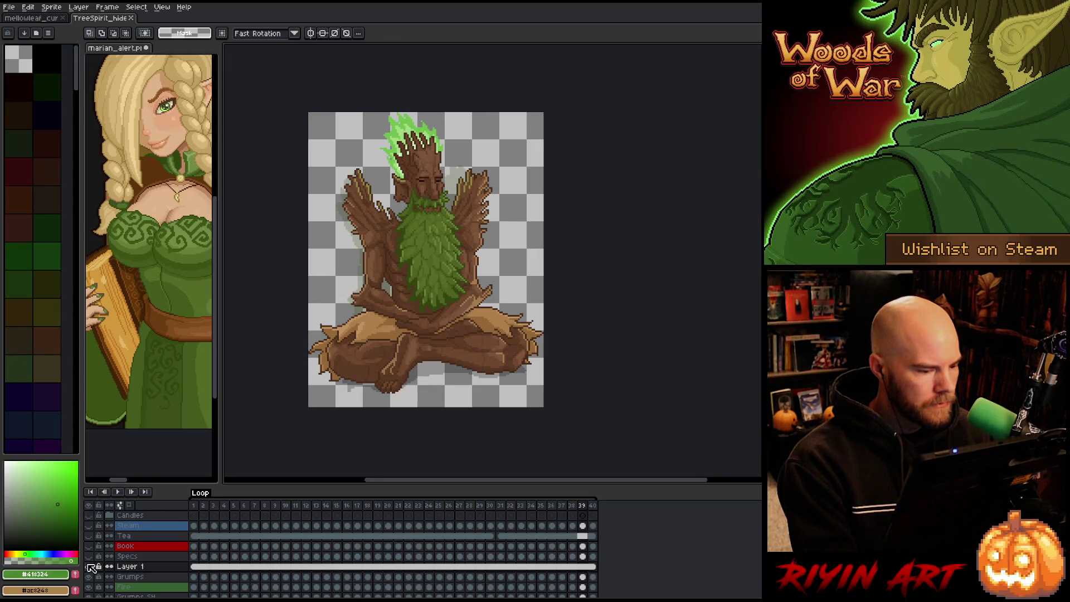
Step: Select Layer 1 and delete it
{"action": "left_click", "coordinate": [90, 566]}
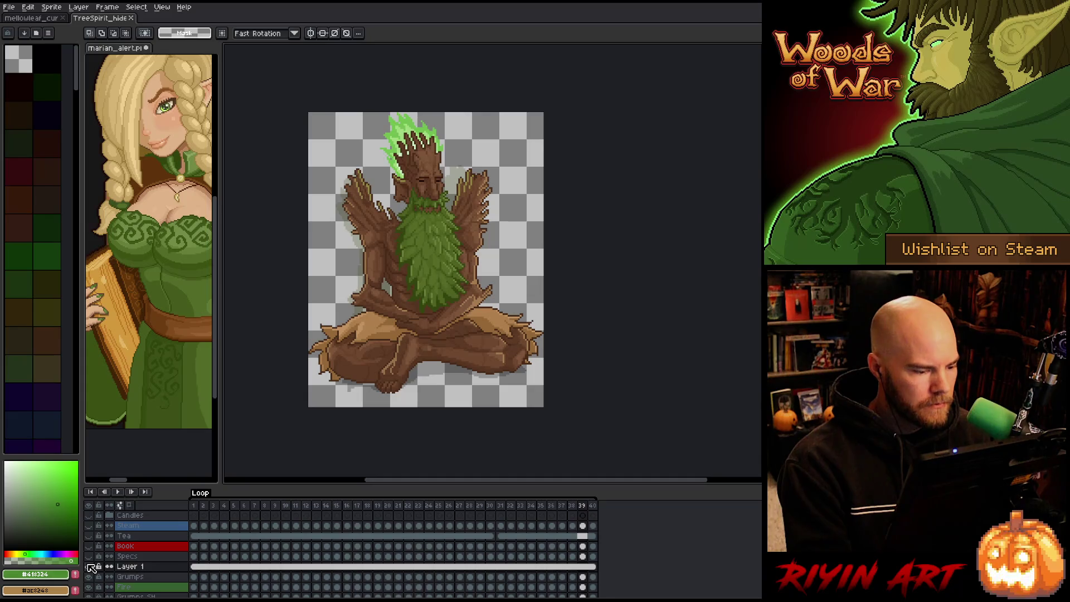
{"action": "left_click", "coordinate": [133, 567]}
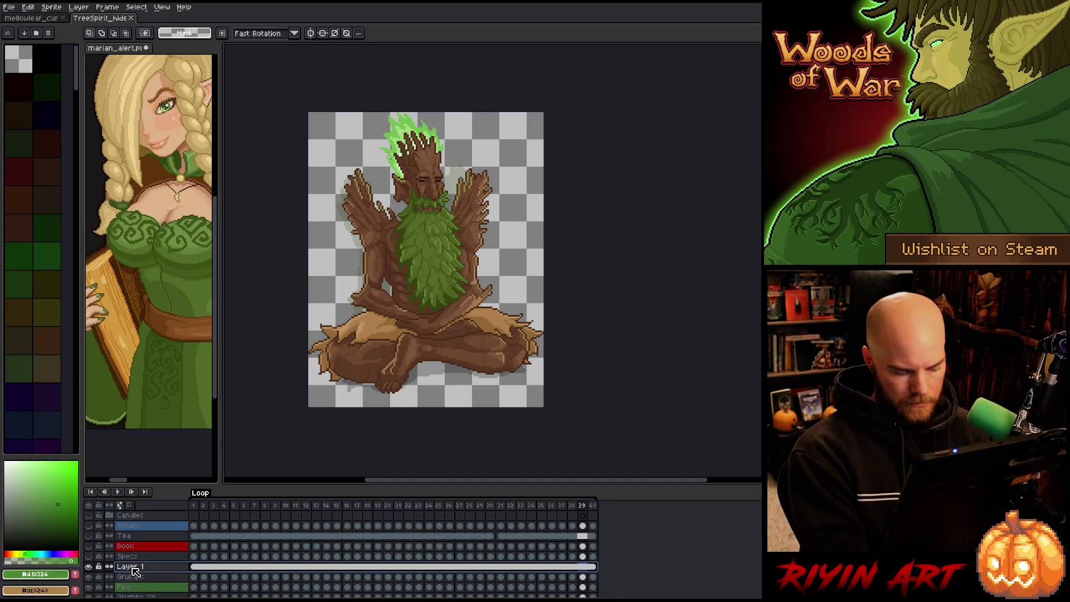
{"action": "key", "text": "ctrl+e"}
Step: Toggle the Grumps layer's visibility repeatedly to compare the sprite
{"action": "left_click", "coordinate": [89, 567]}
{"action": "left_click", "coordinate": [89, 566]}
{"action": "left_click", "coordinate": [89, 566]}
{"action": "left_click", "coordinate": [90, 566]}
{"action": "left_click", "coordinate": [90, 566]}
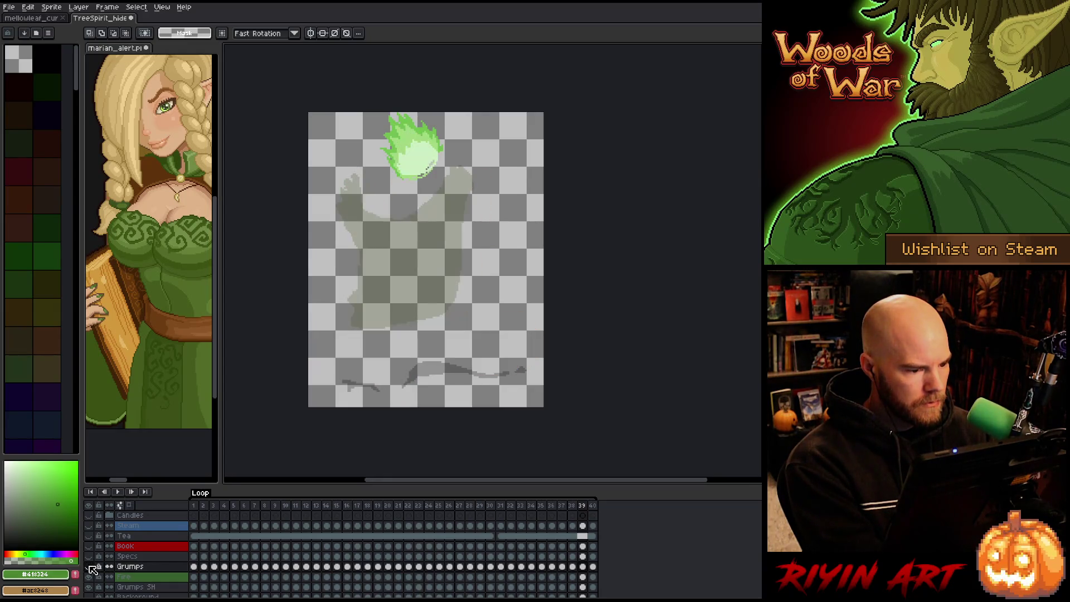
{"action": "left_click", "coordinate": [89, 567]}
{"action": "left_click", "coordinate": [90, 566]}
{"action": "left_click", "coordinate": [90, 566]}
{"action": "left_click", "coordinate": [89, 567]}
{"action": "left_click", "coordinate": [90, 566]}
{"action": "left_click", "coordinate": [89, 567]}
{"action": "left_click", "coordinate": [90, 566]}
{"action": "left_click", "coordinate": [89, 566]}
{"action": "left_click", "coordinate": [90, 566]}
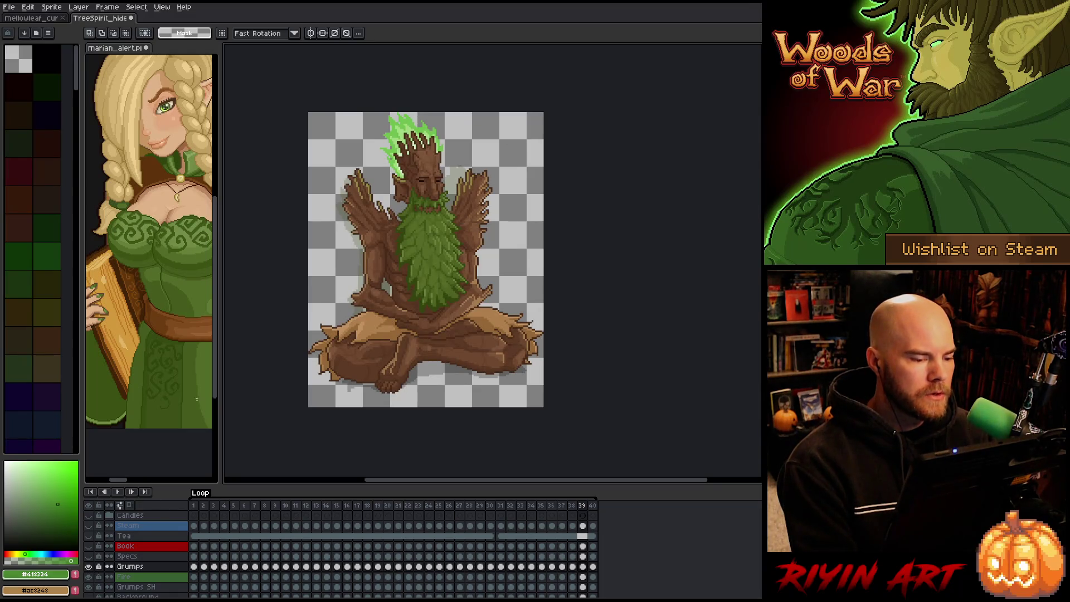
{"action": "scroll", "coordinate": [409, 205], "scroll_direction": "up", "scroll_amount": 2}
{"action": "mouse_move", "coordinate": [420, 303]}
{"action": "left_mouse_down"}
{"action": "mouse_move", "coordinate": [489, 286]}
{"action": "mouse_move", "coordinate": [406, 298]}
{"action": "mouse_move", "coordinate": [433, 323]}
{"action": "mouse_move", "coordinate": [425, 308]}
{"action": "left_mouse_up"}
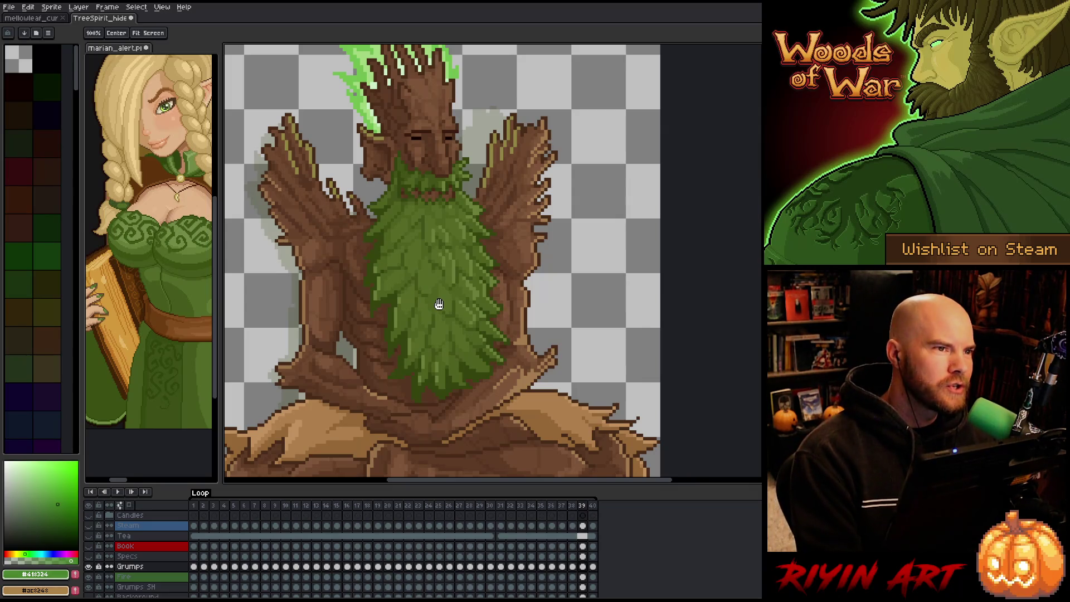
{"action": "key", "text": "m"}
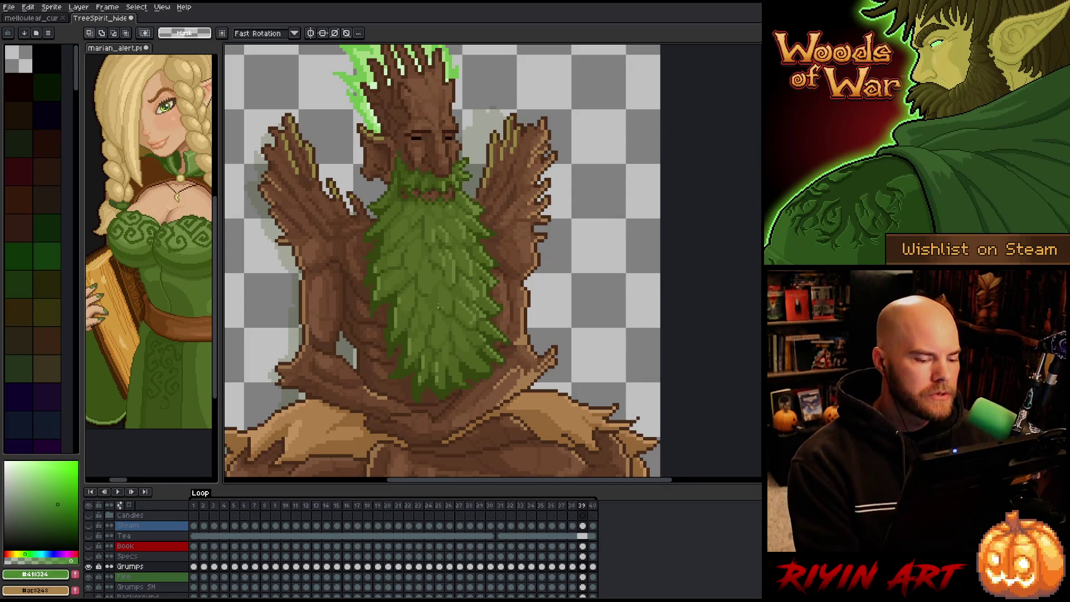
{"action": "scroll", "coordinate": [439, 306], "scroll_direction": "down", "scroll_amount": 1}
{"action": "left_click_drag", "start_coordinate": [448, 343], "coordinate": [477, 320]}
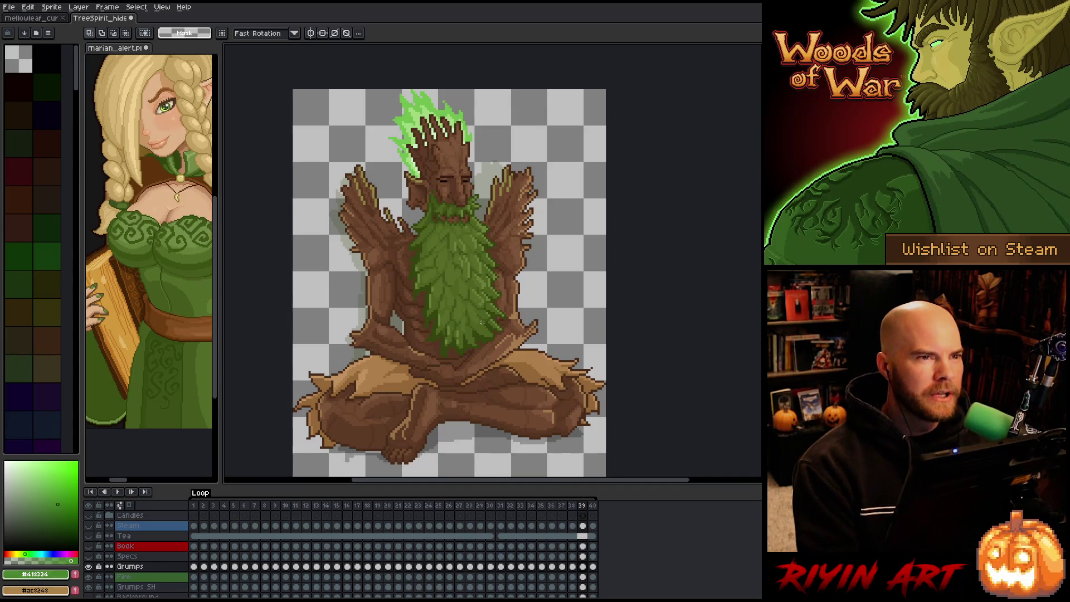
{"action": "right_click", "coordinate": [161, 566]}
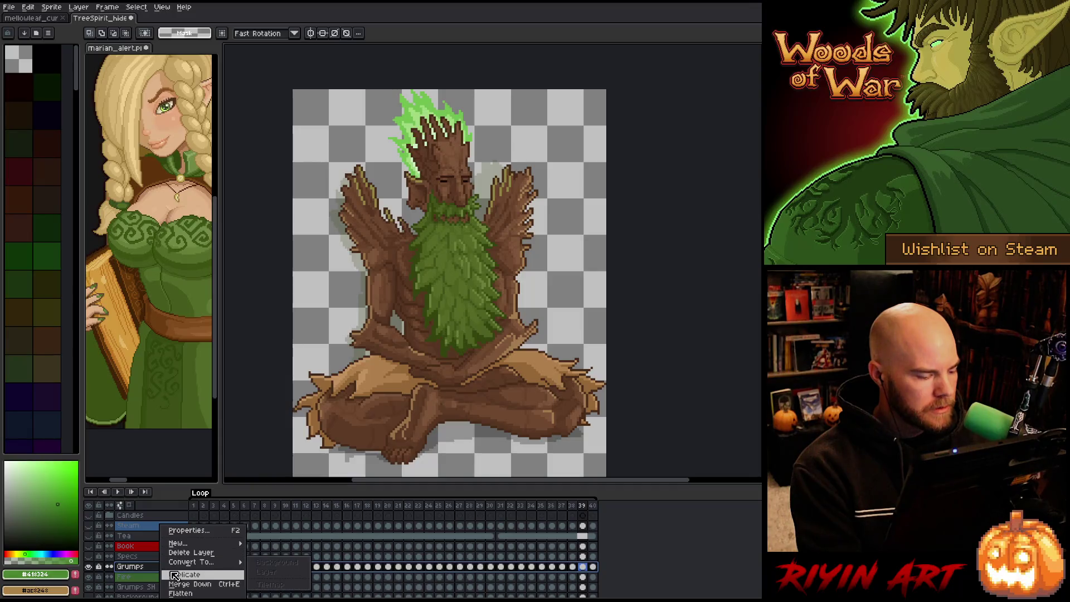
Step: Link all Grumps cels across frames 1–40
{"action": "key", "text": "Escape"}
{"action": "key", "text": "Return"}
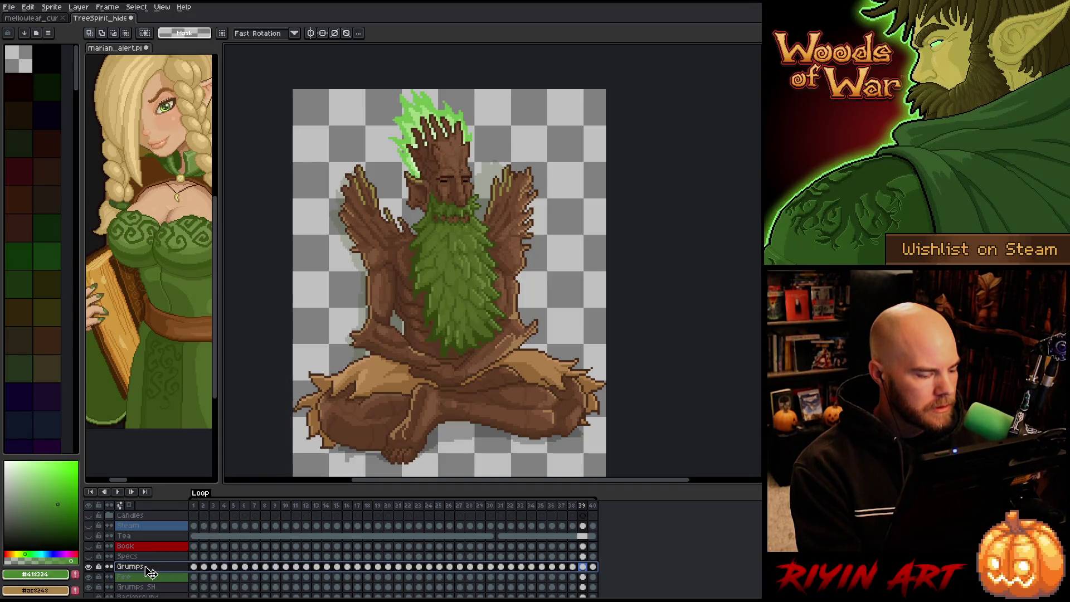
{"action": "key", "text": "Return"}
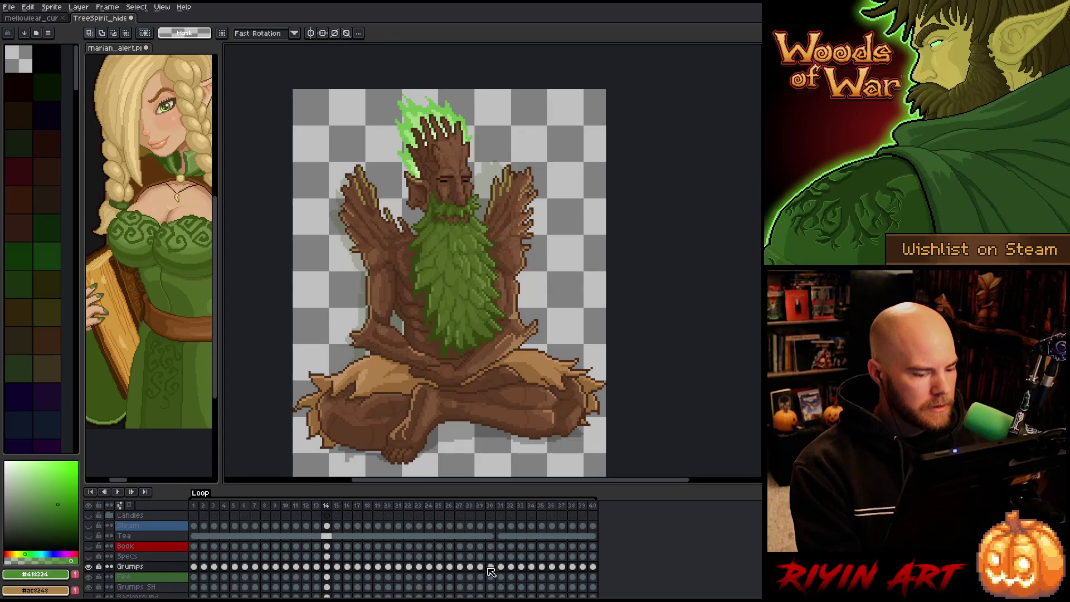
{"action": "left_click_drag", "start_coordinate": [594, 567], "coordinate": [198, 572]}
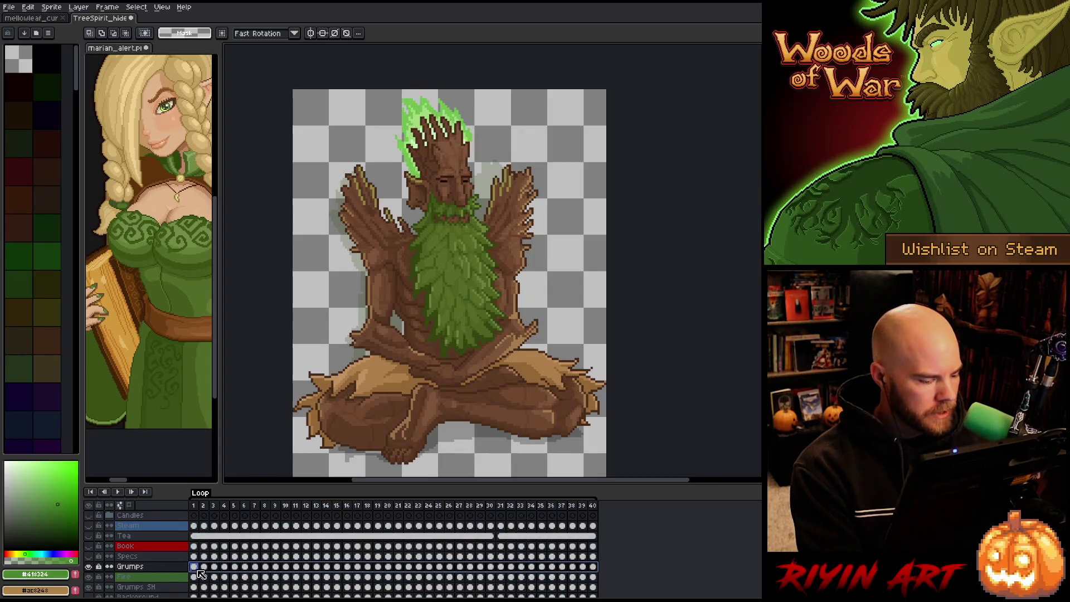
{"action": "right_click", "coordinate": [200, 573]}
{"action": "key", "text": "Escape"}
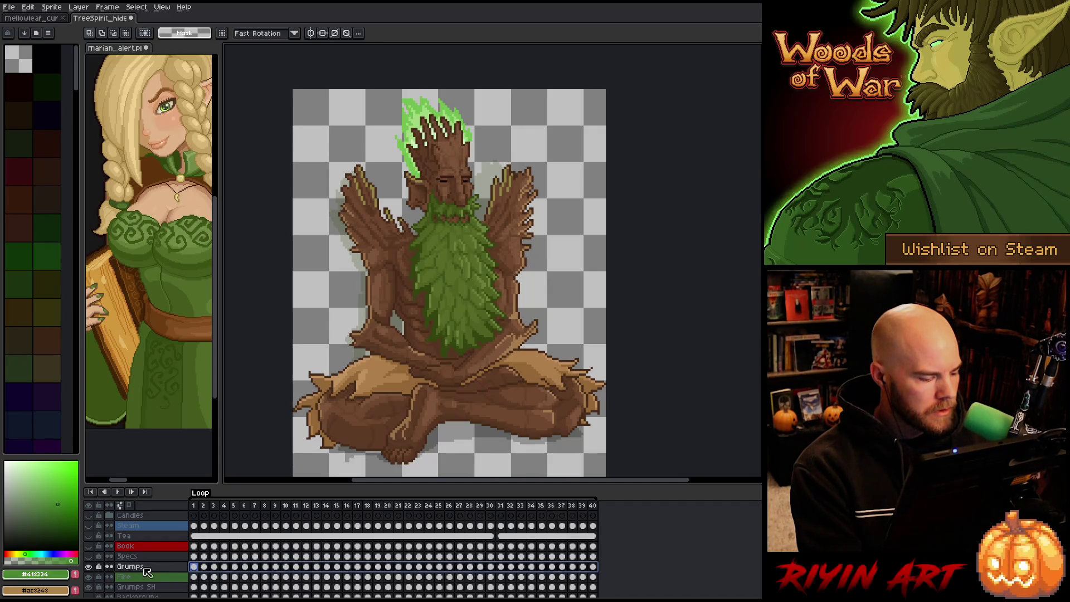
{"action": "right_click", "coordinate": [194, 571]}
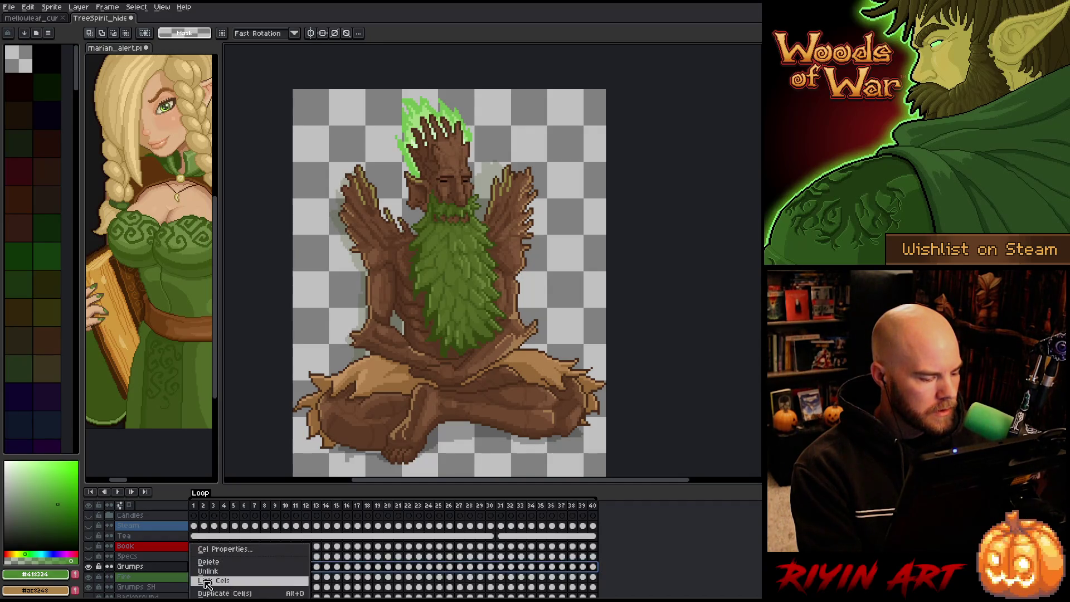
{"action": "left_click", "coordinate": [210, 582]}
Step: Duplicate the Grumps layer into a Grumps Copy layer
{"action": "key", "text": "Return"}
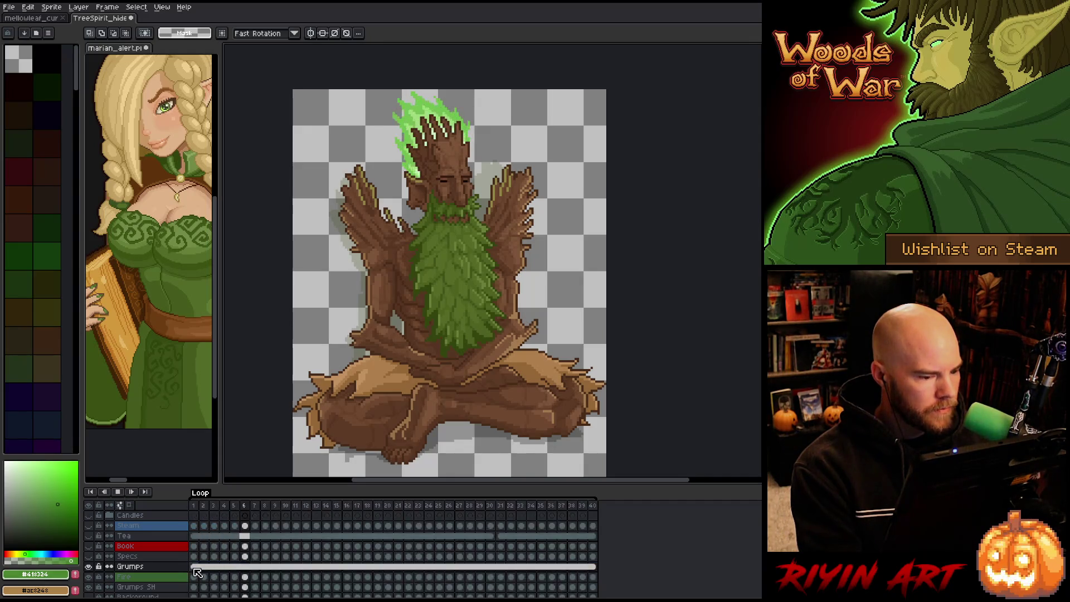
{"action": "key", "text": "Return"}
{"action": "right_click", "coordinate": [176, 568]}
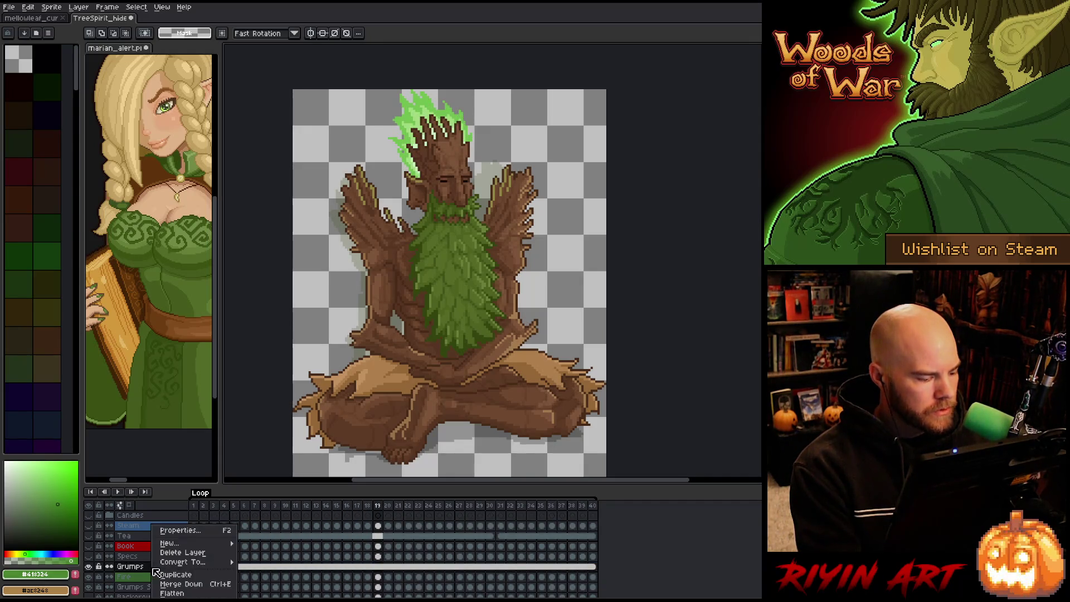
{"action": "left_click", "coordinate": [150, 577]}
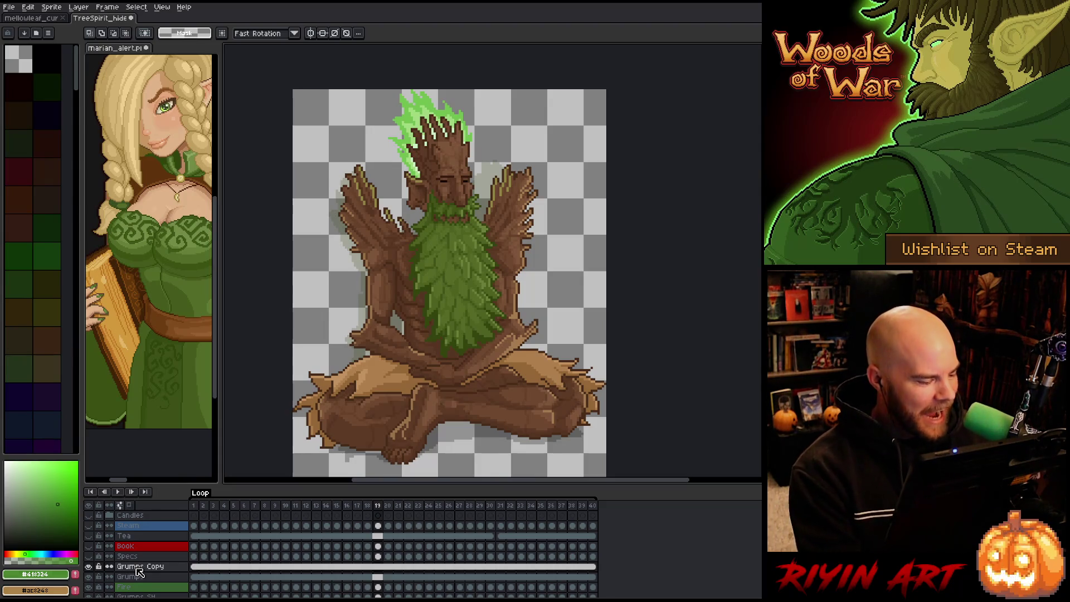
{"action": "left_click", "coordinate": [133, 577]}
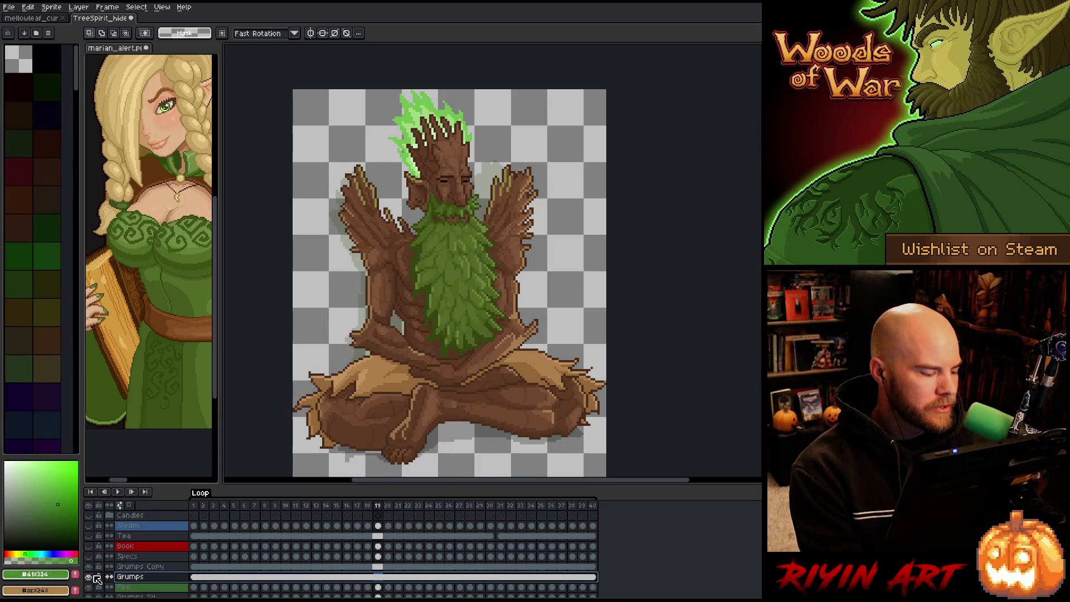
{"action": "left_click", "coordinate": [194, 566]}
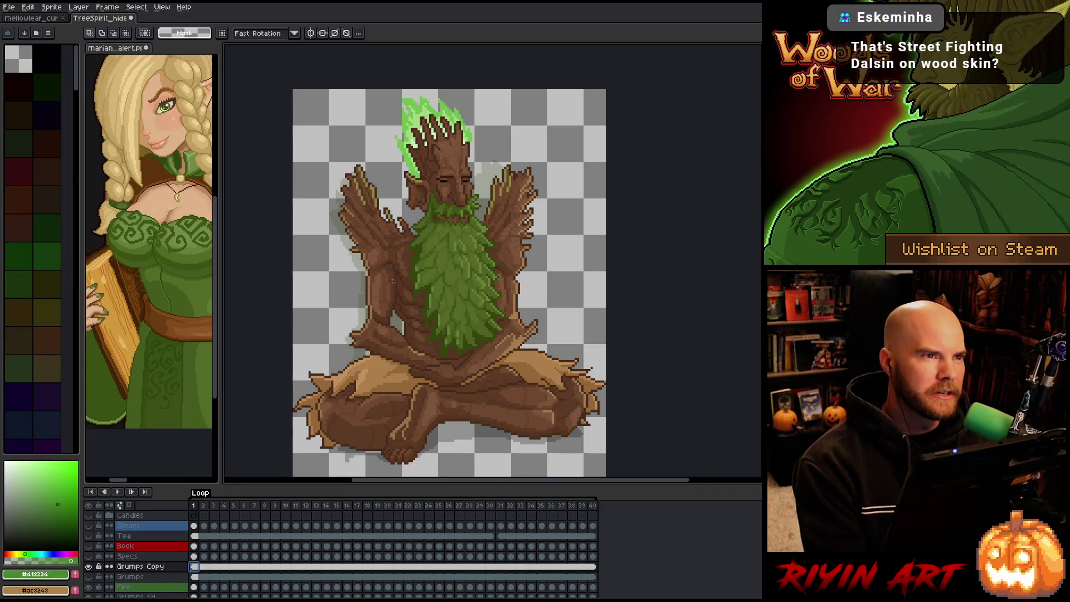
{"action": "key", "text": "space"}
{"action": "mouse_move", "coordinate": [419, 290]}
{"action": "left_mouse_down"}
{"action": "mouse_move", "coordinate": [425, 266]}
{"action": "mouse_move", "coordinate": [414, 275]}
{"action": "left_mouse_up"}
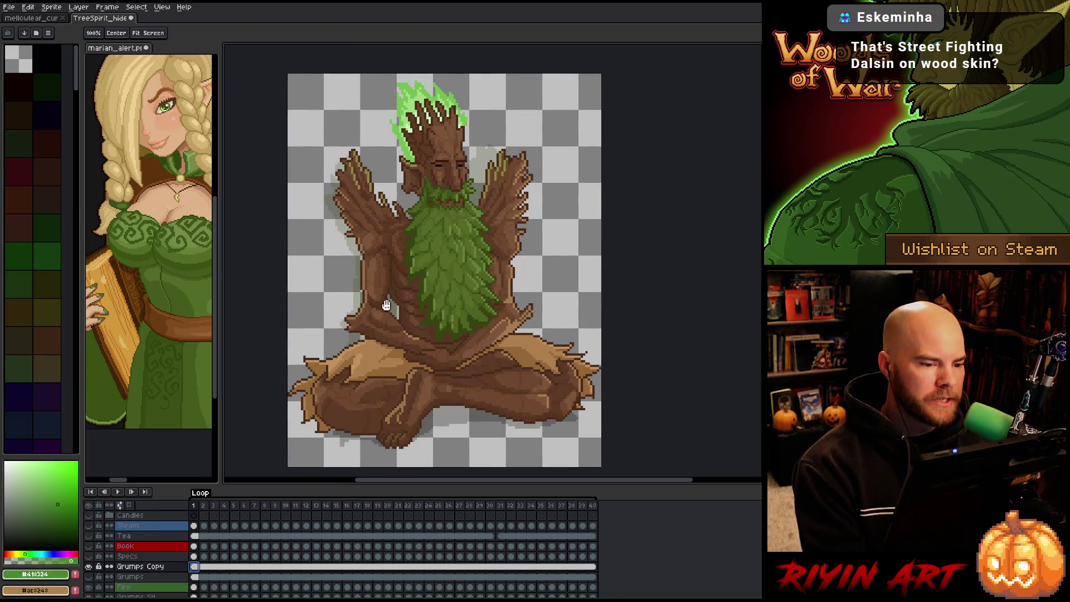
{"action": "key", "text": "m"}
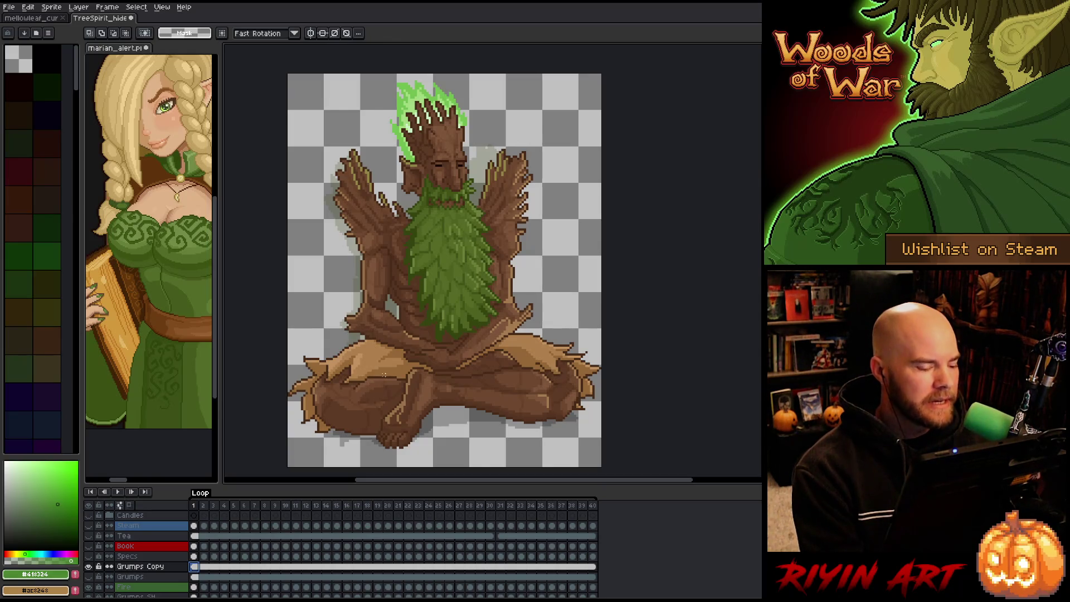
{"action": "key", "text": "Right"}
{"action": "left_click", "coordinate": [195, 567]}
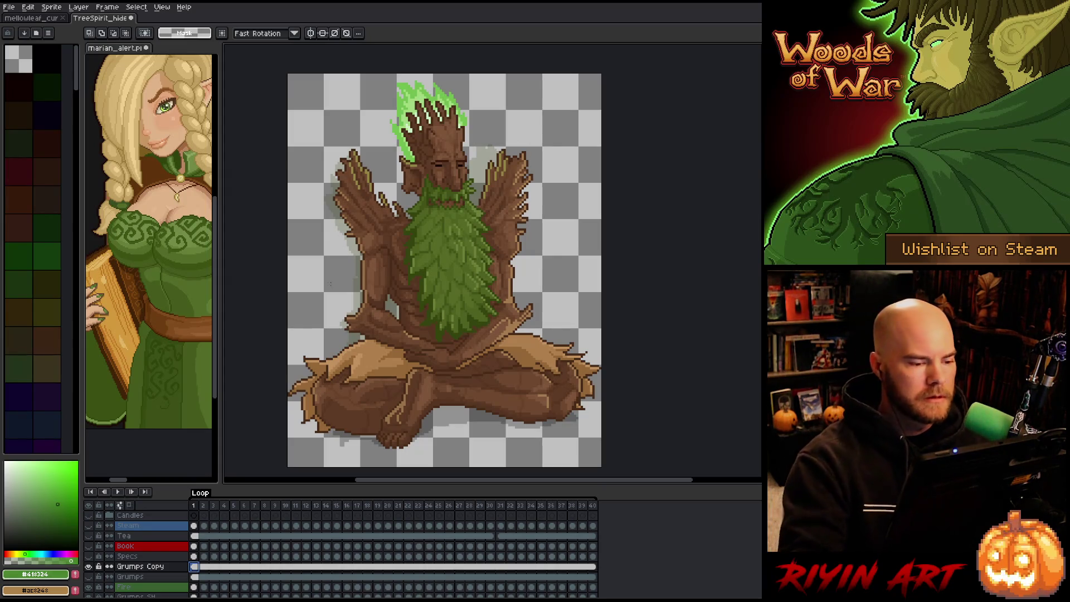
{"action": "key", "text": "b"}
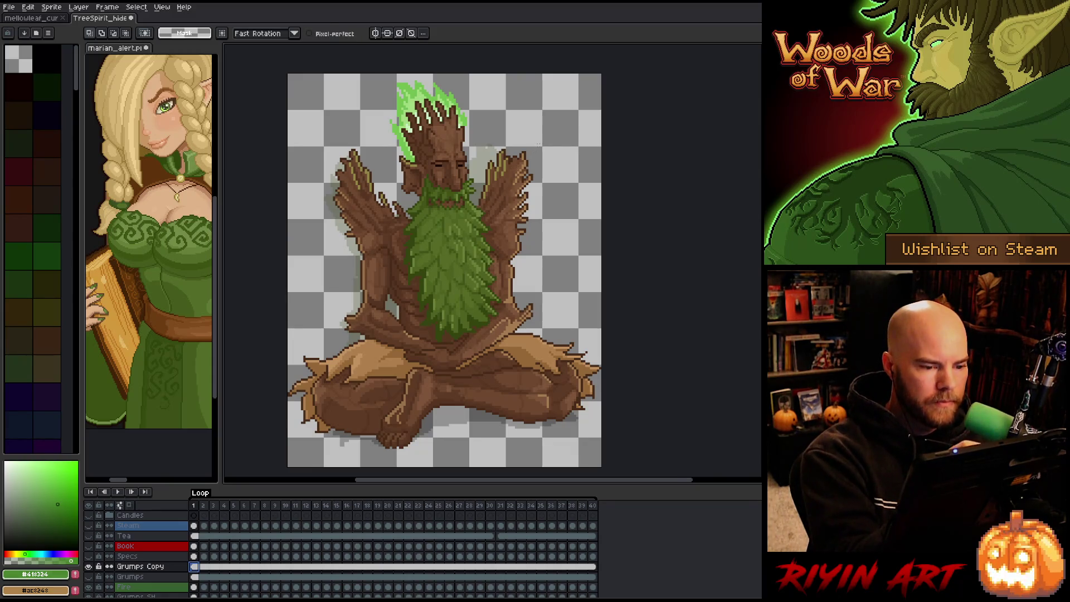
Step: Lasso-select the tree spirit's head and raised arms
{"action": "left_click_drag", "start_coordinate": [546, 164], "coordinate": [532, 223]}
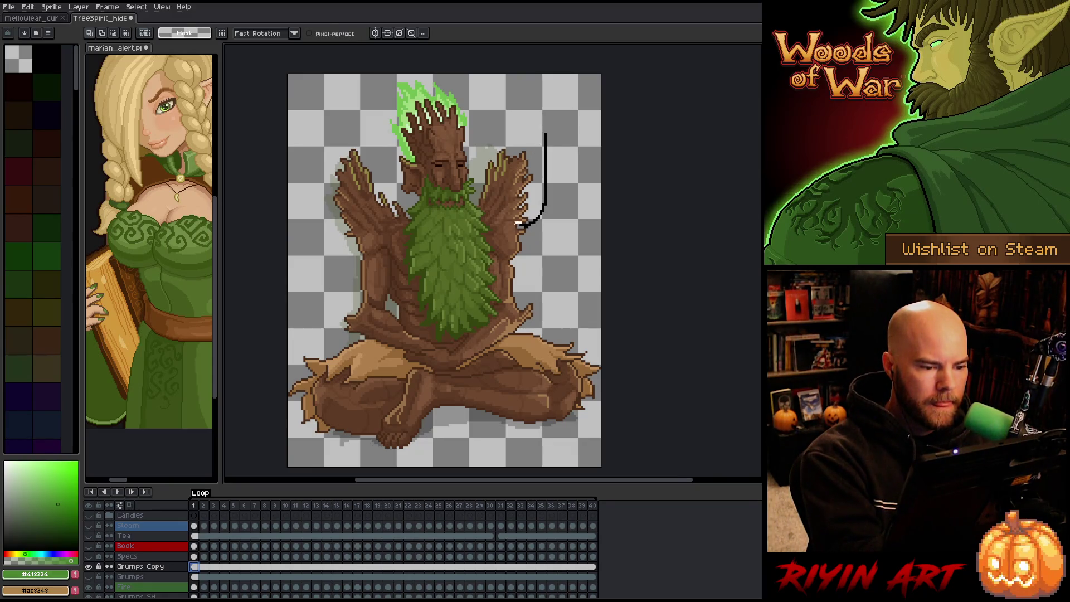
{"action": "key", "text": "ctrl+z"}
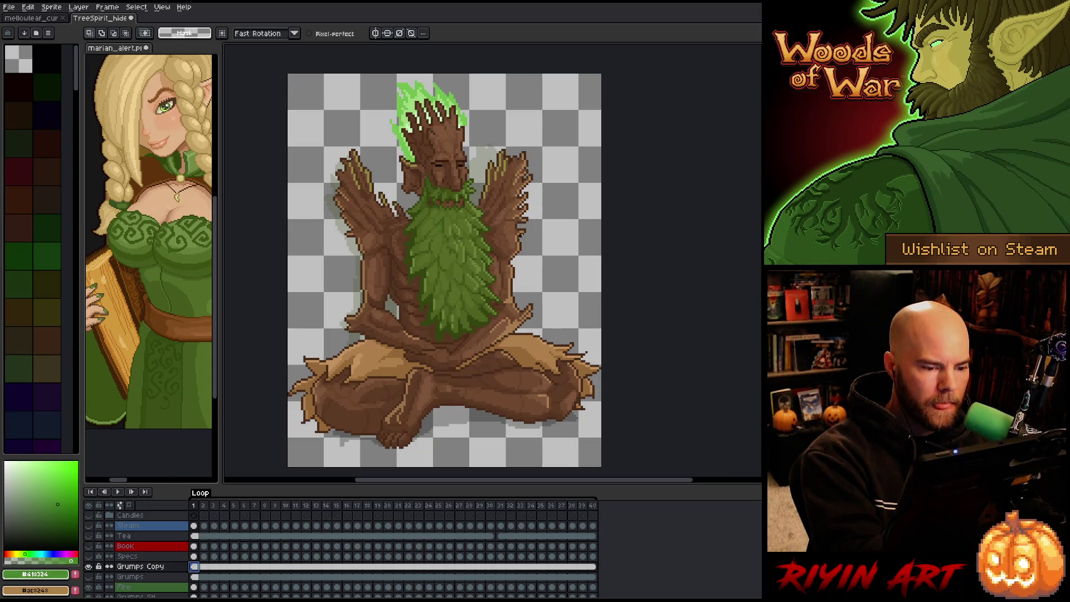
{"action": "left_click_drag", "start_coordinate": [508, 220], "coordinate": [480, 207]}
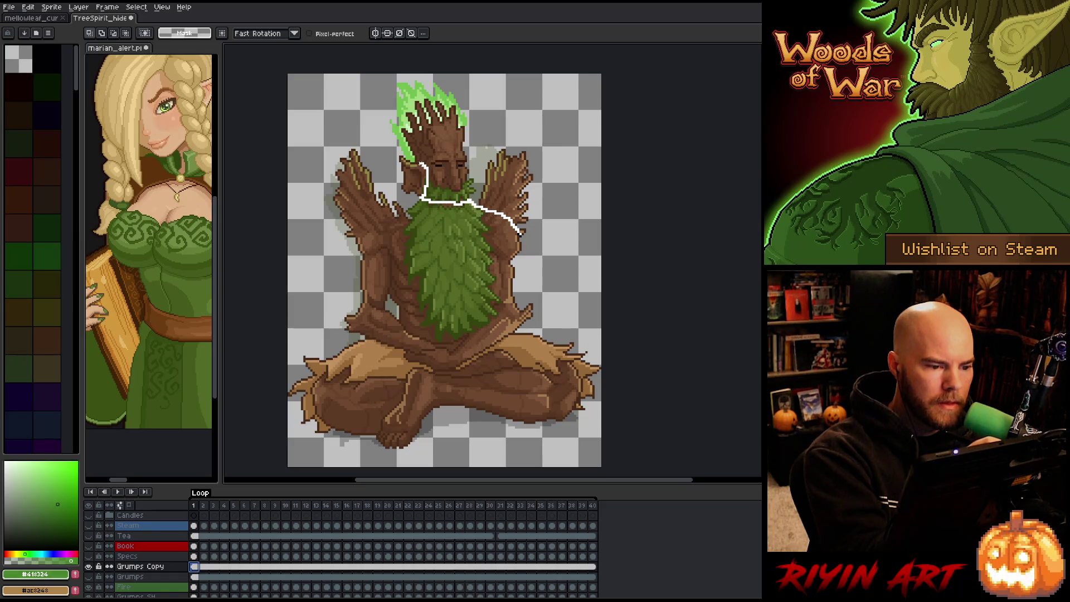
{"action": "mouse_move", "coordinate": [415, 160]}
{"action": "left_mouse_down"}
{"action": "mouse_move", "coordinate": [398, 150]}
{"action": "mouse_move", "coordinate": [405, 201]}
{"action": "left_mouse_up"}
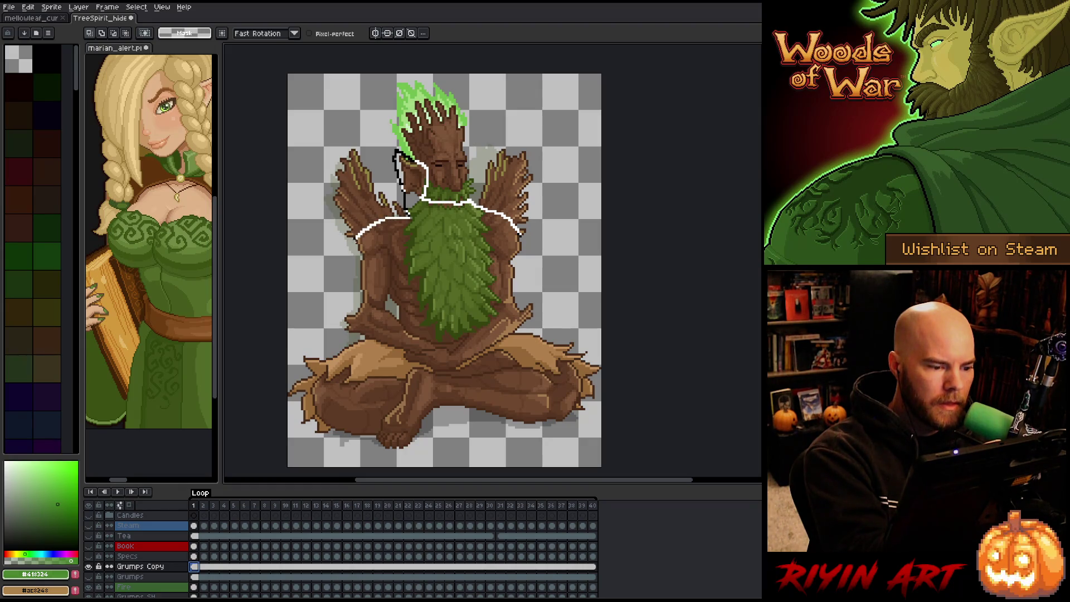
{"action": "mouse_move", "coordinate": [331, 254]}
{"action": "left_mouse_down"}
{"action": "mouse_move", "coordinate": [306, 109]}
{"action": "mouse_move", "coordinate": [345, 75]}
{"action": "mouse_move", "coordinate": [504, 84]}
{"action": "mouse_move", "coordinate": [541, 266]}
{"action": "left_mouse_up"}
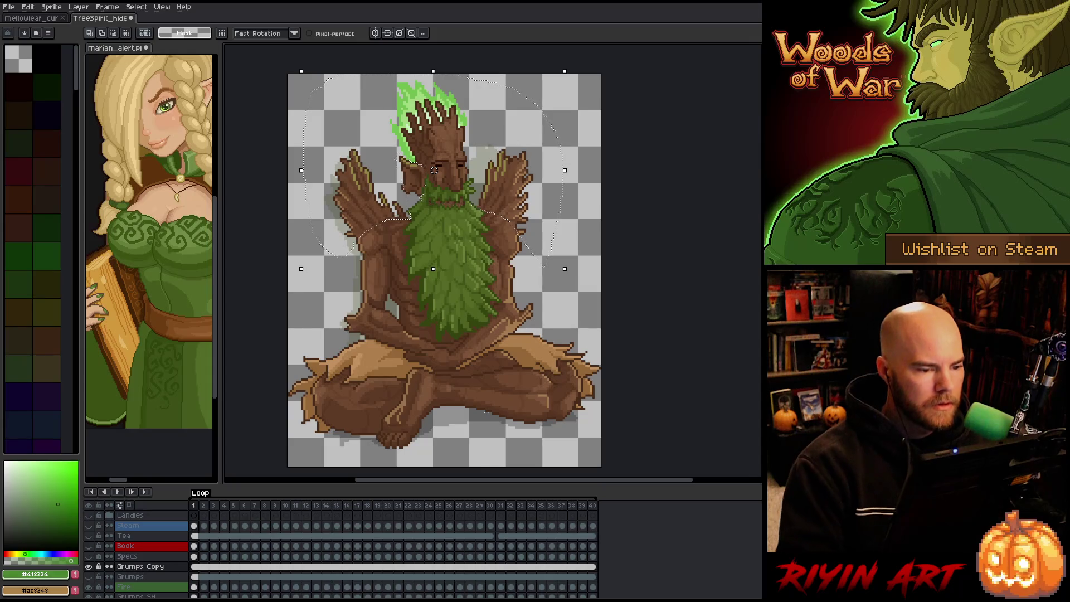
Step: Delete the selected head and arms, deselect, and bring the whole figure into view
{"action": "scroll", "coordinate": [484, 410], "scroll_direction": "up", "scroll_amount": 3}
{"action": "scroll", "coordinate": [482, 423], "scroll_direction": "down", "scroll_amount": 2}
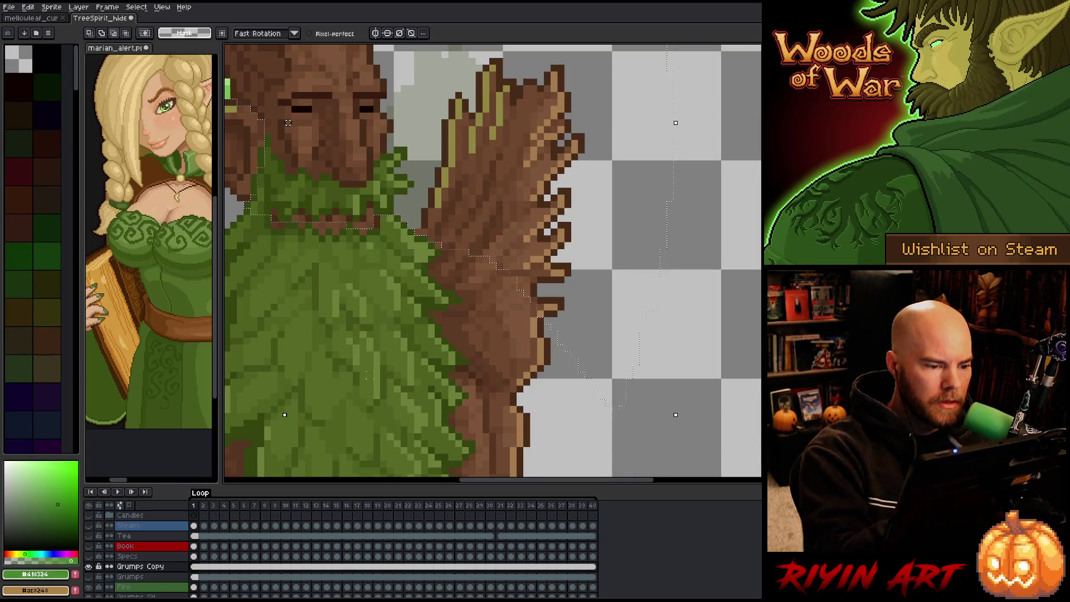
{"action": "scroll", "coordinate": [343, 290], "scroll_direction": "down", "scroll_amount": 3}
{"action": "scroll", "coordinate": [342, 290], "scroll_direction": "down", "scroll_amount": 1}
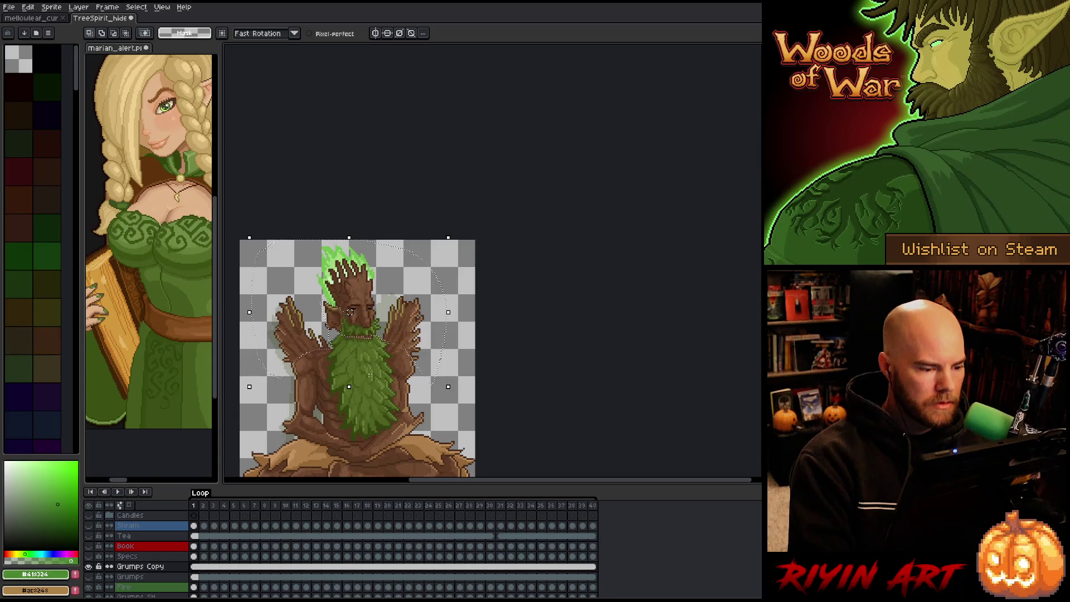
{"action": "key", "text": "Delete"}
{"action": "left_click_drag", "start_coordinate": [349, 312], "coordinate": [419, 263]}
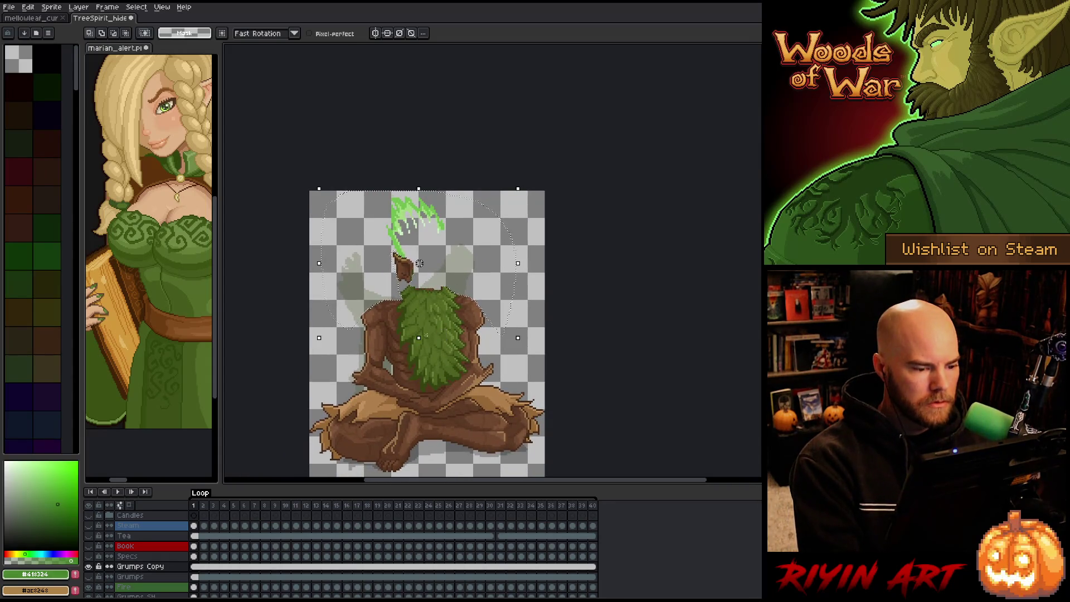
{"action": "scroll", "coordinate": [518, 293], "scroll_direction": "up", "scroll_amount": 1}
{"action": "key", "text": "ctrl+d"}
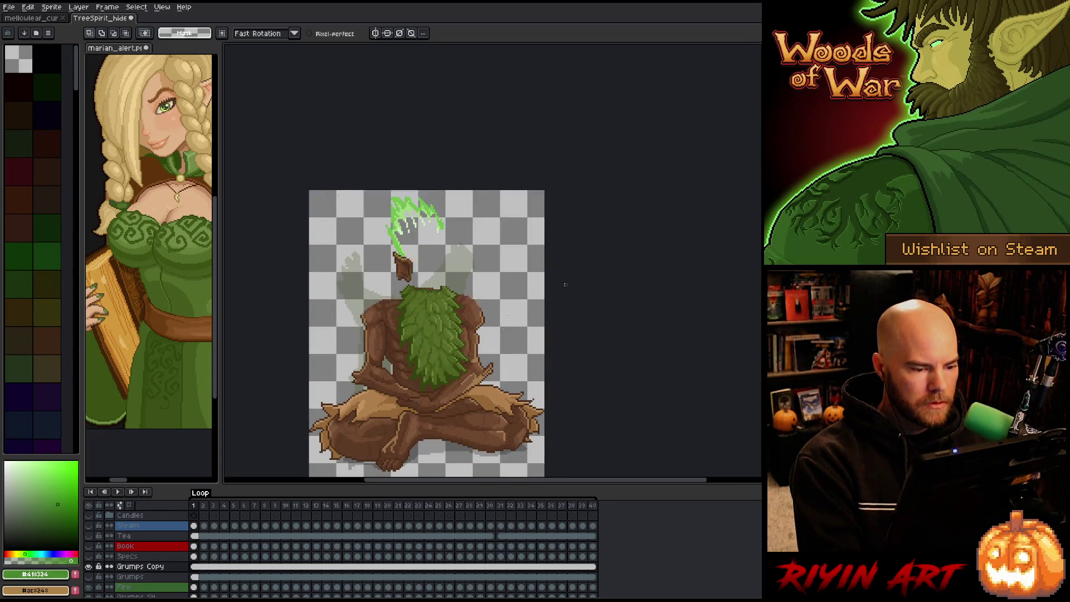
{"action": "scroll", "coordinate": [519, 299], "scroll_direction": "down", "scroll_amount": 1}
{"action": "scroll", "coordinate": [519, 300], "scroll_direction": "up", "scroll_amount": 2}
{"action": "mouse_move", "coordinate": [382, 297]}
{"action": "left_mouse_down"}
{"action": "mouse_move", "coordinate": [422, 238]}
{"action": "mouse_move", "coordinate": [407, 209]}
{"action": "left_mouse_up"}
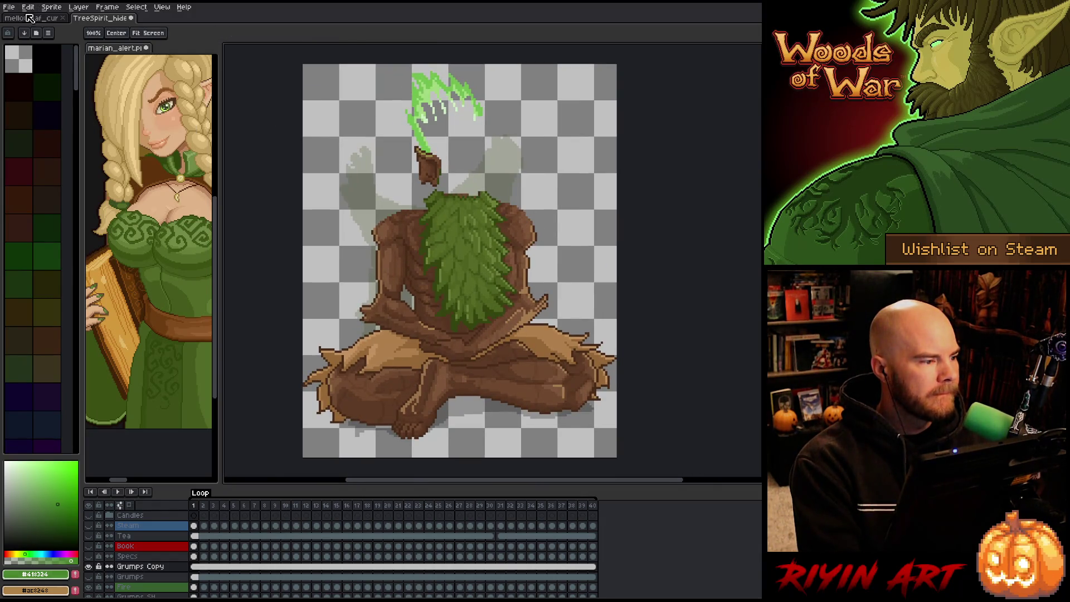
Step: Dock the mellowleaf_cur sprite as a preview and show its black background Layer 6
{"action": "mouse_move", "coordinate": [28, 18]}
{"action": "left_mouse_down"}
{"action": "mouse_move", "coordinate": [158, 477]}
{"action": "mouse_move", "coordinate": [151, 356]}
{"action": "left_mouse_up"}
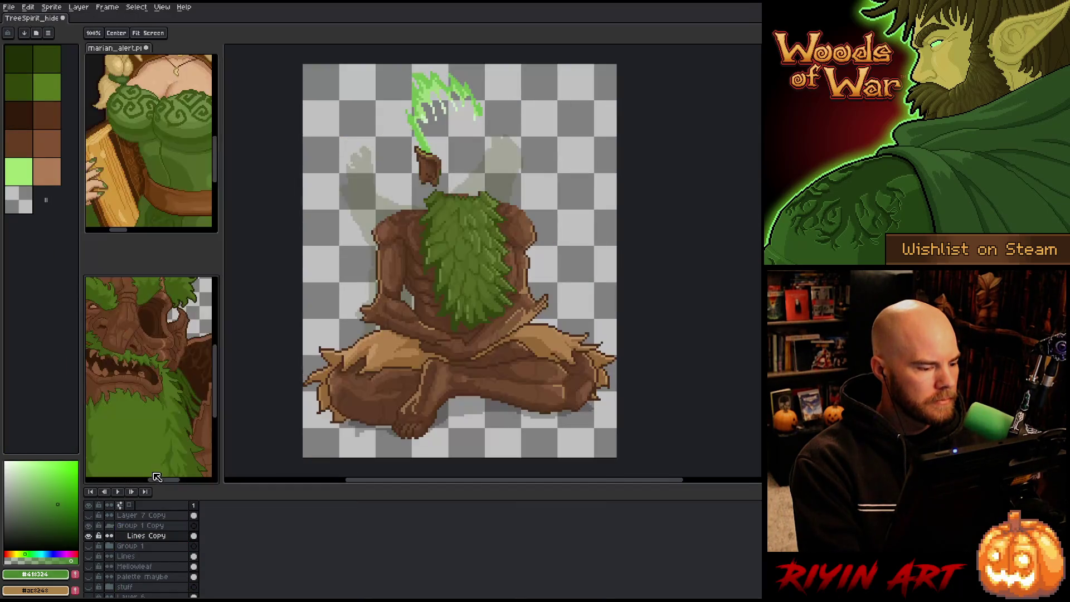
{"action": "scroll", "coordinate": [139, 362], "scroll_direction": "down", "scroll_amount": 3}
{"action": "scroll", "coordinate": [139, 362], "scroll_direction": "up", "scroll_amount": 2}
{"action": "scroll", "coordinate": [152, 354], "scroll_direction": "up", "scroll_amount": 1}
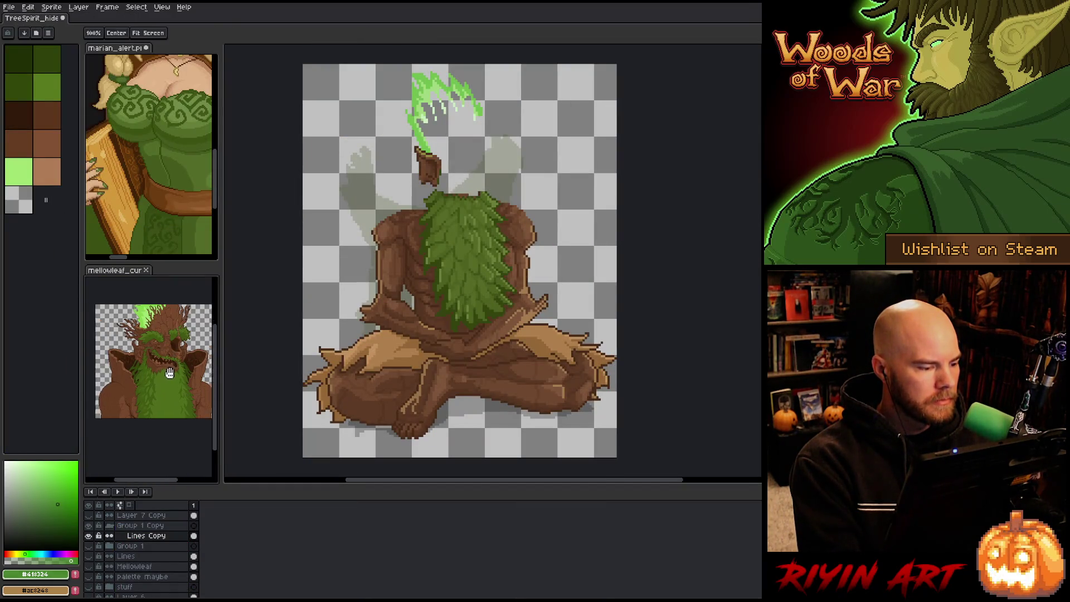
{"action": "scroll", "coordinate": [123, 566], "scroll_direction": "down", "scroll_amount": 1}
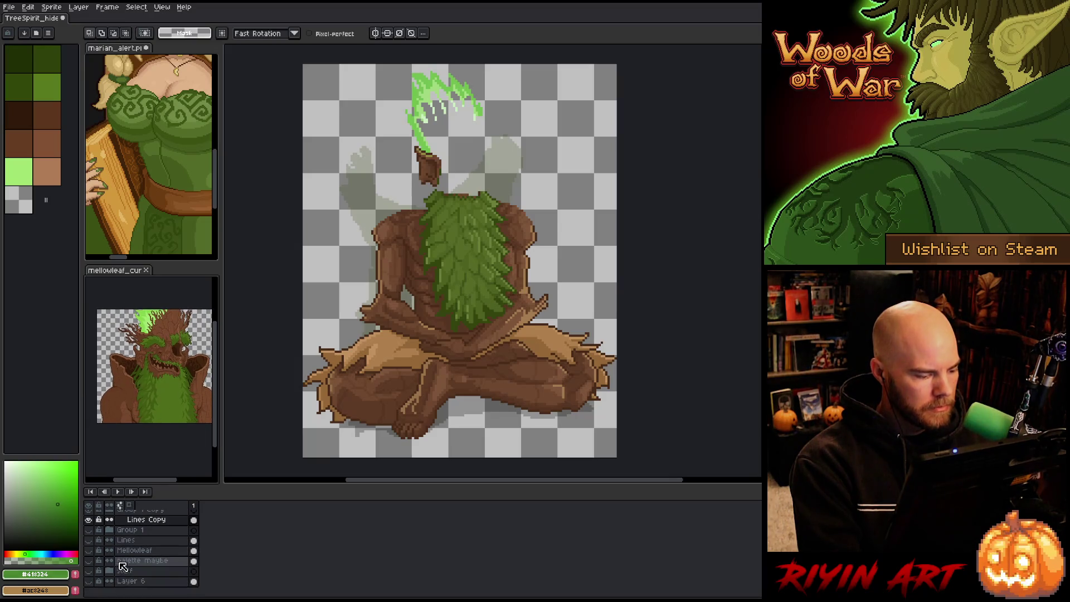
{"action": "left_click", "coordinate": [89, 581]}
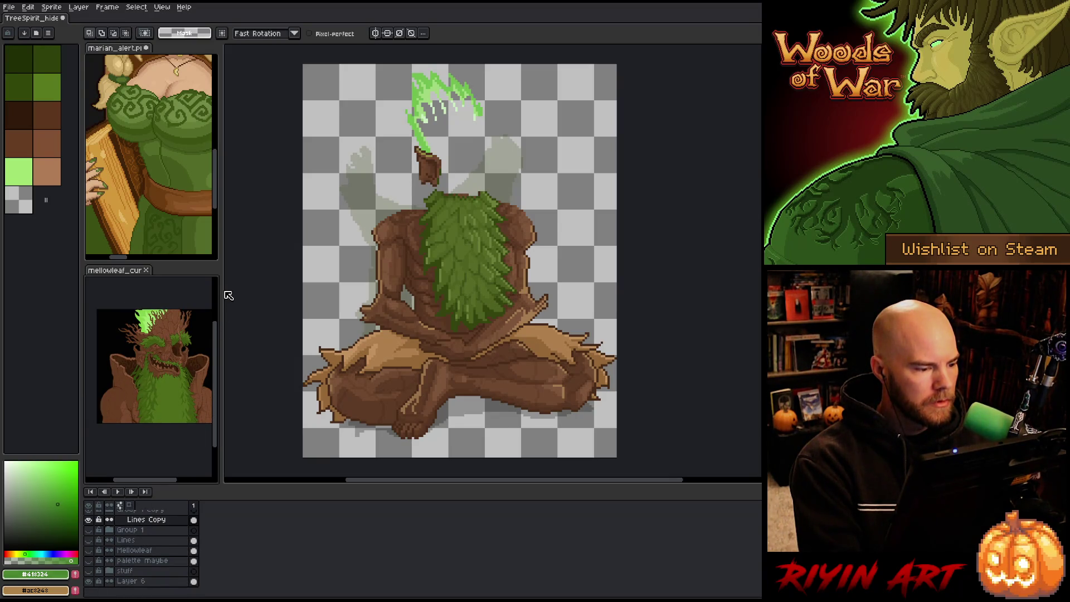
Step: Widen the reference previews and frame the mellowleaf head and marian_alert face
{"action": "mouse_move", "coordinate": [219, 291]}
{"action": "left_mouse_down"}
{"action": "mouse_move", "coordinate": [308, 290]}
{"action": "mouse_move", "coordinate": [268, 299]}
{"action": "left_mouse_up"}
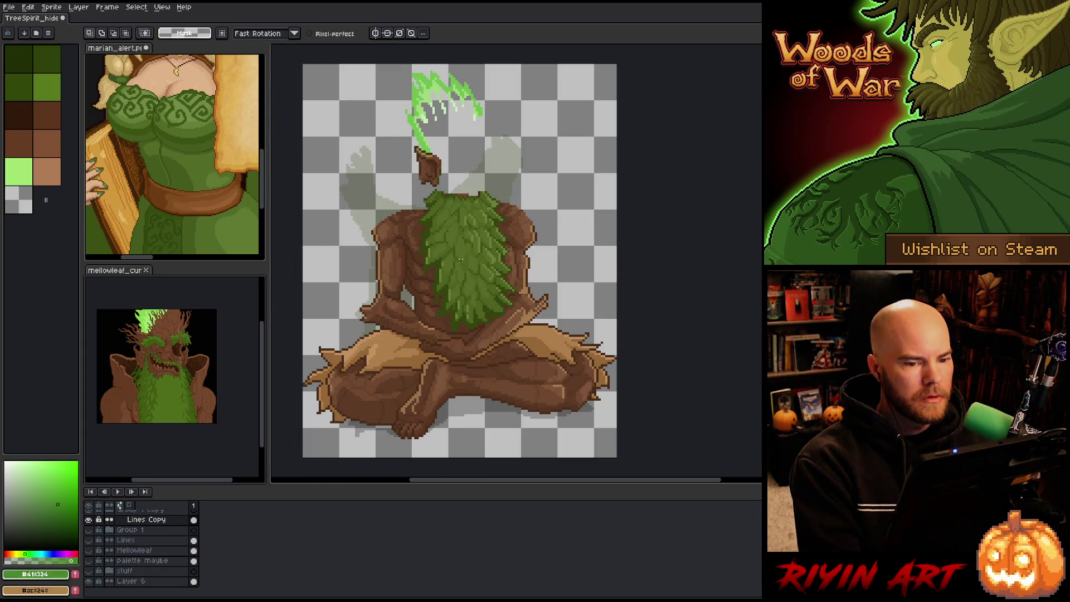
{"action": "left_click_drag", "start_coordinate": [268, 261], "coordinate": [298, 261]}
{"action": "scroll", "coordinate": [167, 357], "scroll_direction": "up", "scroll_amount": 2}
{"action": "scroll", "coordinate": [167, 358], "scroll_direction": "down", "scroll_amount": 3}
{"action": "mouse_move", "coordinate": [167, 357]}
{"action": "left_mouse_down"}
{"action": "mouse_move", "coordinate": [201, 399]}
{"action": "mouse_move", "coordinate": [203, 423]}
{"action": "mouse_move", "coordinate": [201, 411]}
{"action": "left_mouse_up"}
{"action": "scroll", "coordinate": [213, 167], "scroll_direction": "down", "scroll_amount": 2}
{"action": "mouse_move", "coordinate": [213, 168]}
{"action": "left_mouse_down"}
{"action": "mouse_move", "coordinate": [215, 230]}
{"action": "mouse_move", "coordinate": [218, 188]}
{"action": "left_mouse_up"}
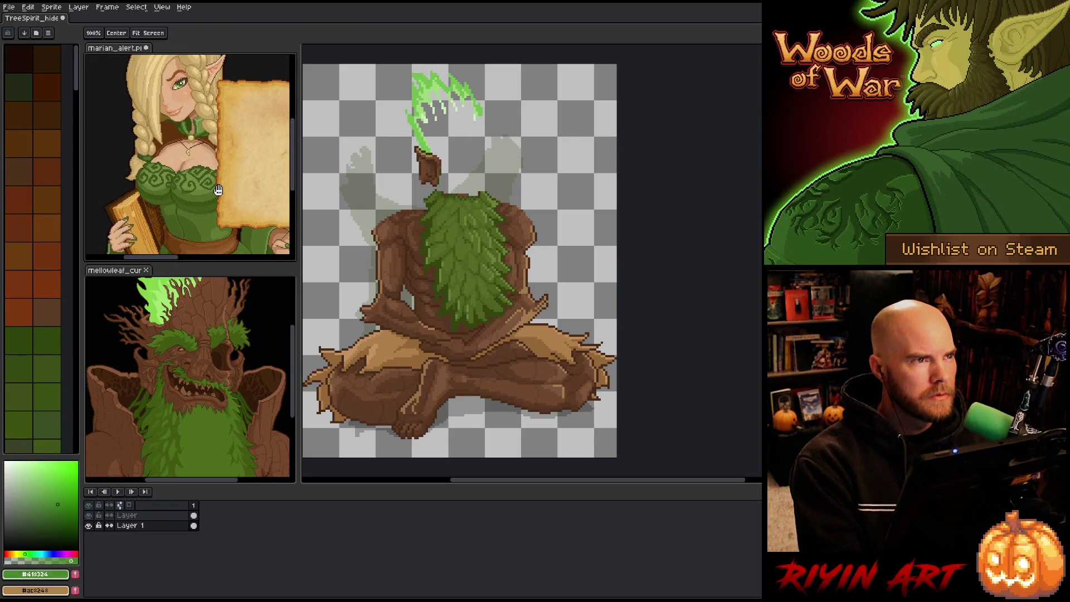
{"action": "scroll", "coordinate": [427, 194], "scroll_direction": "down", "scroll_amount": 1}
{"action": "scroll", "coordinate": [427, 194], "scroll_direction": "up", "scroll_amount": 1}
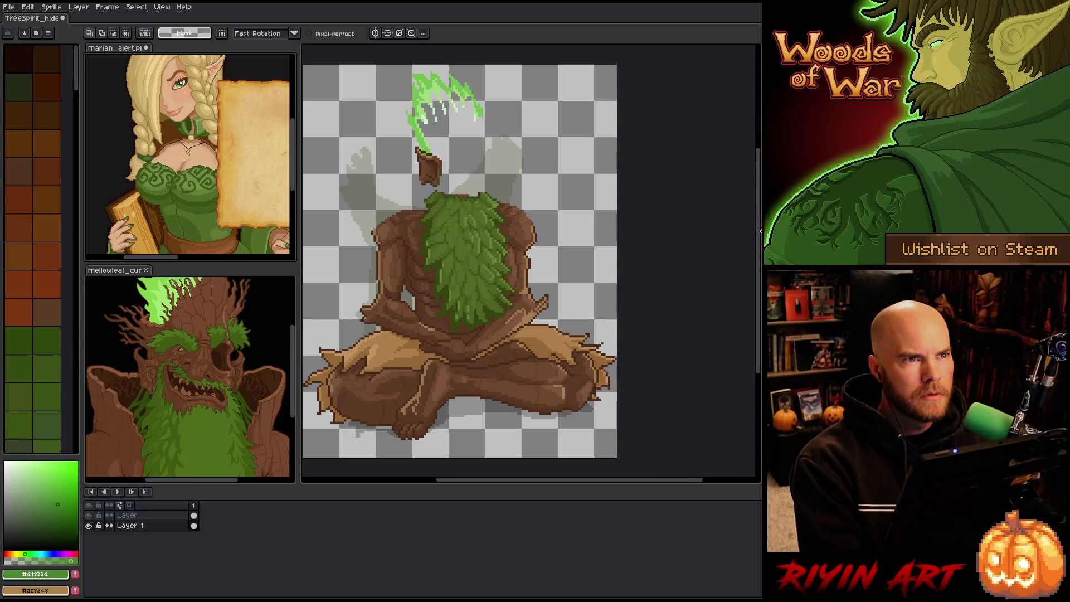
{"action": "left_click_drag", "start_coordinate": [476, 234], "coordinate": [519, 237]}
Step: Zoom and pan across the headless tree spirit's torso and leafy chest
{"action": "scroll", "coordinate": [490, 222], "scroll_direction": "up", "scroll_amount": 1}
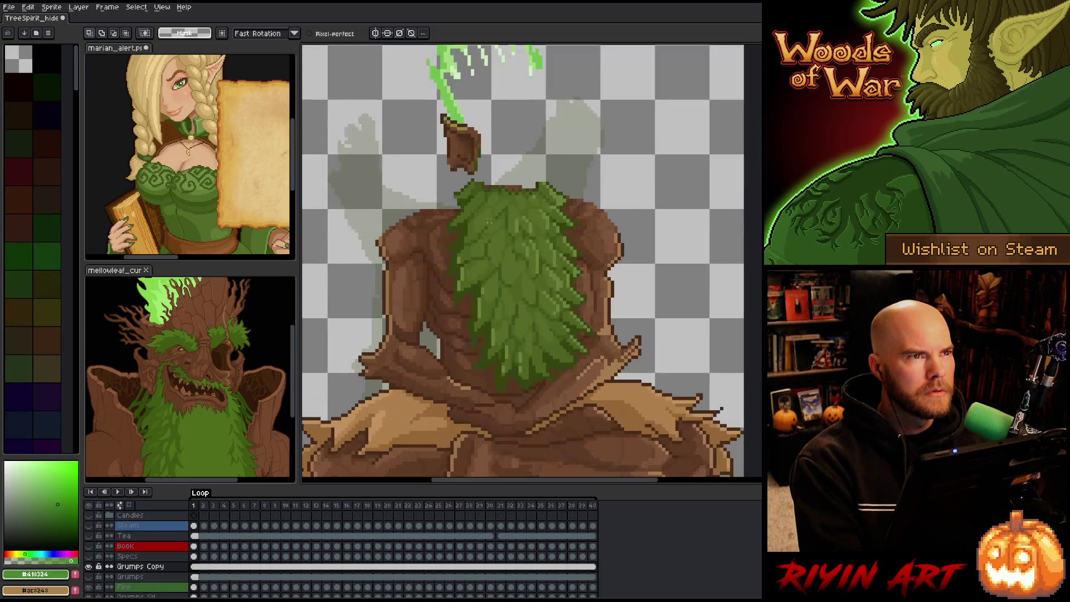
{"action": "left_click_drag", "start_coordinate": [491, 189], "coordinate": [487, 222]}
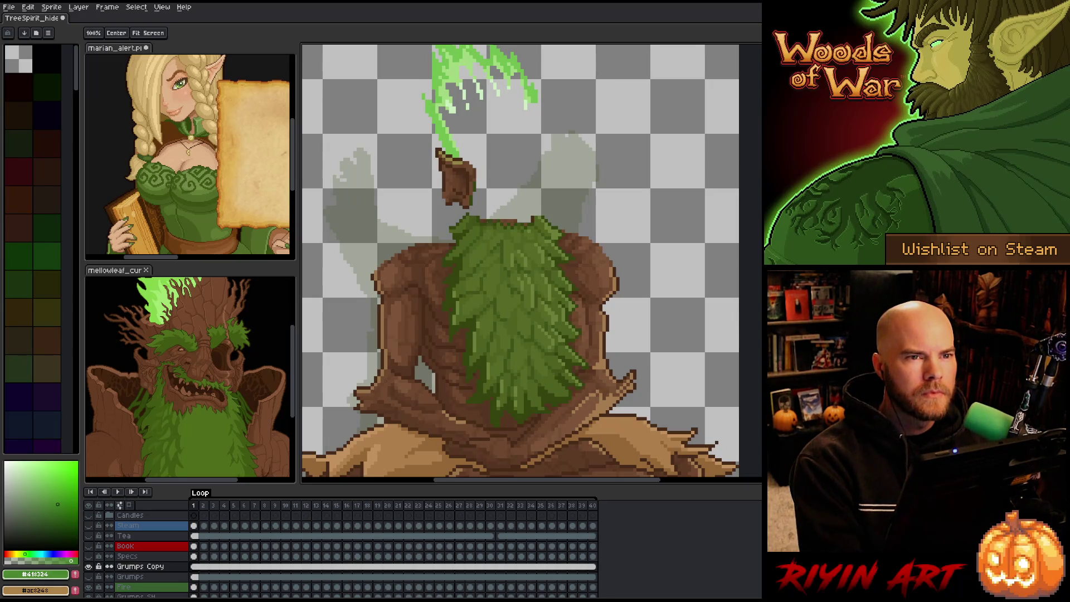
{"action": "scroll", "coordinate": [486, 222], "scroll_direction": "down", "scroll_amount": 1}
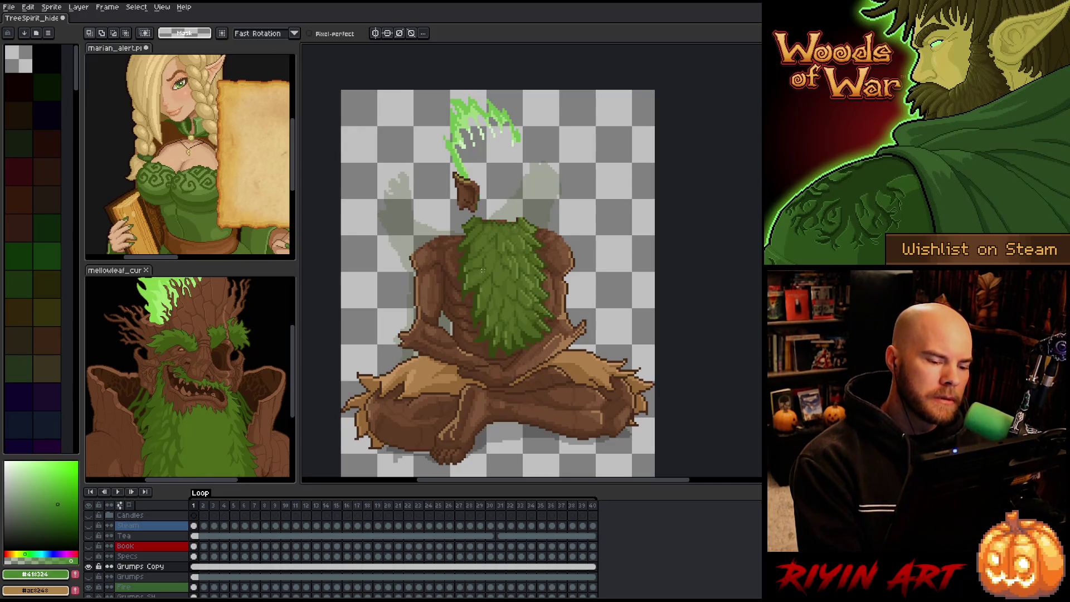
{"action": "scroll", "coordinate": [482, 270], "scroll_direction": "up", "scroll_amount": 1}
{"action": "left_click_drag", "start_coordinate": [490, 212], "coordinate": [507, 239]}
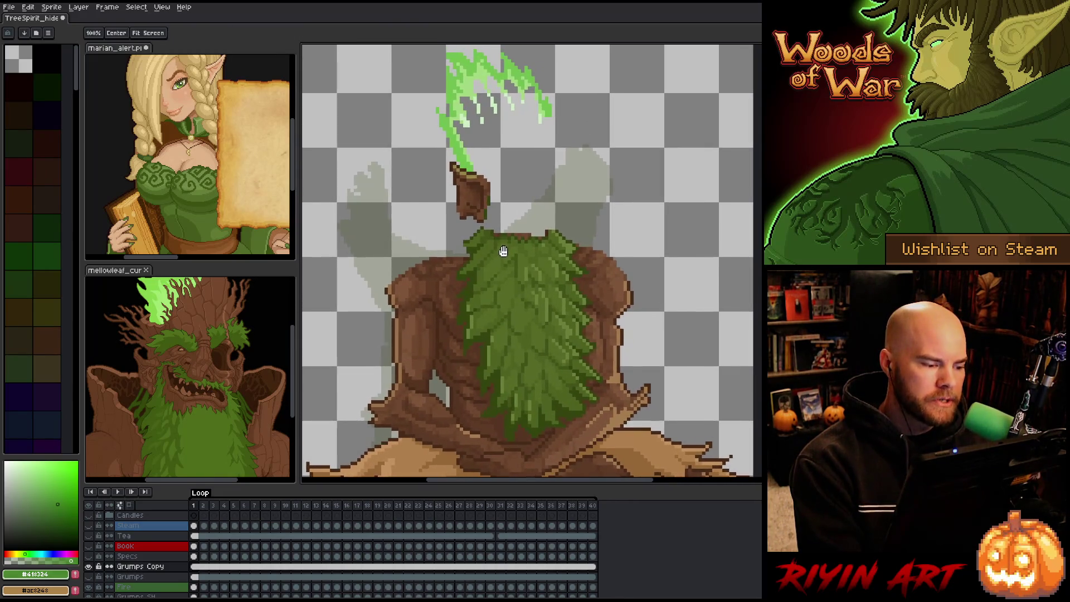
{"action": "left_click_drag", "start_coordinate": [491, 292], "coordinate": [493, 296]}
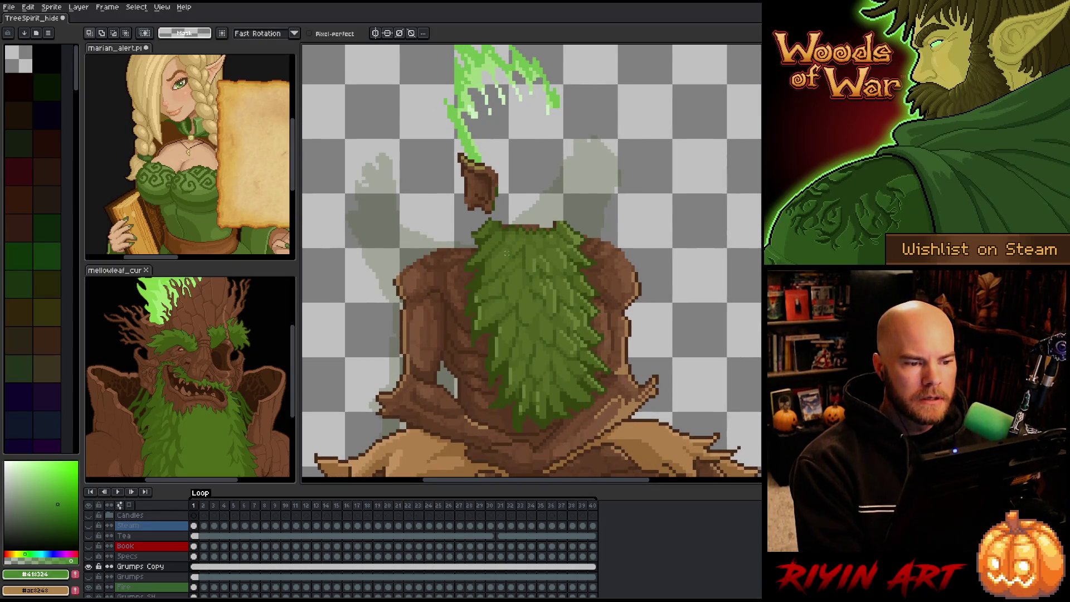
{"action": "scroll", "coordinate": [506, 253], "scroll_direction": "down", "scroll_amount": 1}
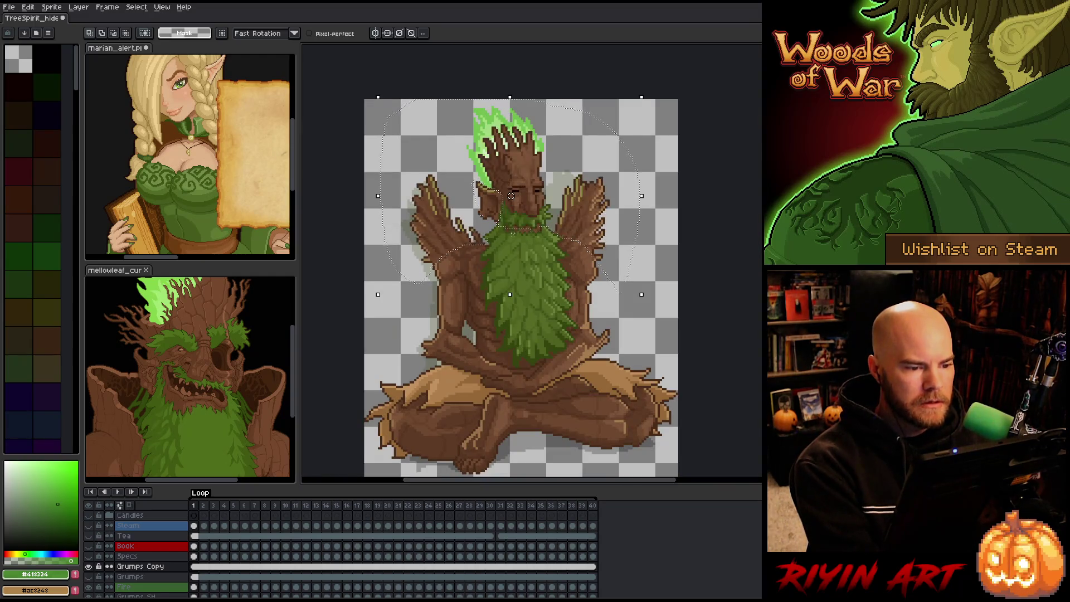
Step: Hide the brown body layer and preview the flame animation, checking the Fire cel's properties
{"action": "left_click", "coordinate": [89, 566]}
{"action": "key", "text": "Return"}
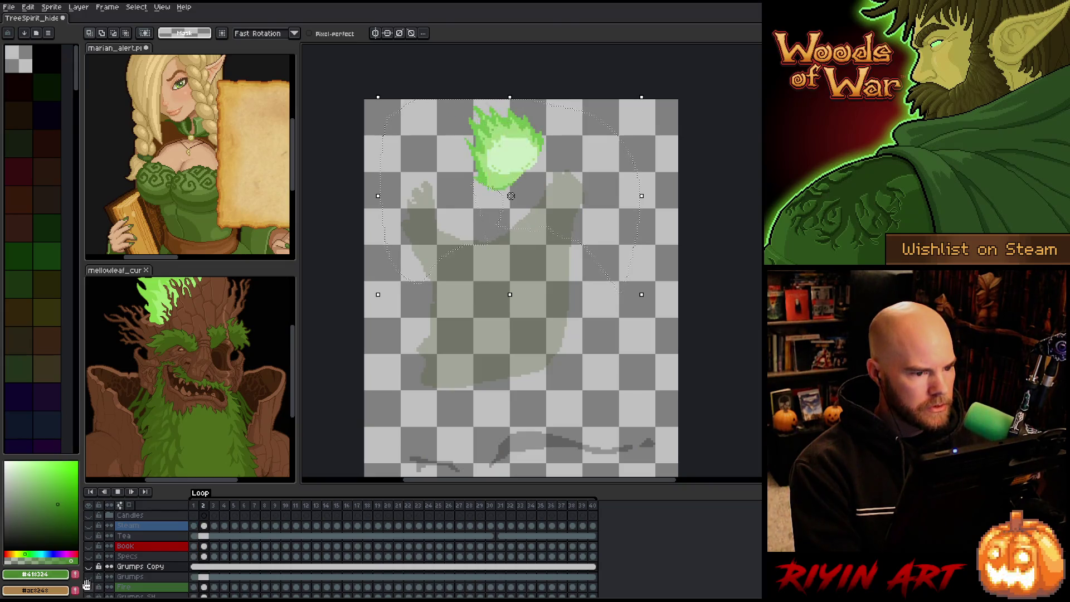
{"action": "left_click", "coordinate": [194, 586]}
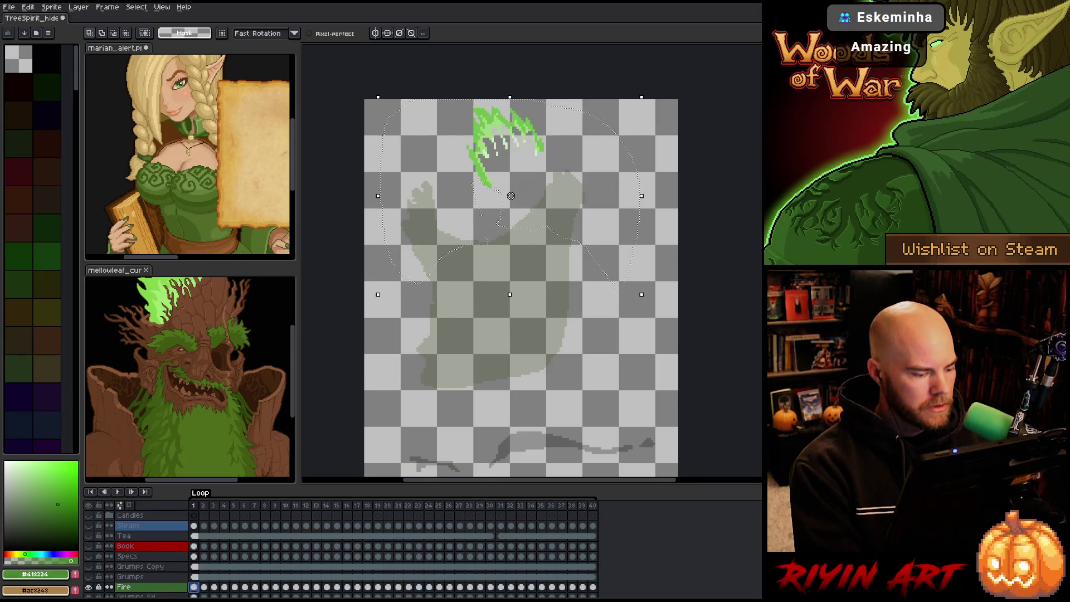
{"action": "key", "text": "Return"}
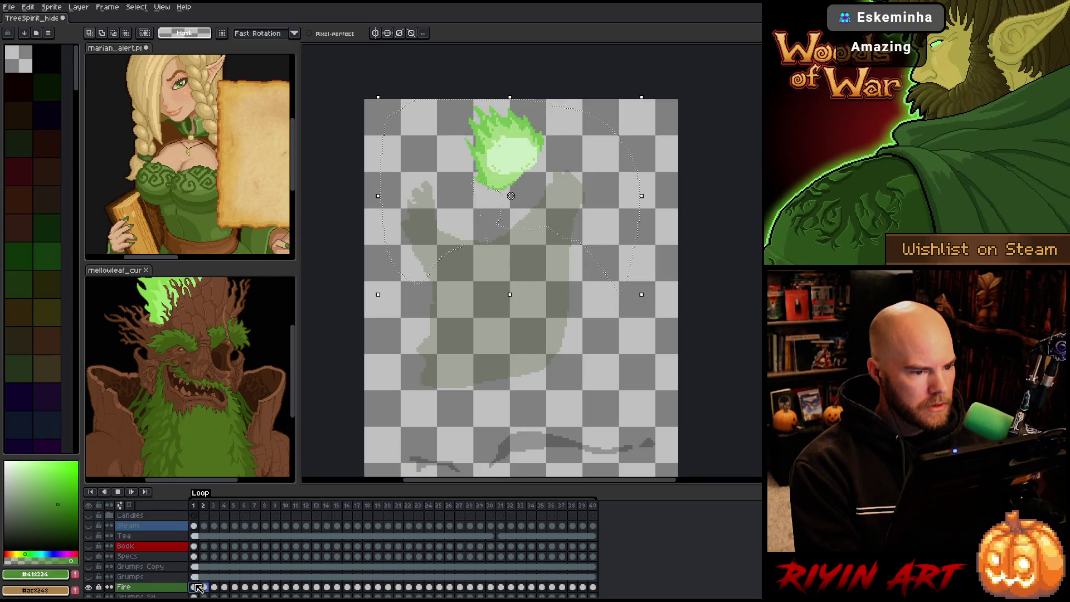
{"action": "double_click", "coordinate": [196, 587]}
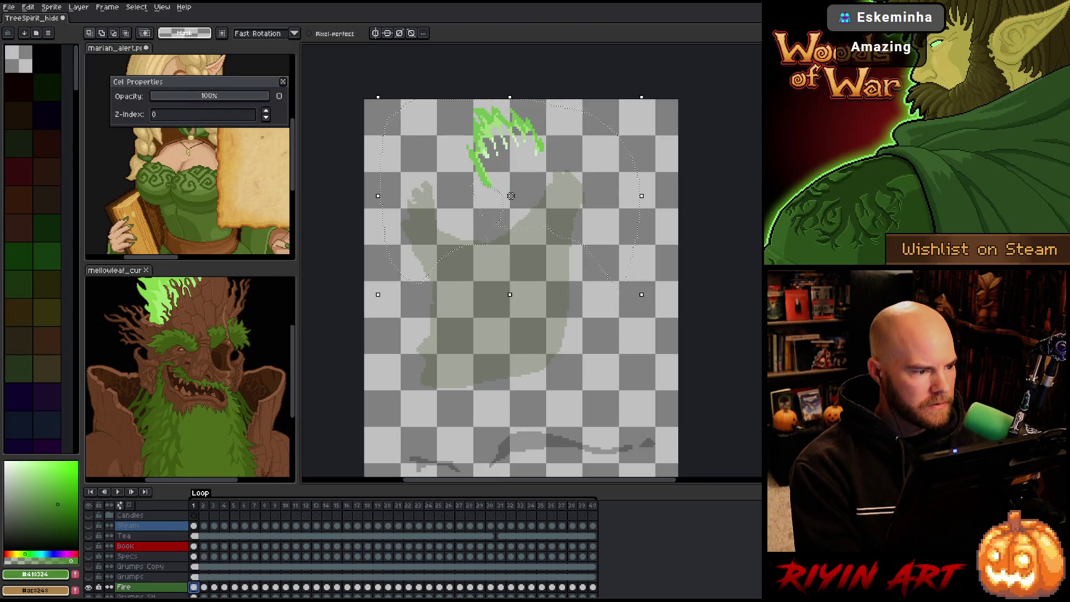
{"action": "left_click", "coordinate": [283, 82]}
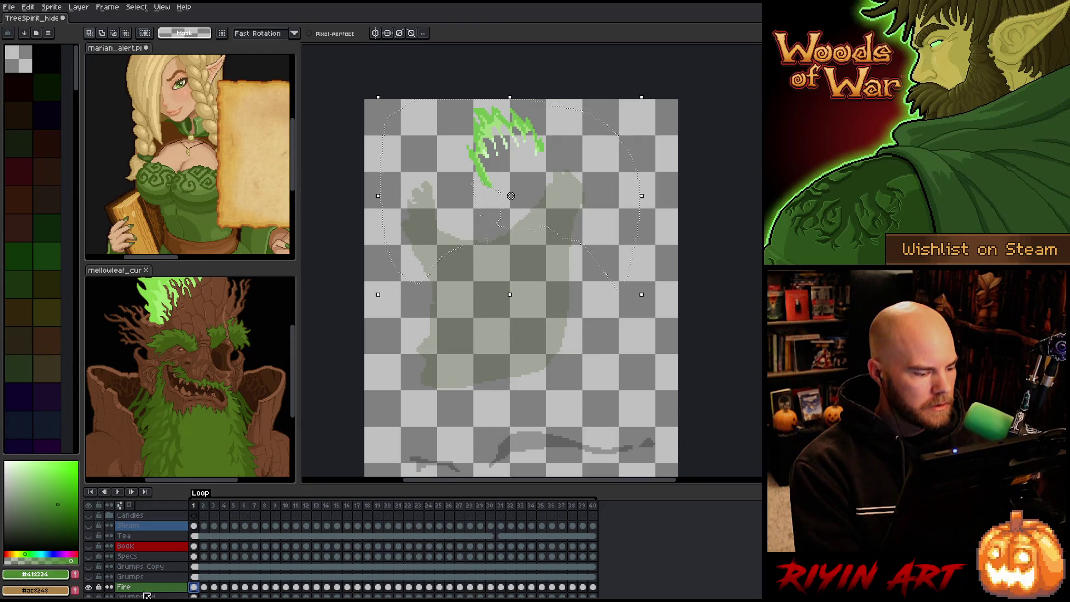
Step: With Fire hidden, delete the selected head and arms from Grumps Copy, deselect, and zoom in
{"action": "left_click", "coordinate": [89, 566]}
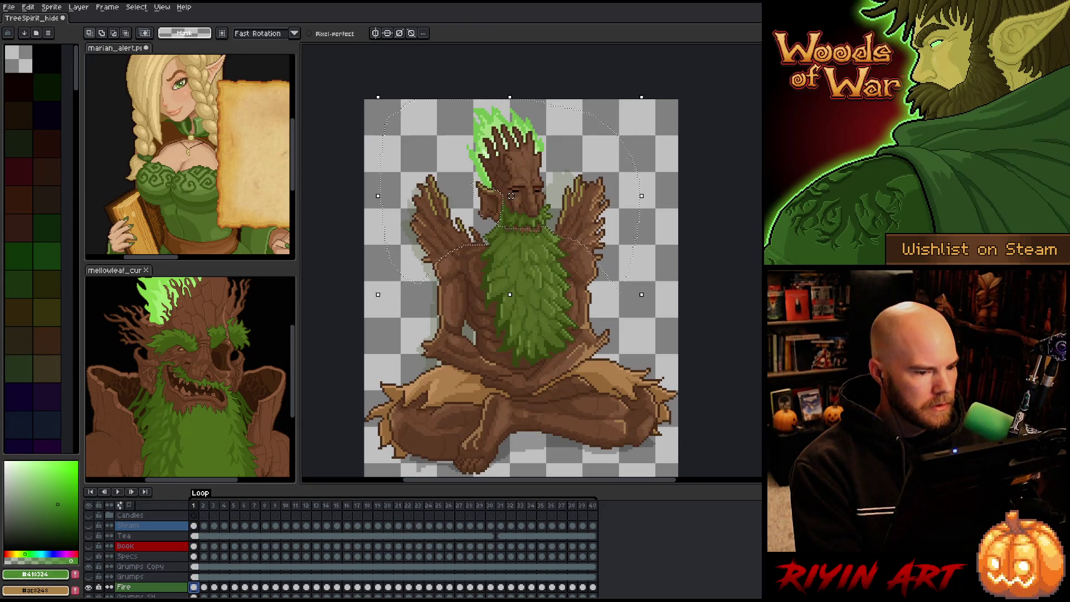
{"action": "left_click", "coordinate": [194, 566]}
{"action": "left_click", "coordinate": [89, 586]}
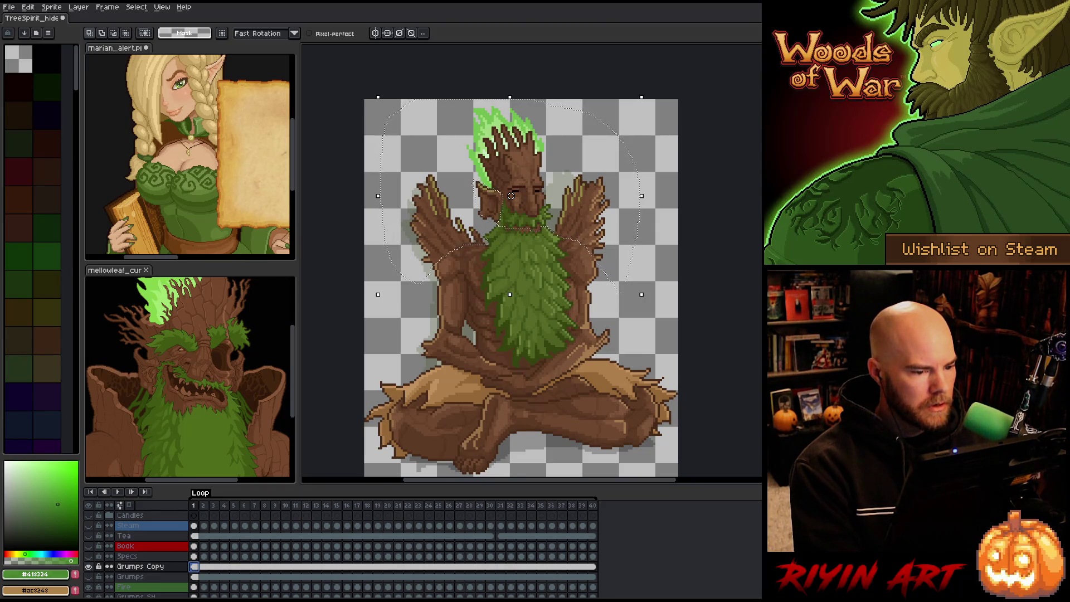
{"action": "key", "text": "Delete"}
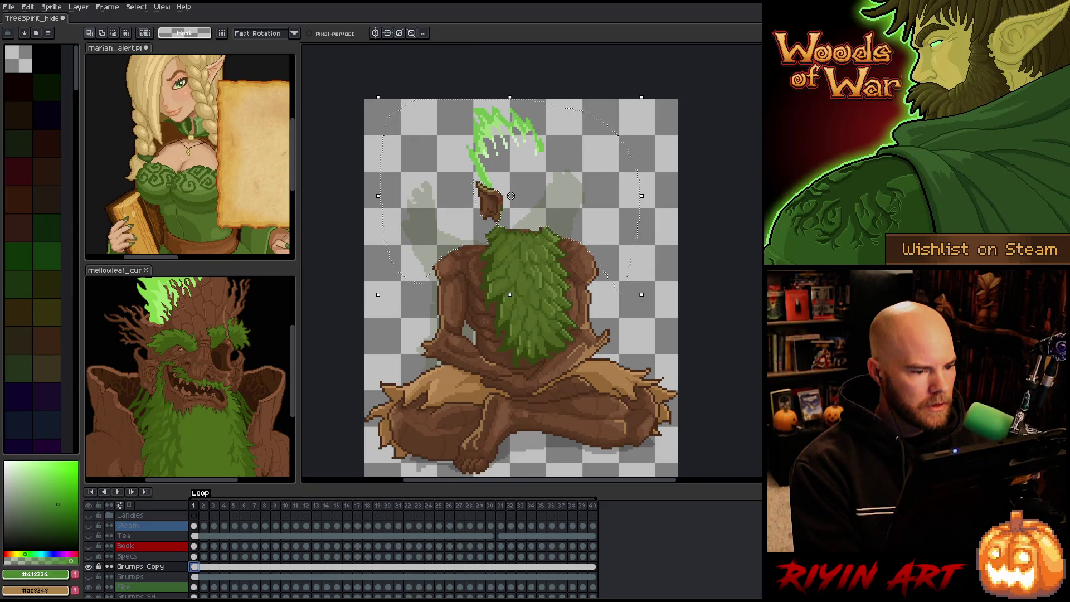
{"action": "key", "text": "ctrl+d"}
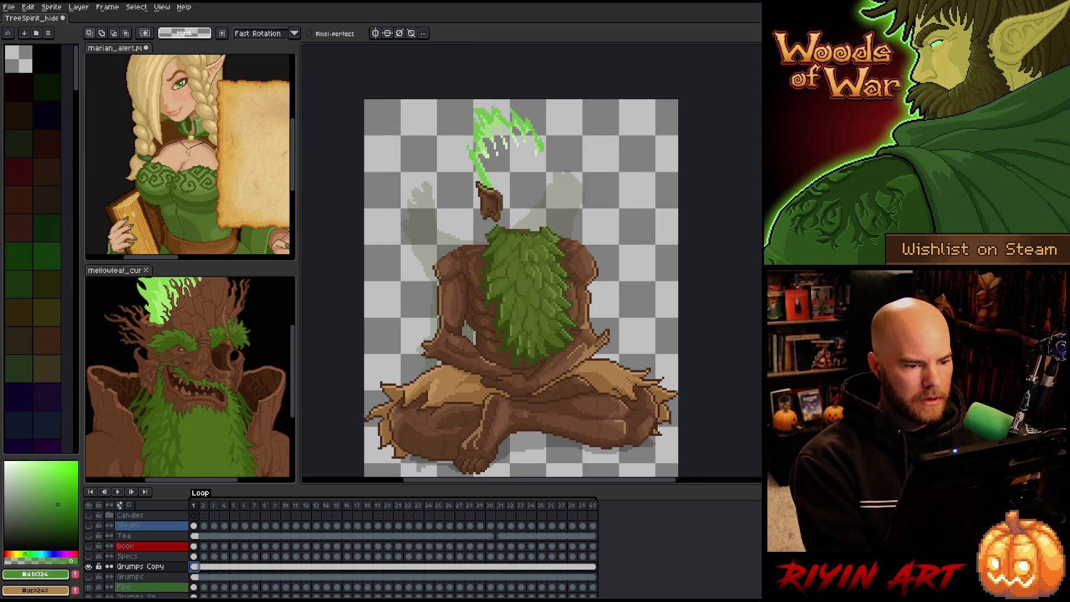
{"action": "scroll", "coordinate": [512, 131], "scroll_direction": "up", "scroll_amount": 1}
{"action": "scroll", "coordinate": [512, 131], "scroll_direction": "up", "scroll_amount": 1}
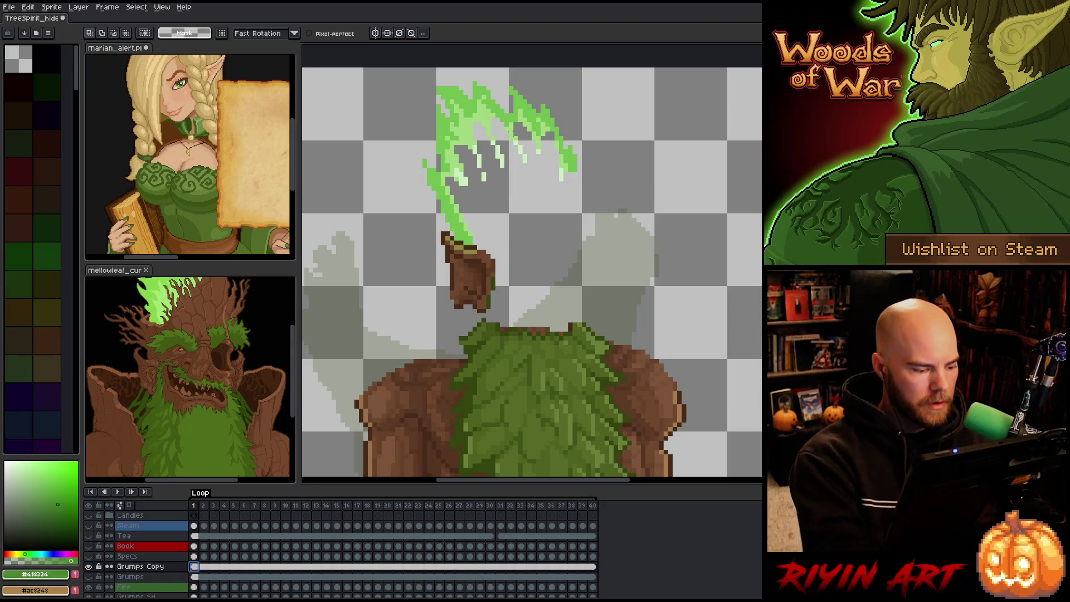
Step: On the Fire layer, sample the flame's mid green and draw a curved outline from tip to head
{"action": "left_click", "coordinate": [574, 161], "text": "ctrl"}
{"action": "key", "text": "i"}
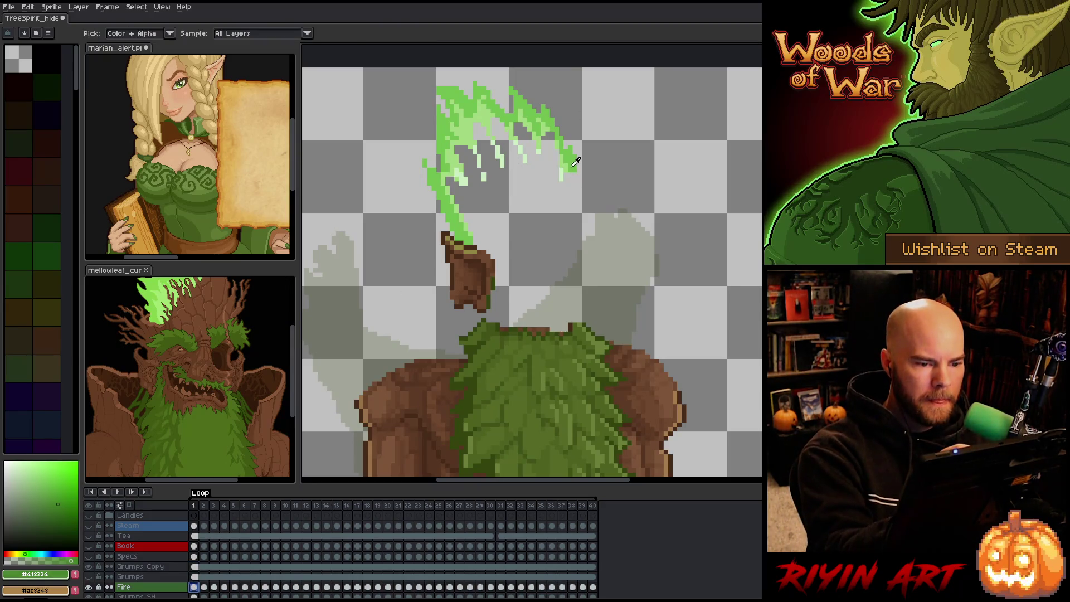
{"action": "left_click", "coordinate": [574, 162], "text": "alt"}
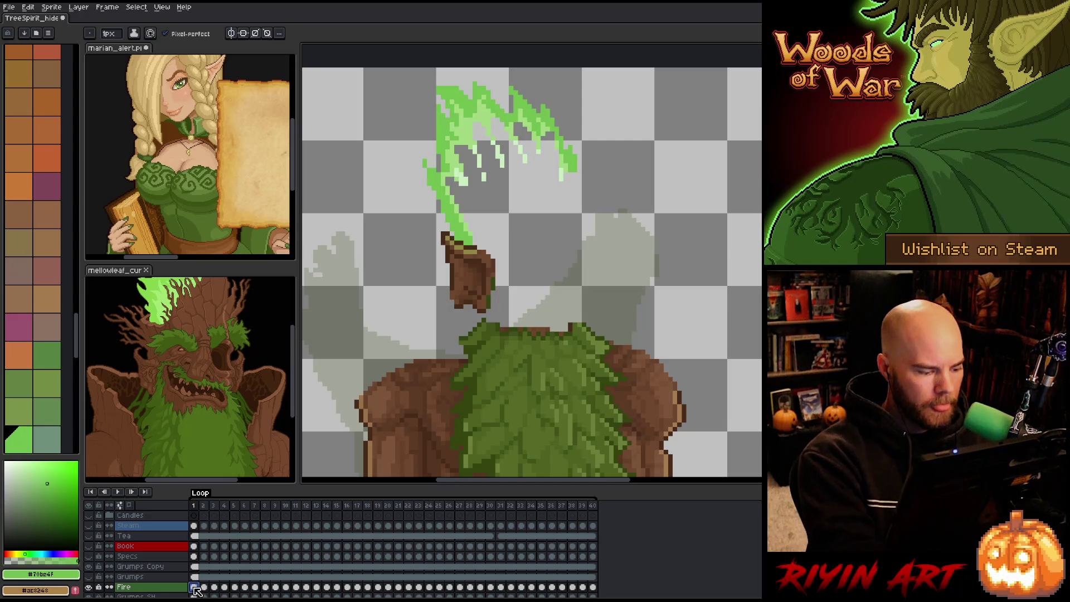
{"action": "key", "text": "alt"}
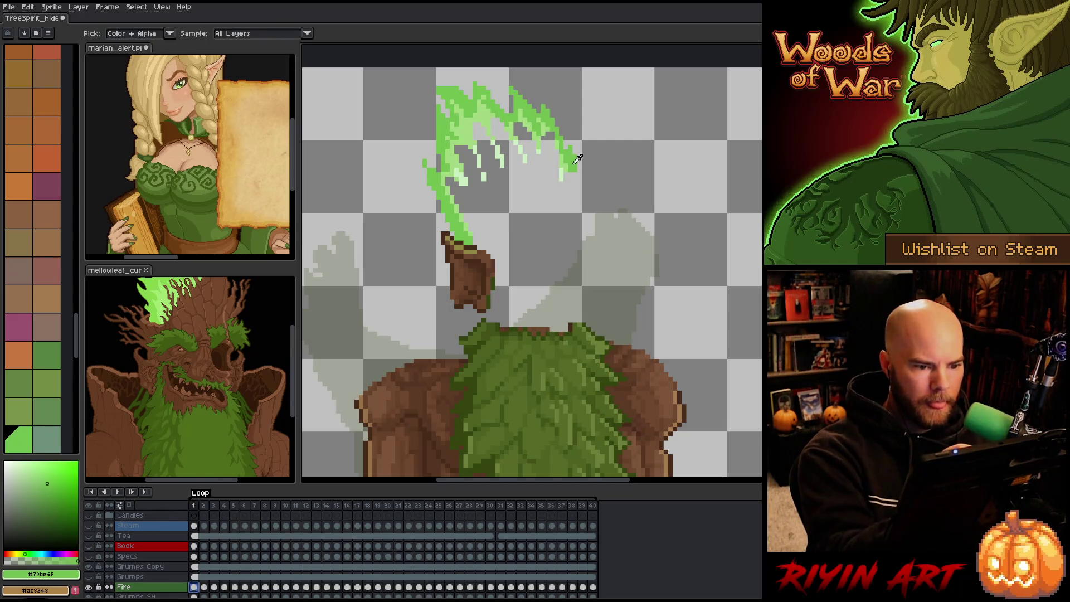
{"action": "mouse_move", "coordinate": [575, 167]}
{"action": "left_mouse_down"}
{"action": "mouse_move", "coordinate": [574, 223]}
{"action": "mouse_move", "coordinate": [532, 274]}
{"action": "mouse_move", "coordinate": [496, 272]}
{"action": "left_mouse_up"}
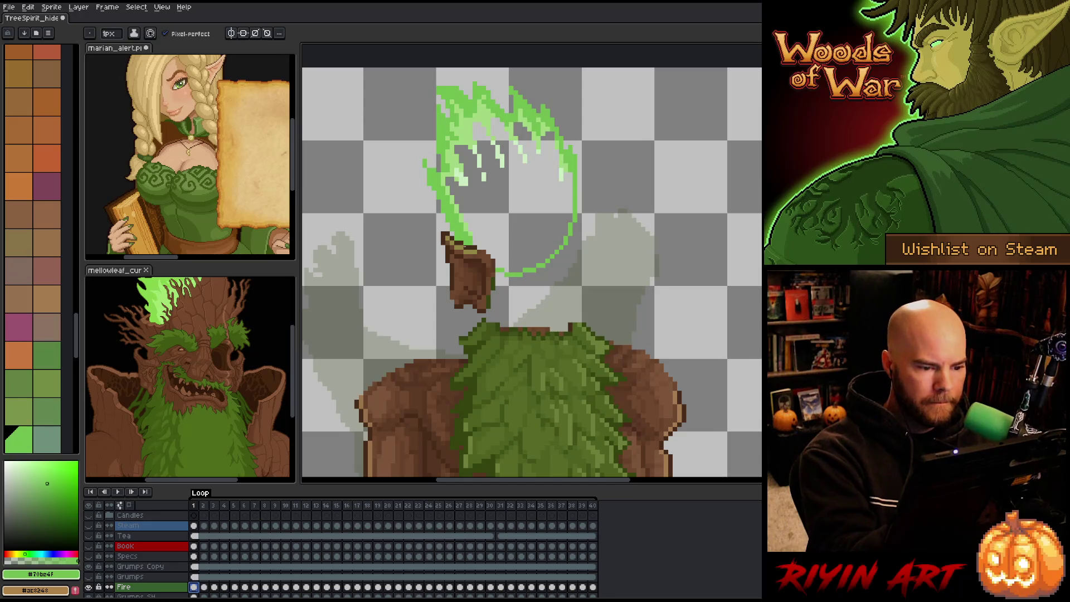
Step: Paint pale-green streaks and a long lower curve across the flame, then fill its hollow pale green
{"action": "left_click", "coordinate": [570, 163], "text": "alt"}
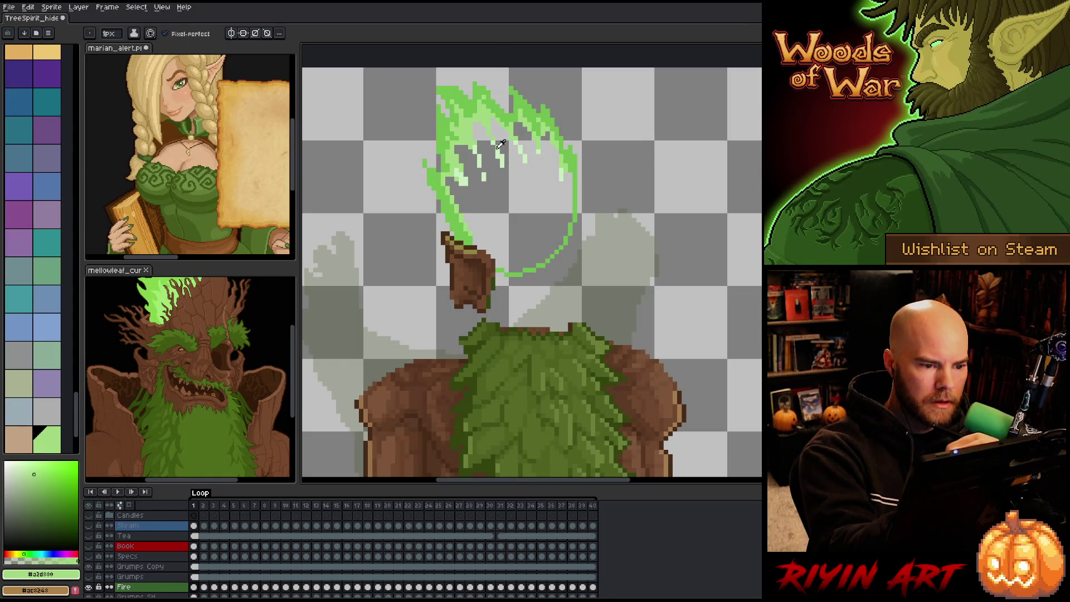
{"action": "left_click", "coordinate": [462, 179], "text": "alt"}
{"action": "left_click_drag", "start_coordinate": [488, 169], "coordinate": [497, 185]}
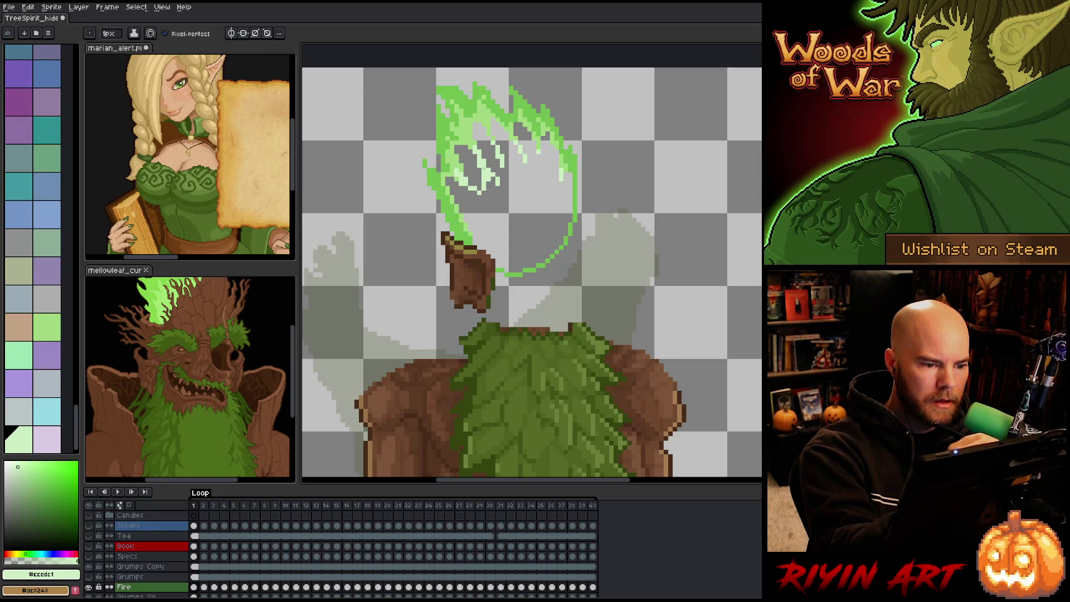
{"action": "mouse_move", "coordinate": [468, 192]}
{"action": "left_mouse_down"}
{"action": "mouse_move", "coordinate": [511, 242]}
{"action": "mouse_move", "coordinate": [531, 239]}
{"action": "left_mouse_up"}
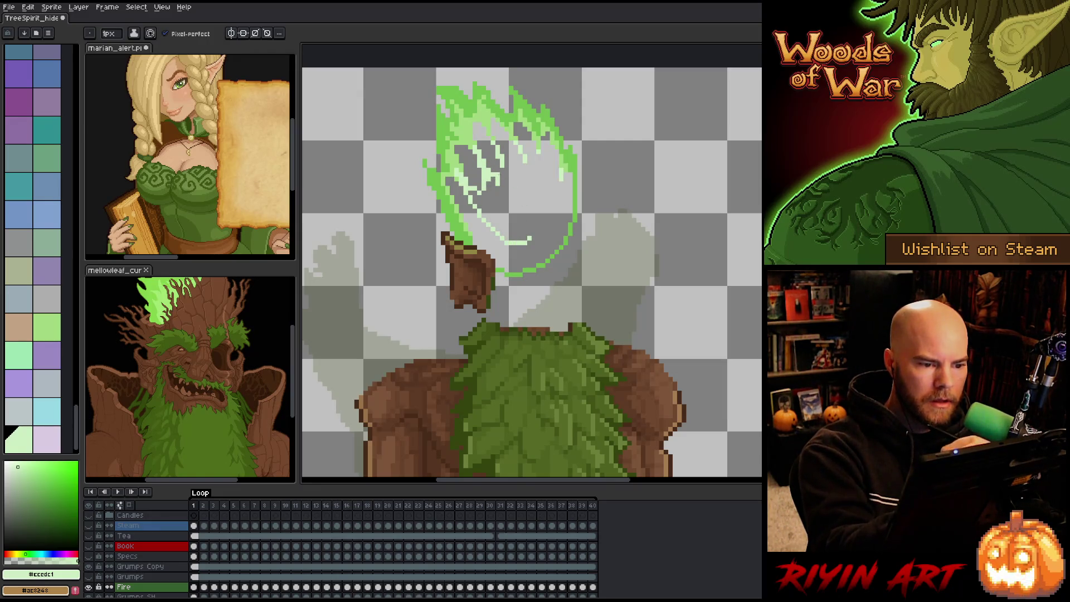
{"action": "left_click_drag", "start_coordinate": [504, 167], "coordinate": [516, 189]}
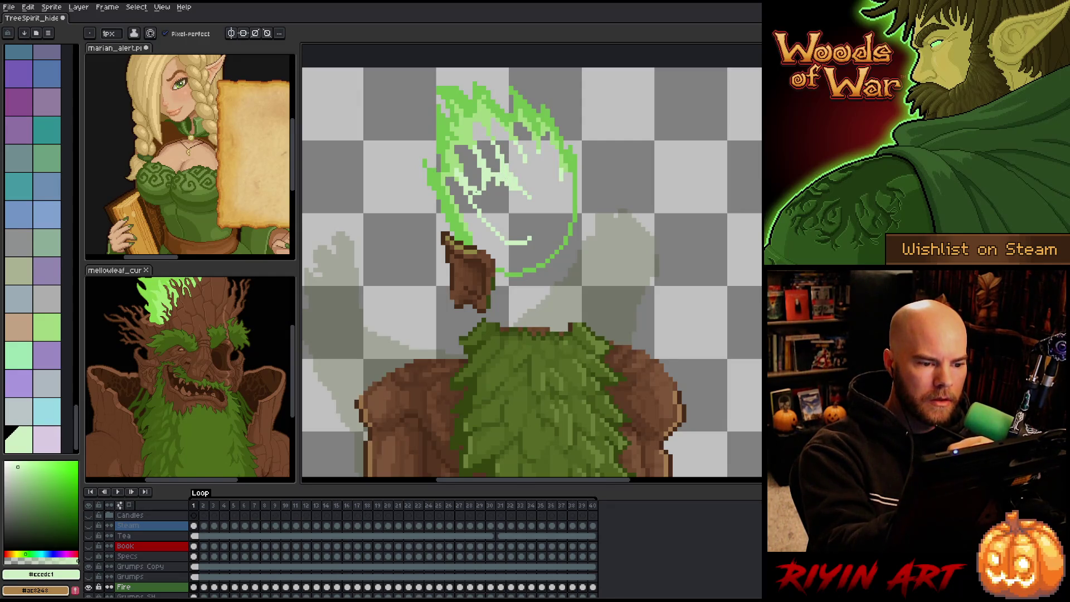
{"action": "left_click_drag", "start_coordinate": [475, 203], "coordinate": [483, 210]}
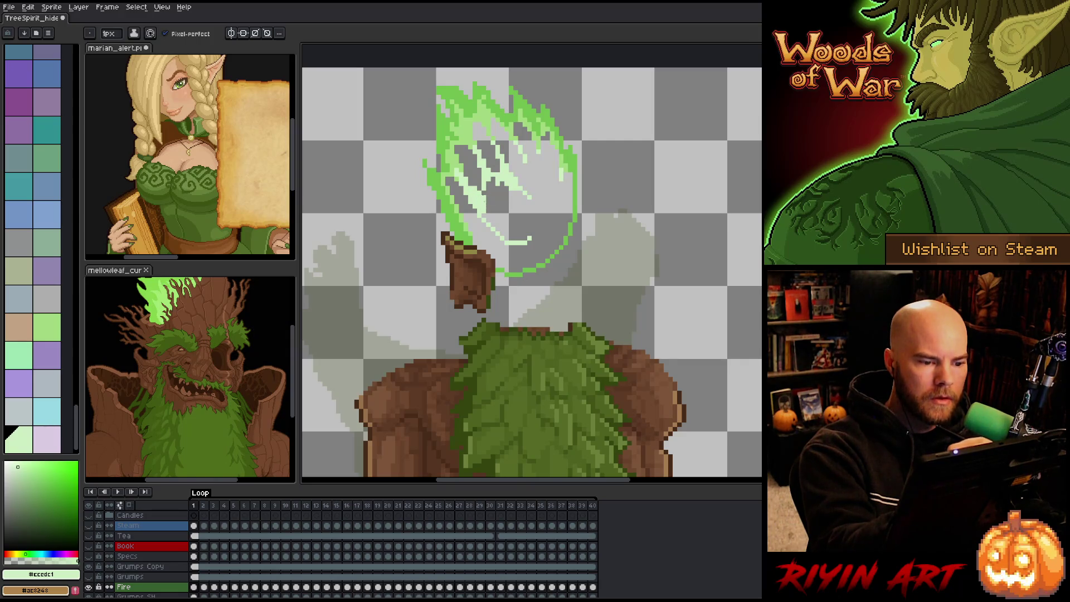
{"action": "left_click_drag", "start_coordinate": [518, 155], "coordinate": [523, 181]}
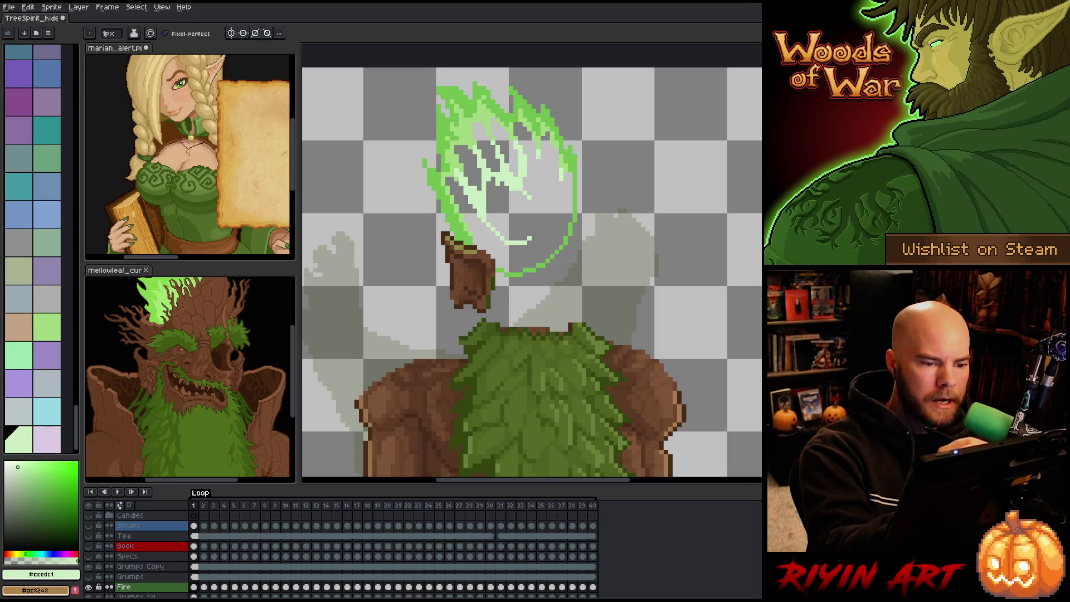
{"action": "left_click_drag", "start_coordinate": [536, 168], "coordinate": [553, 207]}
{"action": "key", "text": "ctrl+z"}
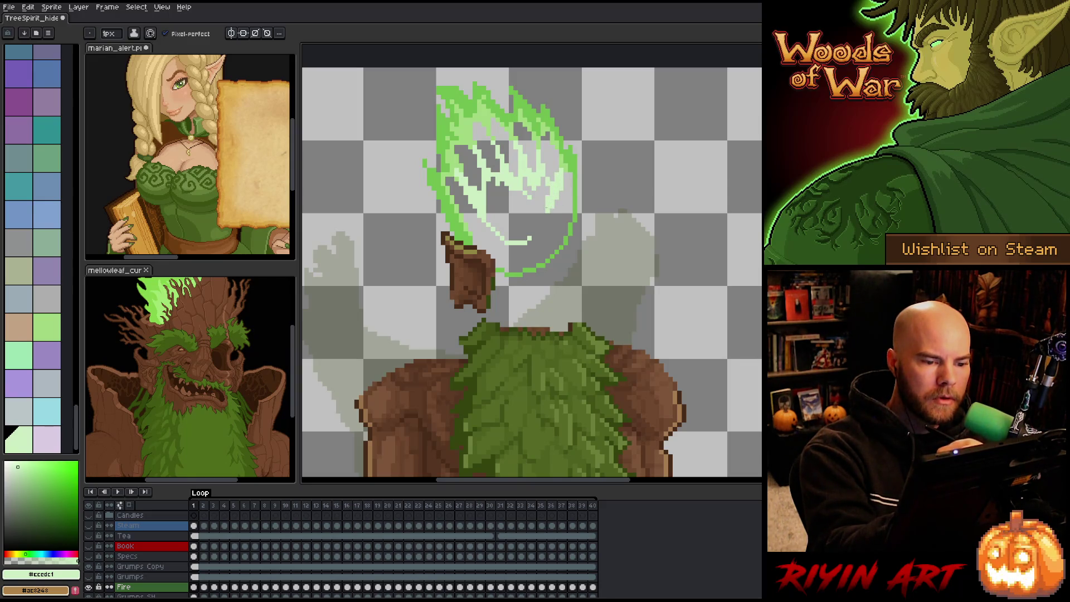
{"action": "mouse_move", "coordinate": [560, 195]}
{"action": "left_mouse_down"}
{"action": "mouse_move", "coordinate": [555, 223]}
{"action": "mouse_move", "coordinate": [527, 250]}
{"action": "mouse_move", "coordinate": [483, 227]}
{"action": "left_mouse_up"}
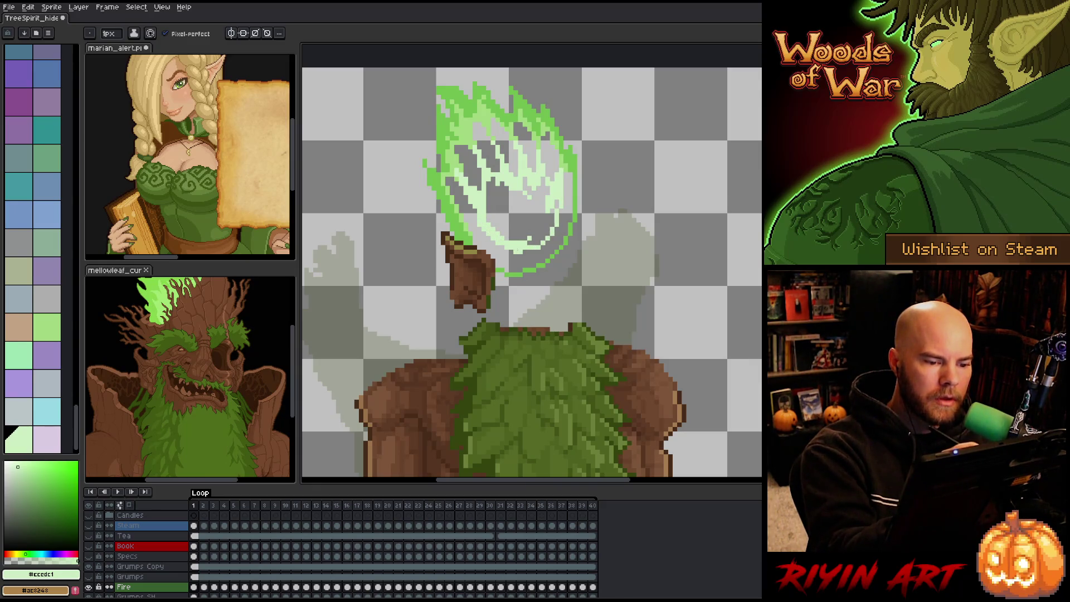
{"action": "left_click", "coordinate": [518, 211]}
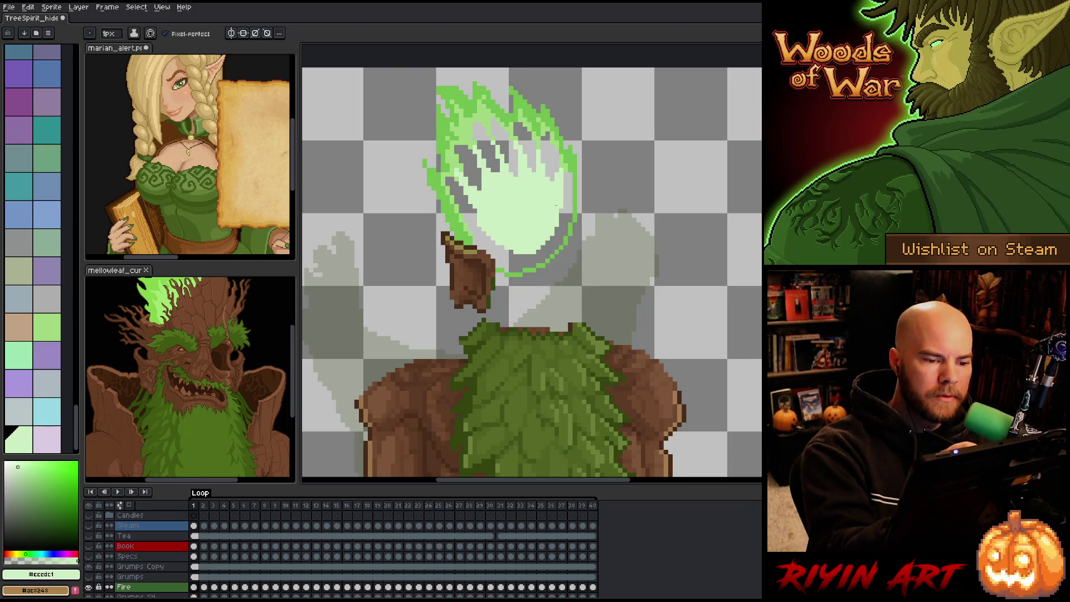
Step: Bucket-fill the five grey streaks and lower band inside the flame with light green #a2d890
{"action": "left_click", "coordinate": [557, 142], "text": "alt"}
{"action": "key", "text": "g"}
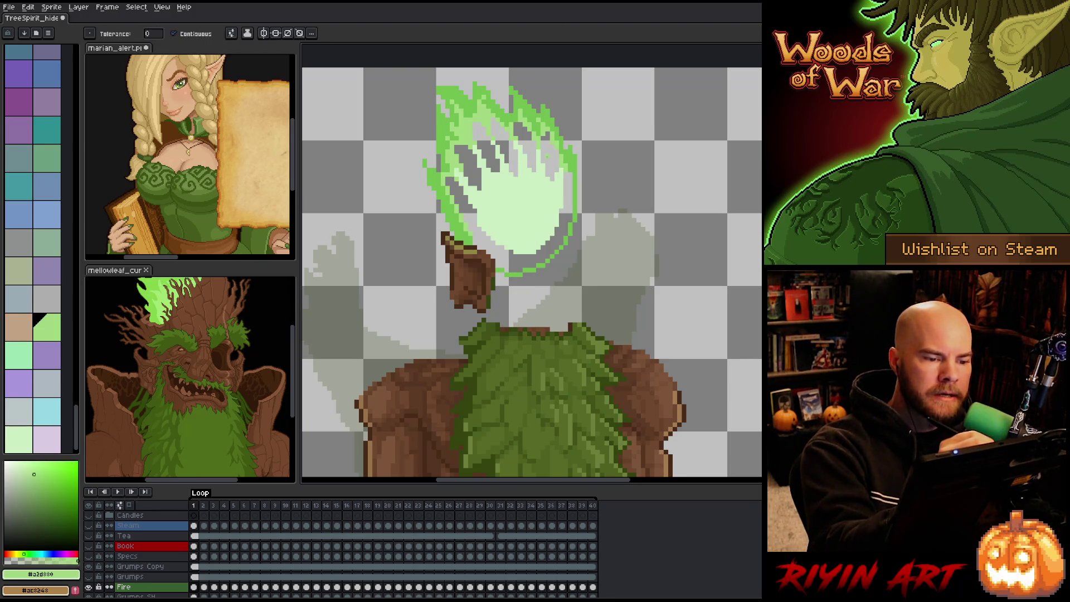
{"action": "left_click", "coordinate": [522, 129]}
{"action": "left_click", "coordinate": [487, 156]}
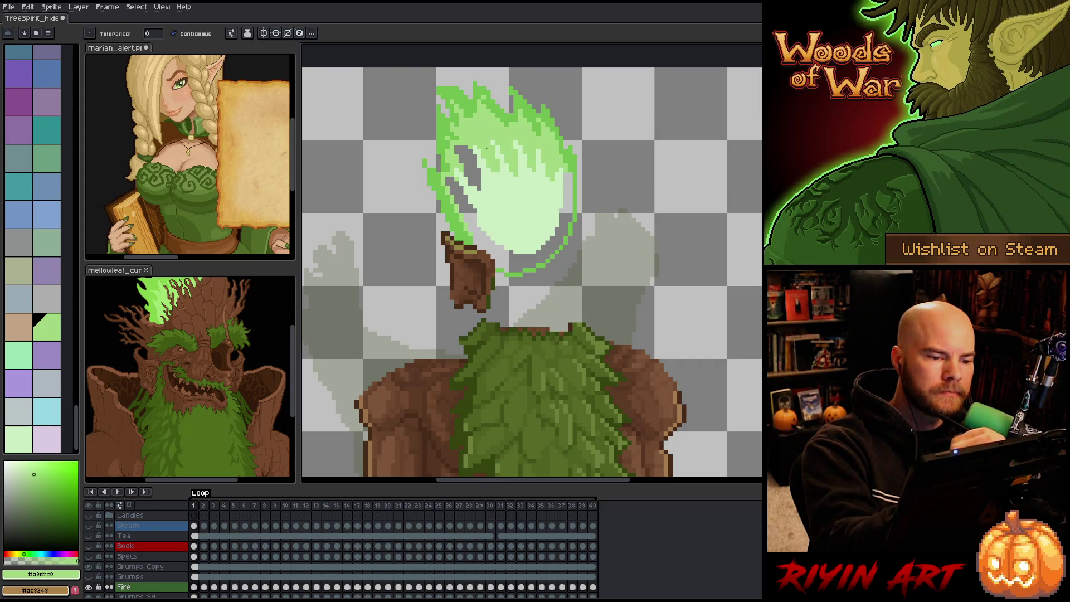
{"action": "left_click", "coordinate": [472, 169]}
{"action": "left_click", "coordinate": [466, 207]}
{"action": "left_click", "coordinate": [543, 256]}
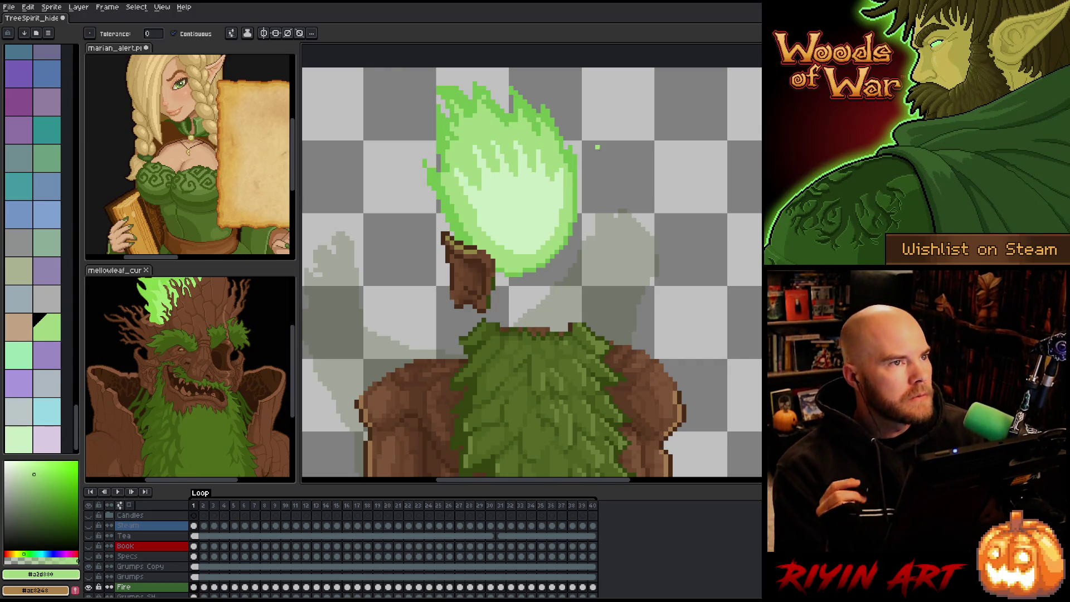
Step: Flip briefly to the Move tool twice to check the flame's placement, returning to the Paint Bucket
{"action": "key", "text": "v"}
{"action": "key", "text": "g"}
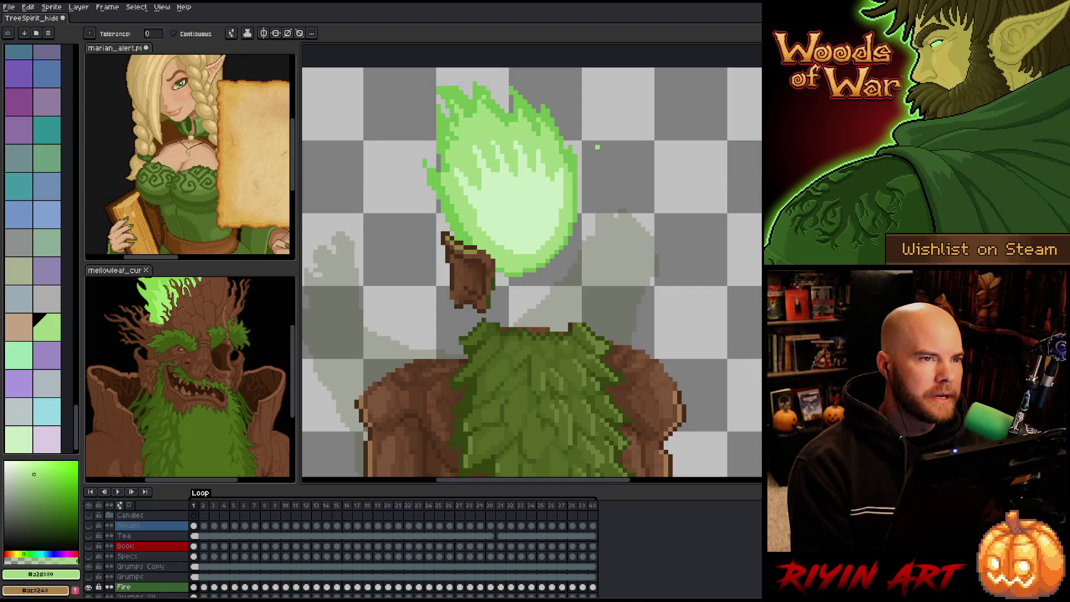
{"action": "key", "text": "v"}
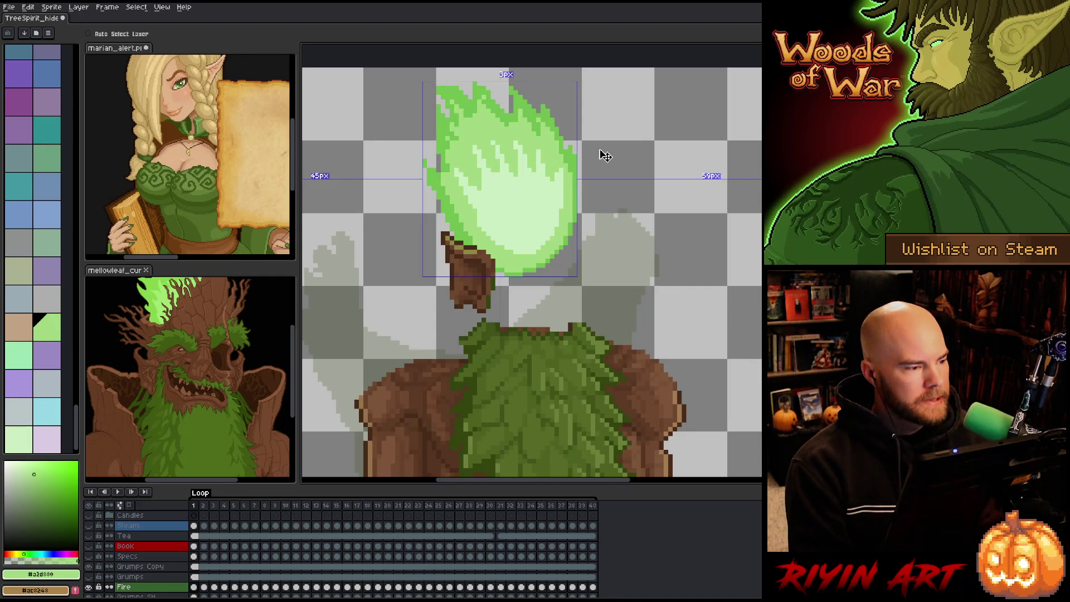
{"action": "key", "text": "g"}
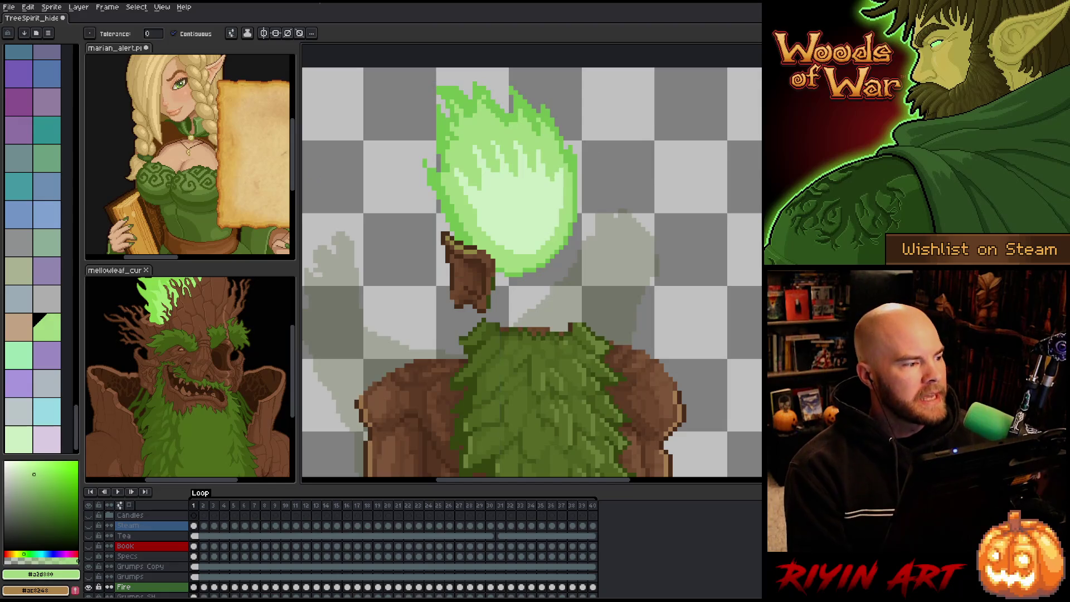
Step: Save As TreeSpirit_hideout_v3.aseprite by changing v2 to v3 in the file name
{"action": "left_click", "coordinate": [7, 7]}
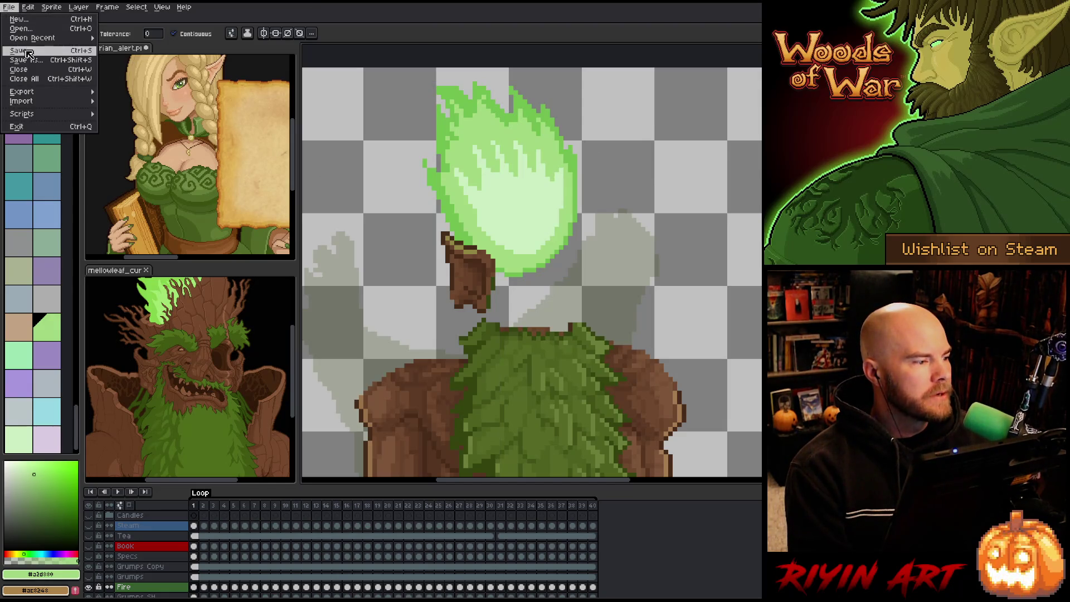
{"action": "left_click", "coordinate": [33, 61]}
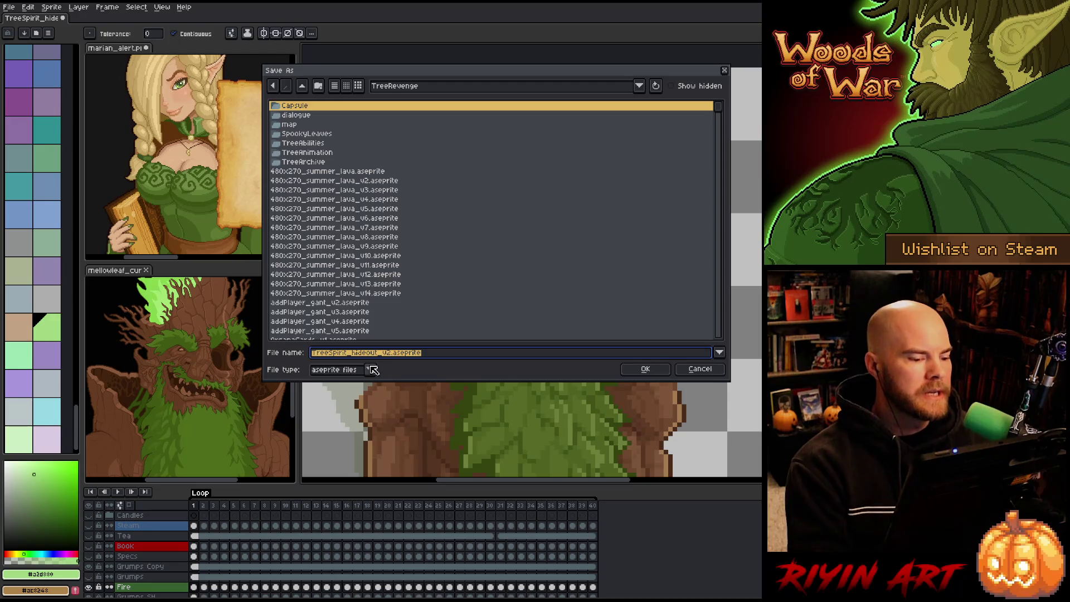
{"action": "left_click", "coordinate": [390, 352]}
{"action": "key", "text": "Delete"}
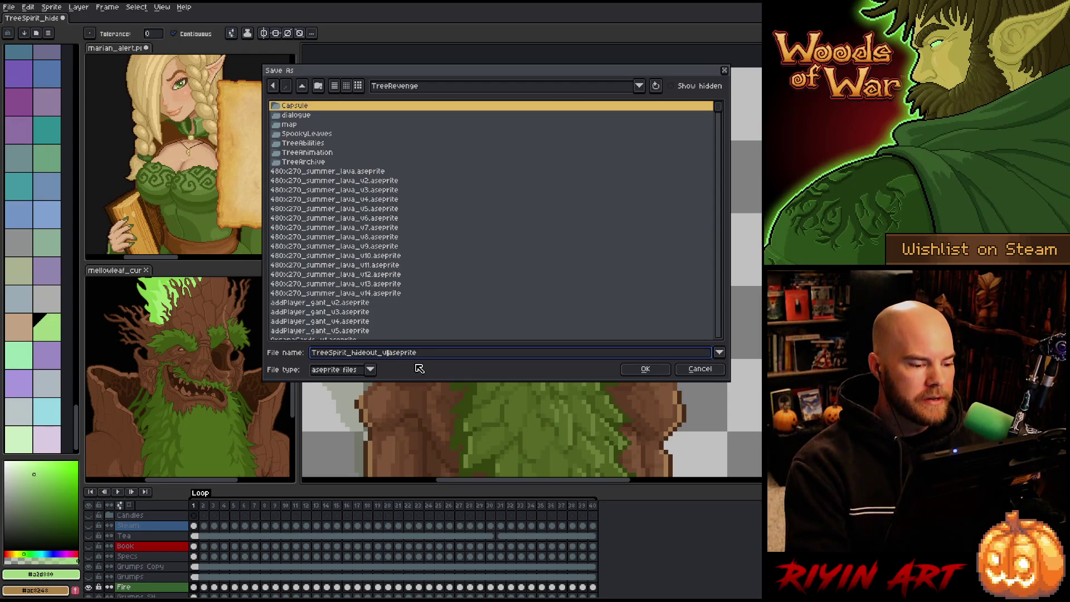
{"action": "type", "text": "3"}
{"action": "left_click", "coordinate": [633, 369]}
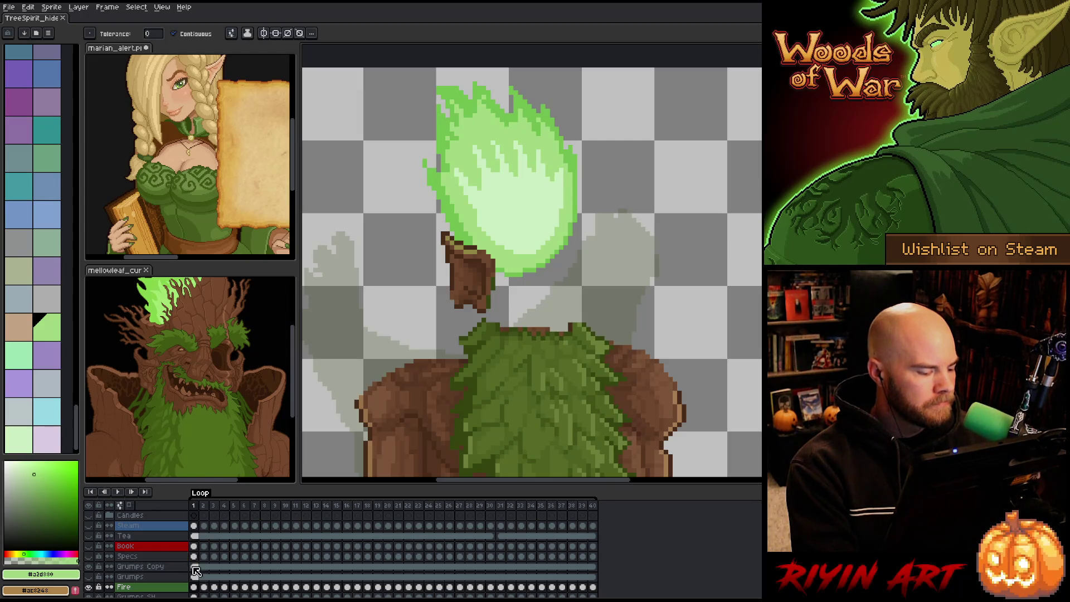
Step: On the Grumps Copy layer, move the small brown ear slightly to the left
{"action": "left_click", "coordinate": [194, 566]}
{"action": "key", "text": "minus"}
{"action": "scroll", "coordinate": [490, 303], "scroll_direction": "down", "scroll_amount": 1}
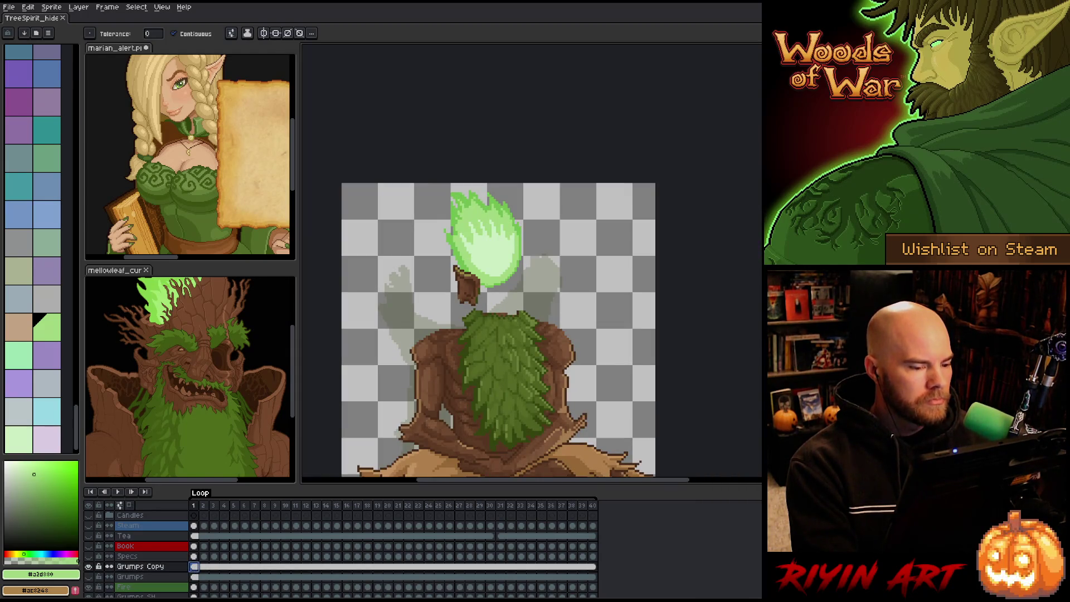
{"action": "scroll", "coordinate": [487, 277], "scroll_direction": "up", "scroll_amount": 2}
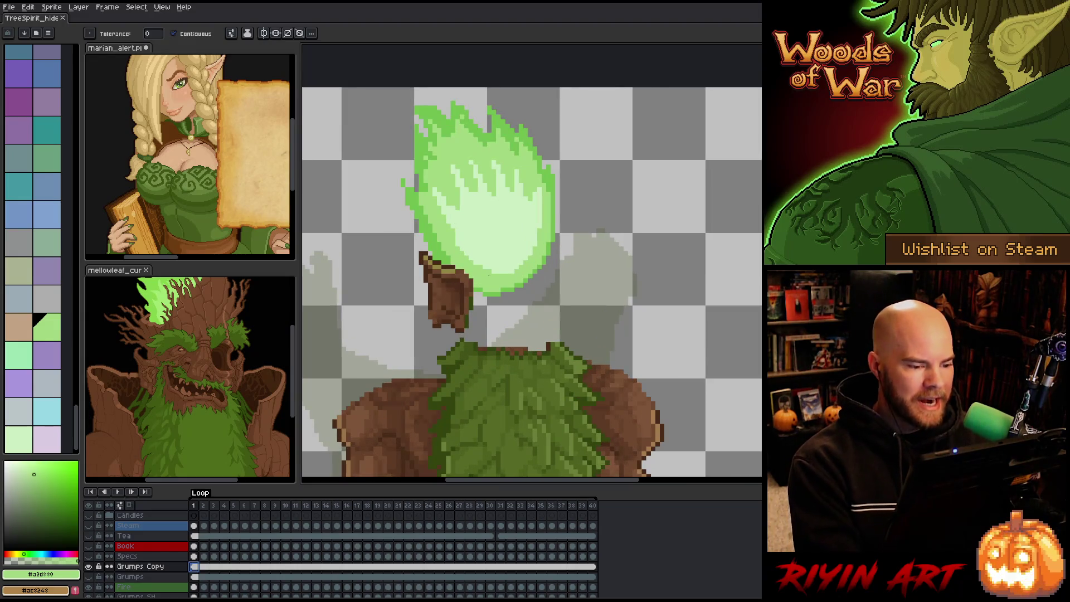
{"action": "key", "text": "b"}
{"action": "mouse_move", "coordinate": [497, 285]}
{"action": "left_mouse_down"}
{"action": "mouse_move", "coordinate": [484, 316]}
{"action": "mouse_move", "coordinate": [423, 323]}
{"action": "mouse_move", "coordinate": [396, 207]}
{"action": "left_mouse_up"}
{"action": "key", "text": "ctrl+z"}
{"action": "left_click_drag", "start_coordinate": [475, 303], "coordinate": [448, 306]}
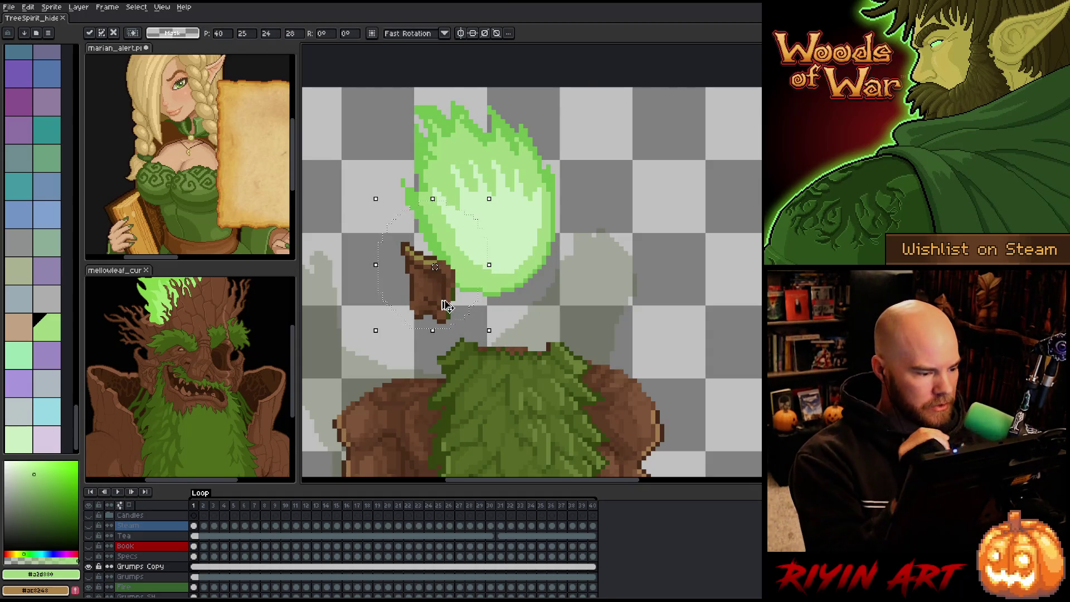
{"action": "key", "text": "ctrl+d"}
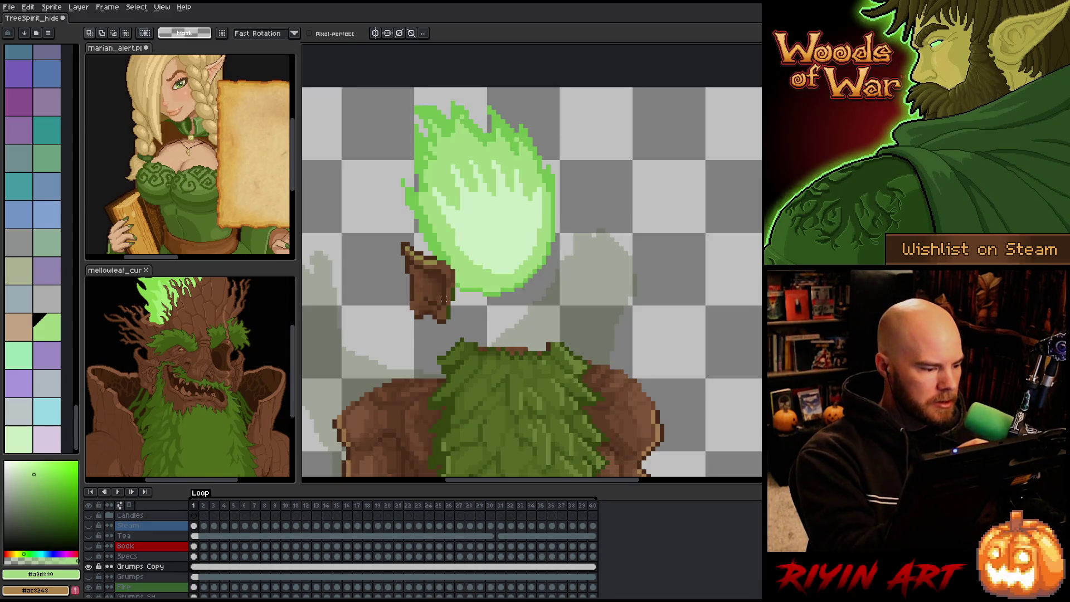
Step: Sample the dark brown and a lighter bark brown from the ear and sprite
{"action": "key", "text": "b"}
{"action": "left_click", "coordinate": [411, 302], "text": "alt"}
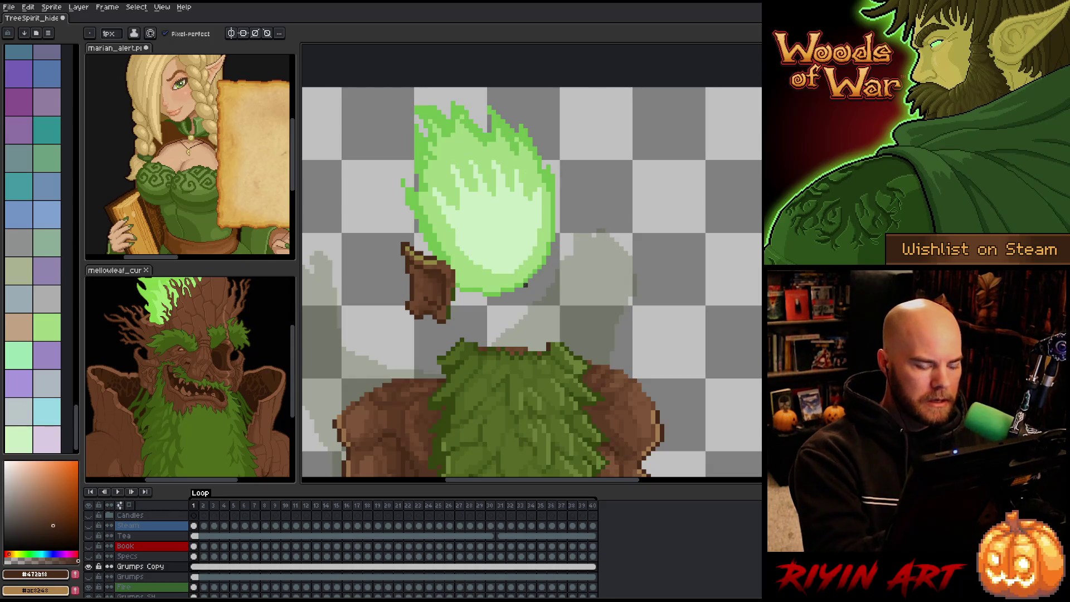
{"action": "left_click", "coordinate": [448, 307], "text": "alt"}
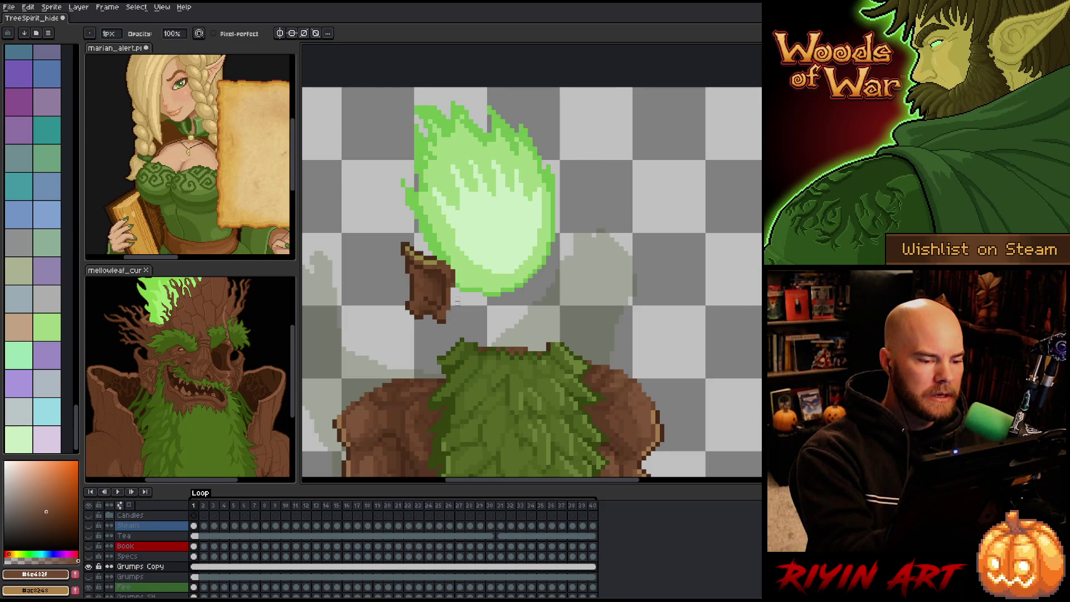
{"action": "key", "text": "e"}
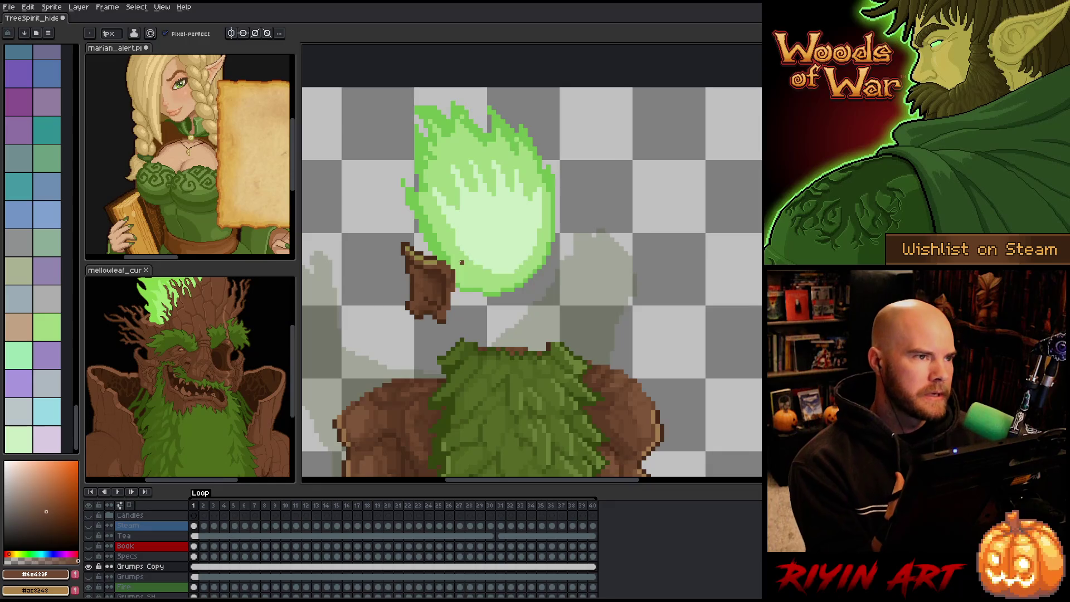
Step: Lasso the brown ear and shift it up and to the left
{"action": "left_click_drag", "start_coordinate": [461, 262], "coordinate": [464, 278]}
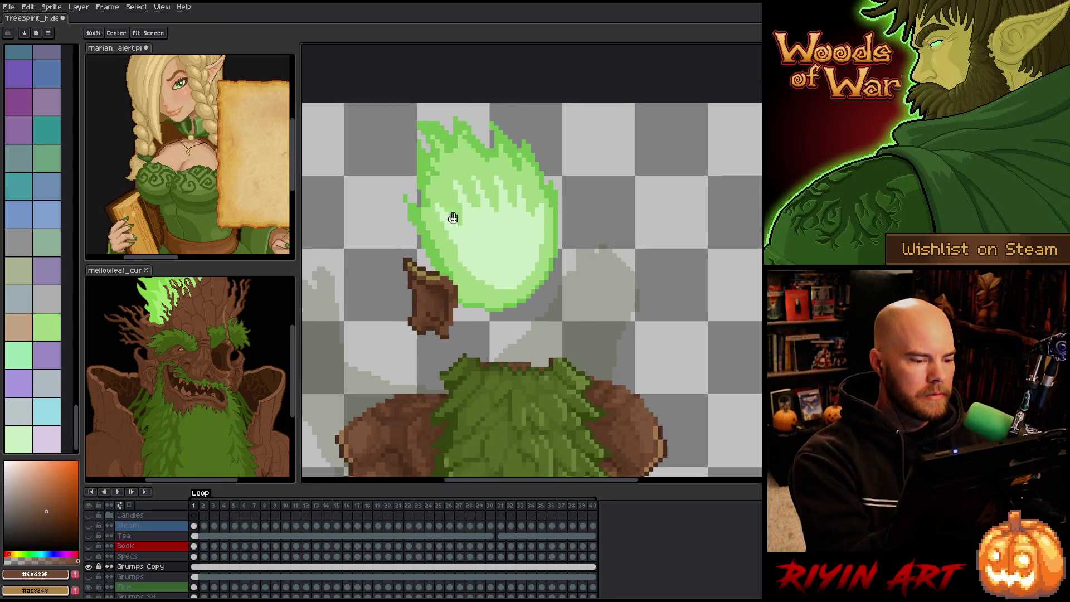
{"action": "key", "text": "b"}
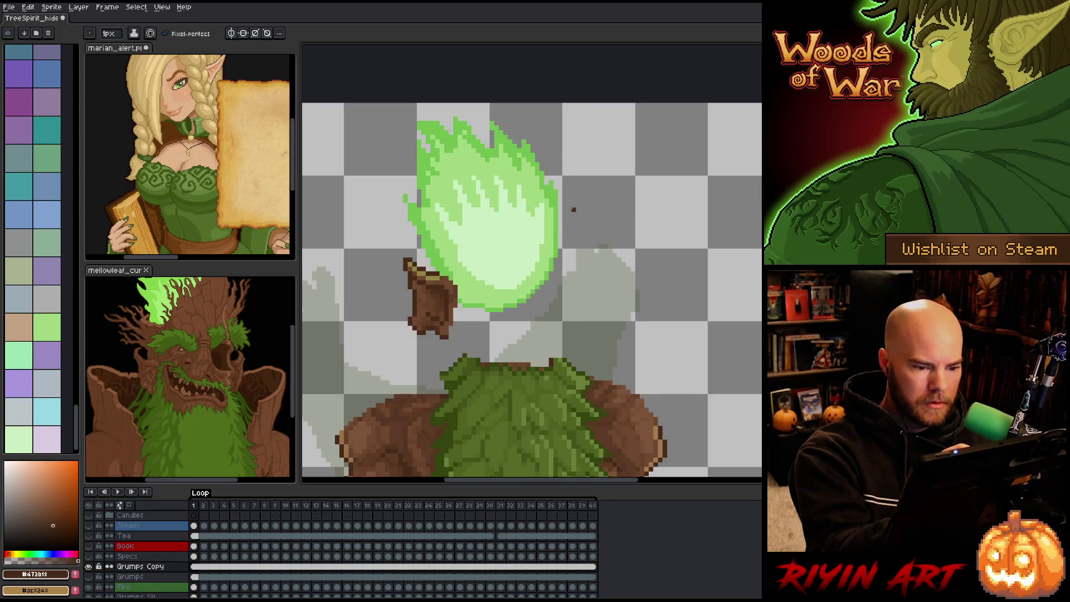
{"action": "key", "text": "q"}
{"action": "mouse_move", "coordinate": [460, 340]}
{"action": "left_mouse_down"}
{"action": "mouse_move", "coordinate": [440, 238]}
{"action": "mouse_move", "coordinate": [473, 323]}
{"action": "mouse_move", "coordinate": [438, 299]}
{"action": "mouse_move", "coordinate": [451, 334]}
{"action": "mouse_move", "coordinate": [452, 312]}
{"action": "left_mouse_up"}
{"action": "key", "text": "Return"}
Step: Draw a thin dark-green vine from below the ear up beside it
{"action": "key", "text": "b"}
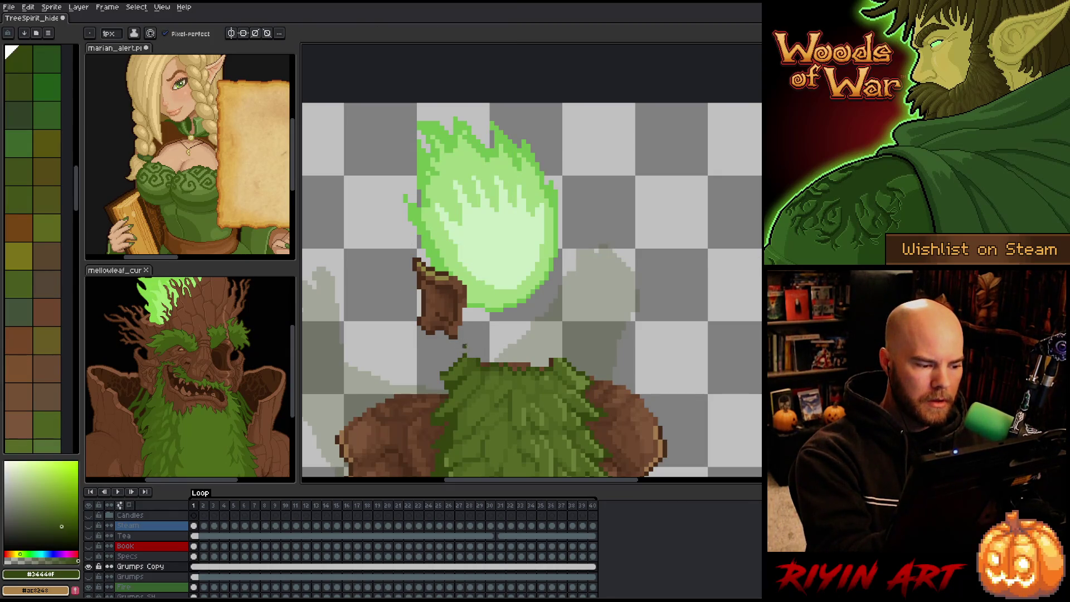
{"action": "scroll", "coordinate": [505, 255], "scroll_direction": "down", "scroll_amount": 5}
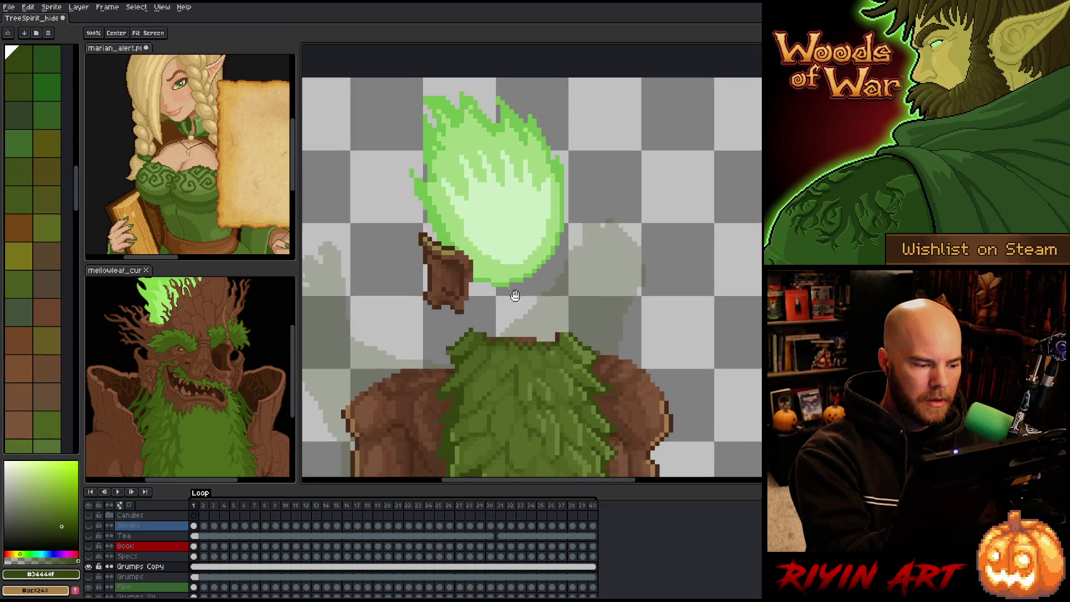
{"action": "scroll", "coordinate": [516, 205], "scroll_direction": "up", "scroll_amount": 1}
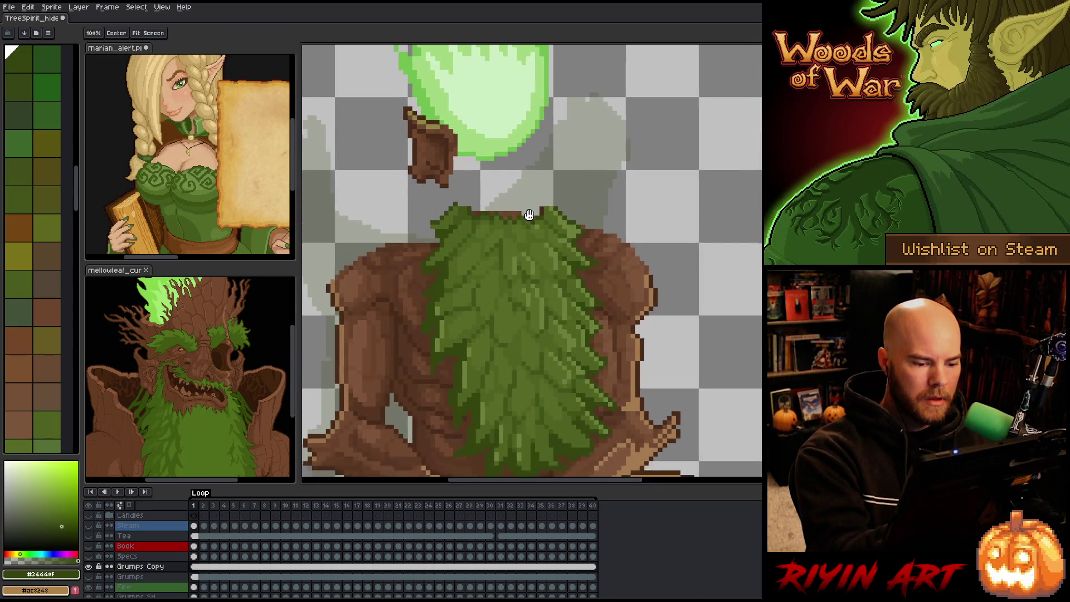
{"action": "key", "text": "b"}
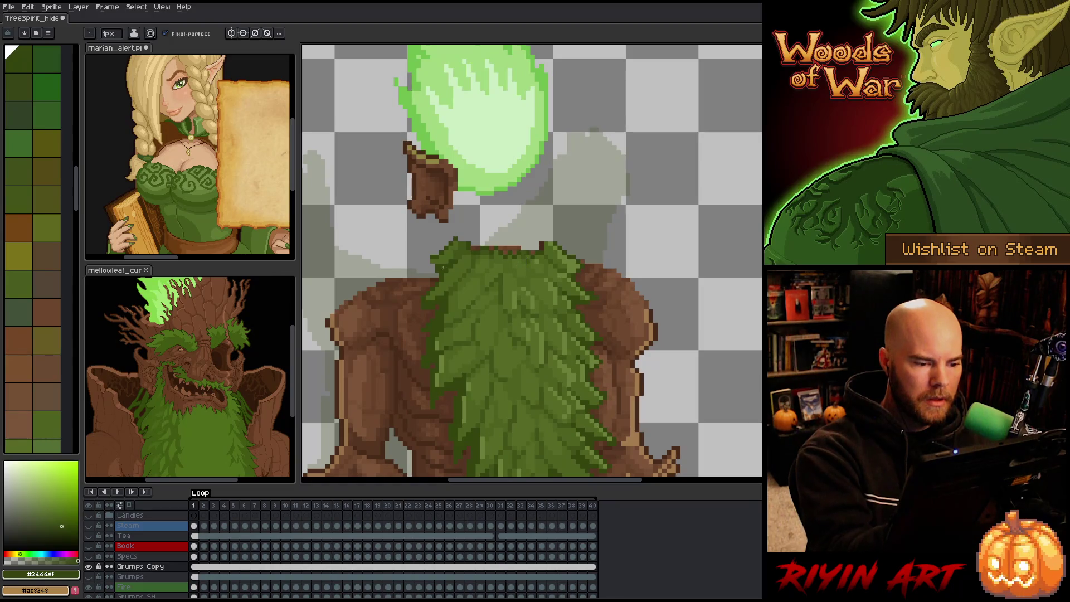
{"action": "left_click_drag", "start_coordinate": [426, 250], "coordinate": [453, 214]}
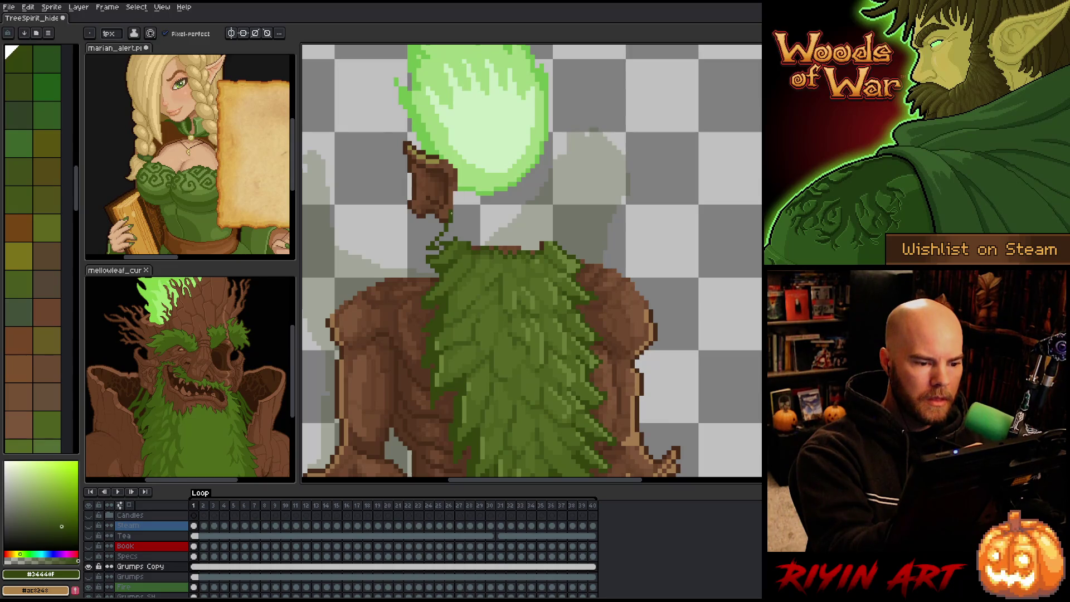
{"action": "left_click", "coordinate": [459, 193]}
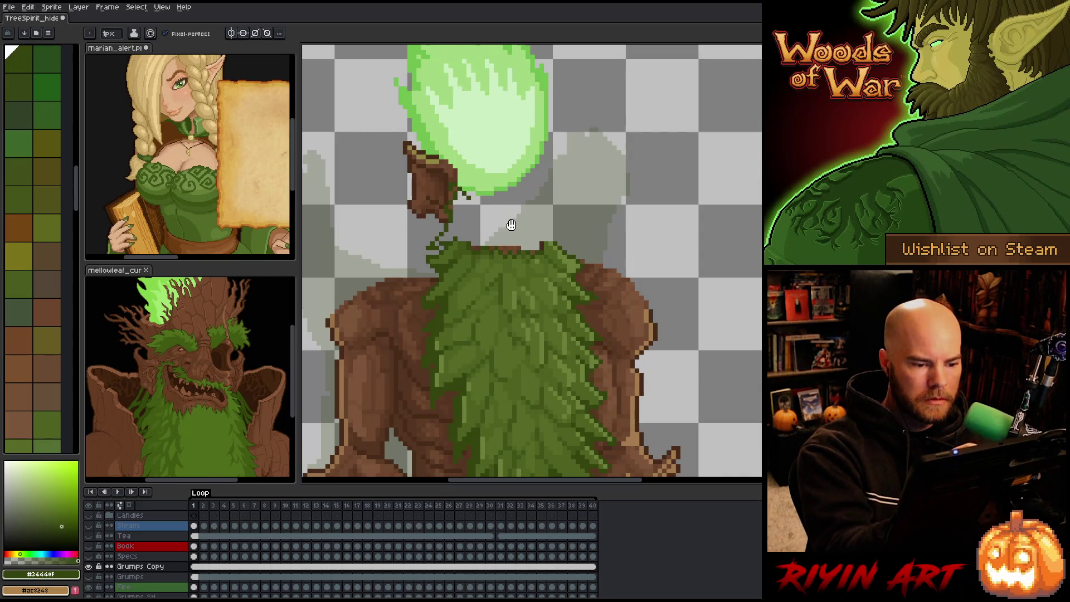
Step: Pencil a wide dark brown mouth outline under the flame, redrawing its lower edge rightward
{"action": "left_click_drag", "start_coordinate": [509, 222], "coordinate": [509, 291]}
{"action": "left_click", "coordinate": [530, 299], "text": "alt"}
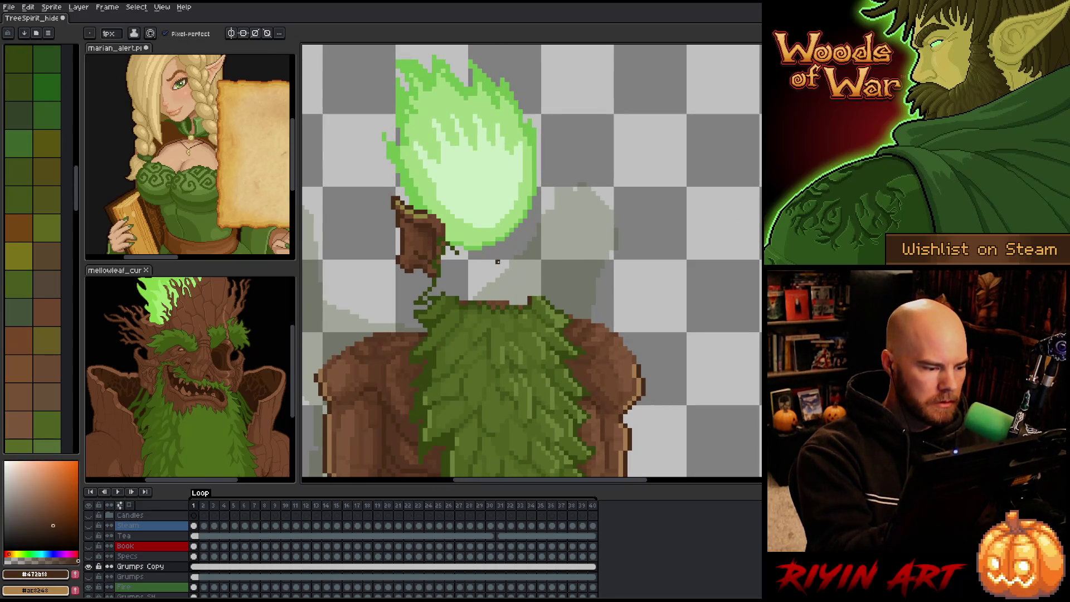
{"action": "mouse_move", "coordinate": [516, 273]}
{"action": "left_mouse_down"}
{"action": "mouse_move", "coordinate": [447, 258]}
{"action": "mouse_move", "coordinate": [471, 290]}
{"action": "left_mouse_up"}
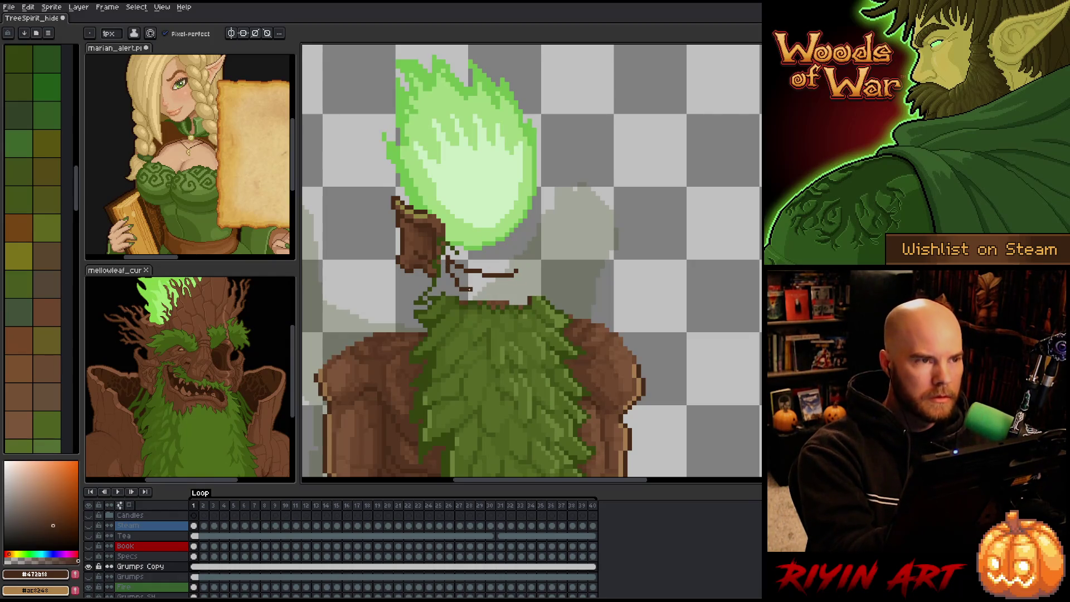
{"action": "key", "text": "ctrl+z"}
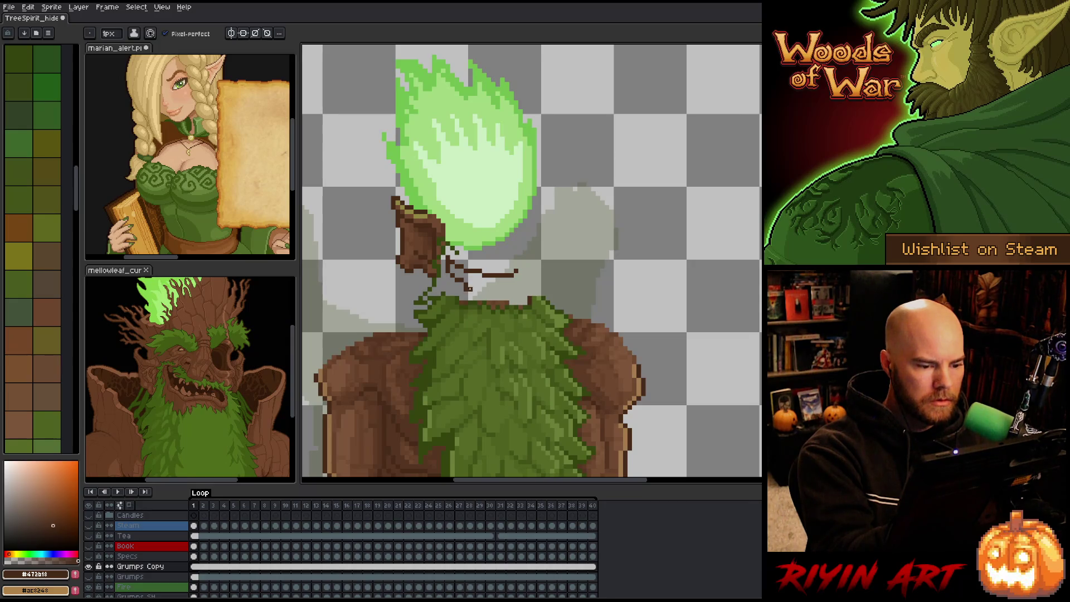
{"action": "mouse_move", "coordinate": [482, 289]}
{"action": "left_mouse_down"}
{"action": "mouse_move", "coordinate": [473, 288]}
{"action": "mouse_move", "coordinate": [486, 288]}
{"action": "left_mouse_up"}
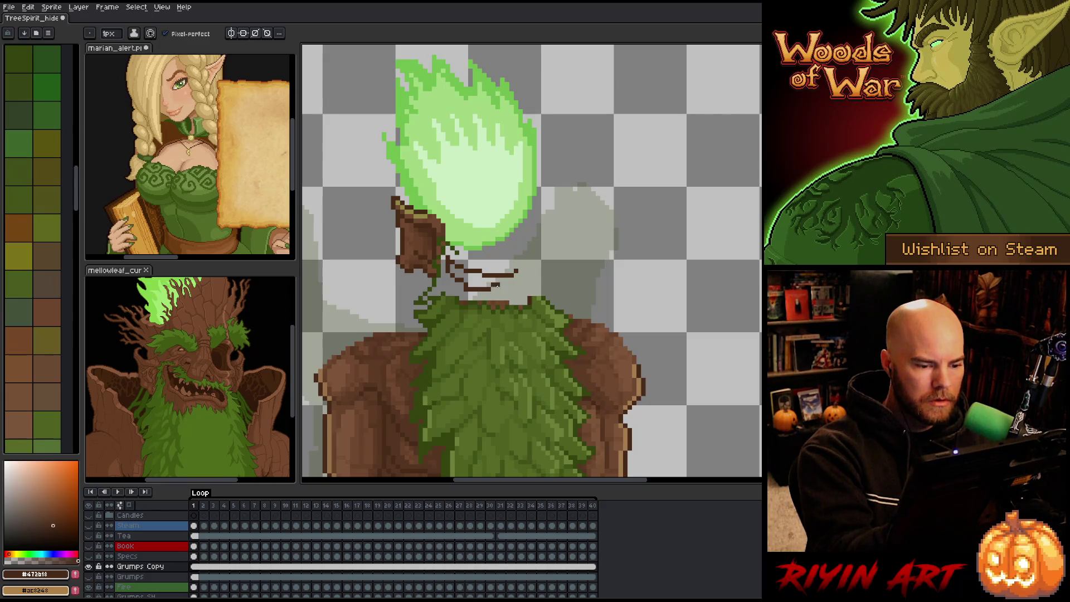
{"action": "left_click_drag", "start_coordinate": [484, 285], "coordinate": [526, 291]}
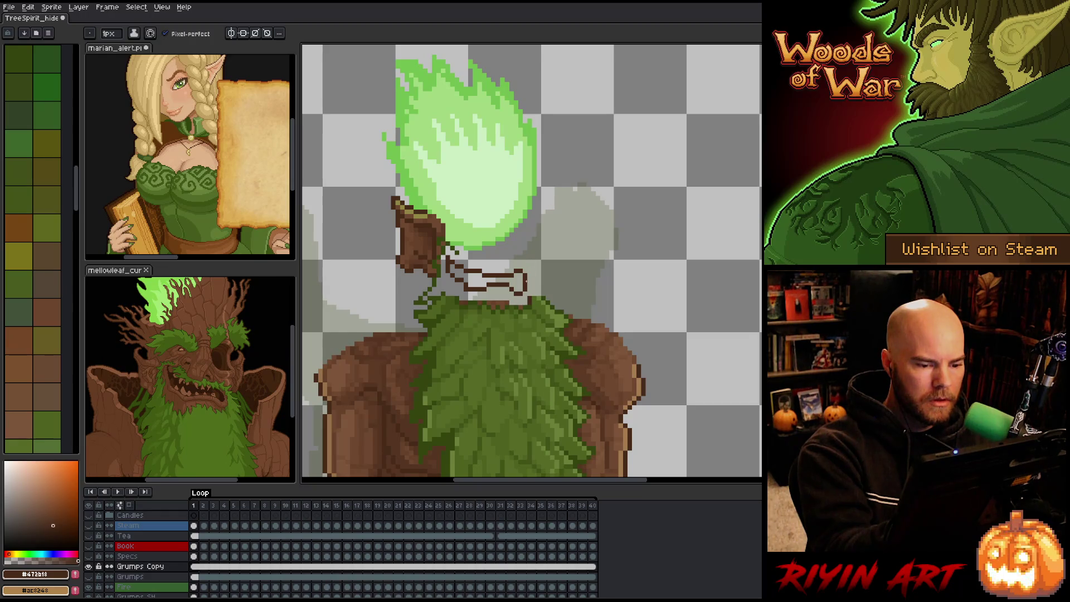
{"action": "left_click_drag", "start_coordinate": [522, 292], "coordinate": [535, 288]}
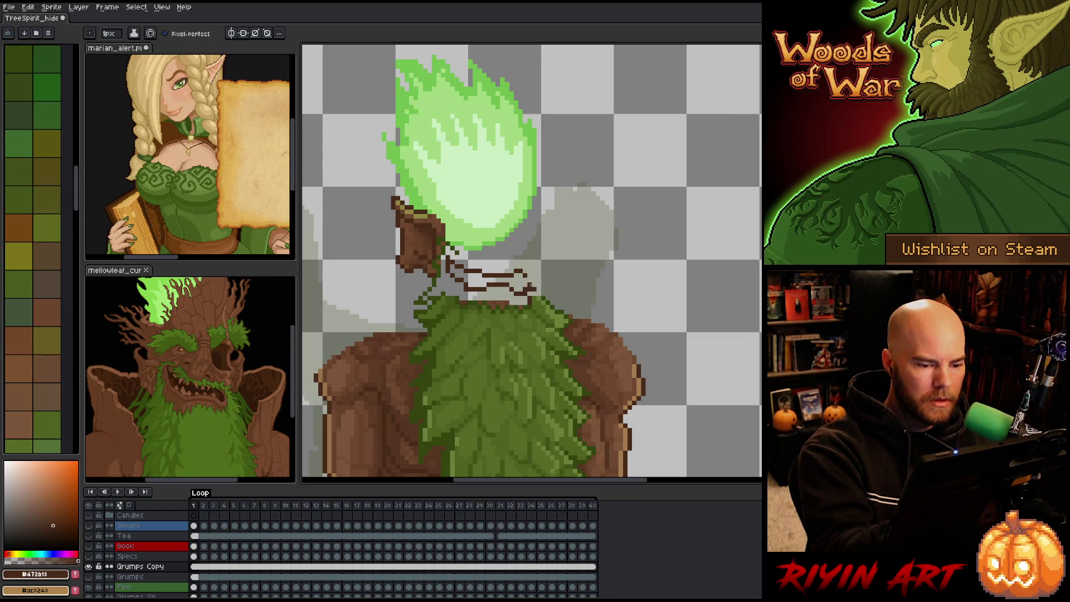
{"action": "key", "text": "b"}
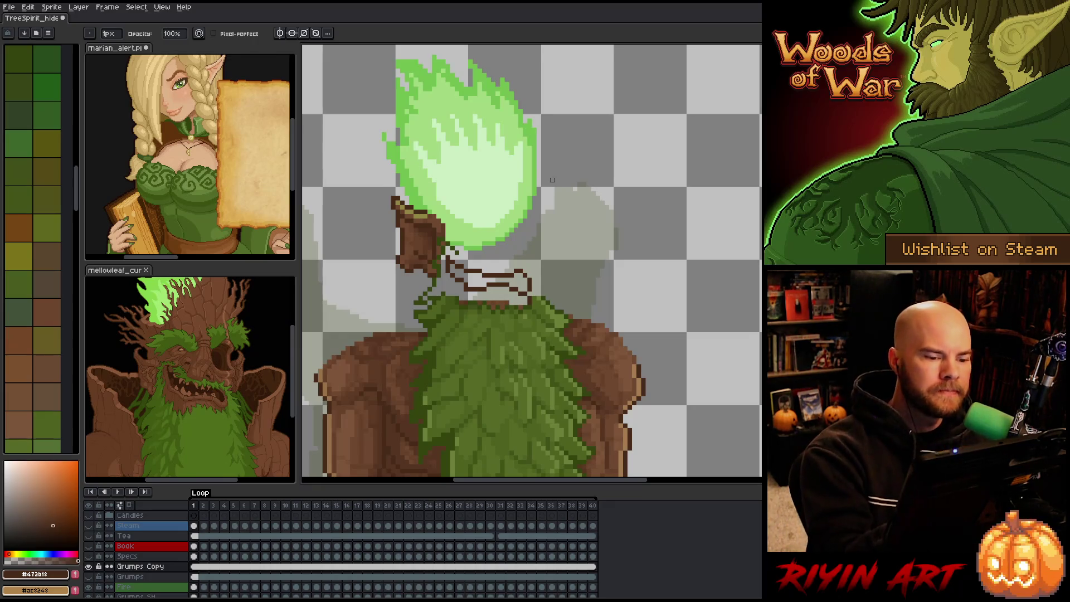
{"action": "key", "text": "b"}
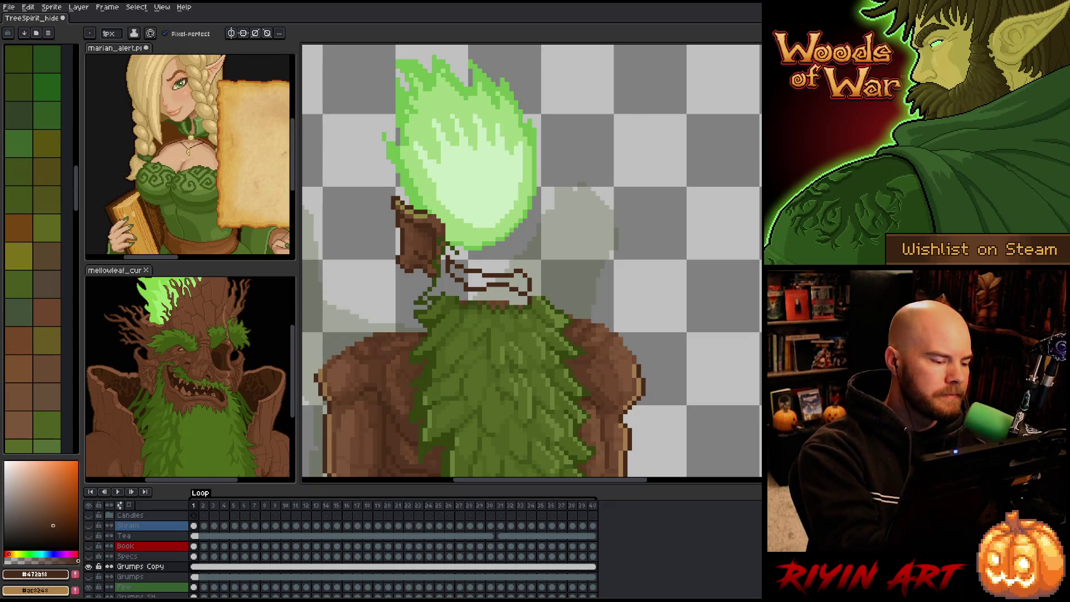
Step: Bucket-fill the mouth outline a deeper brown and pick that dark brown
{"action": "key", "text": "g"}
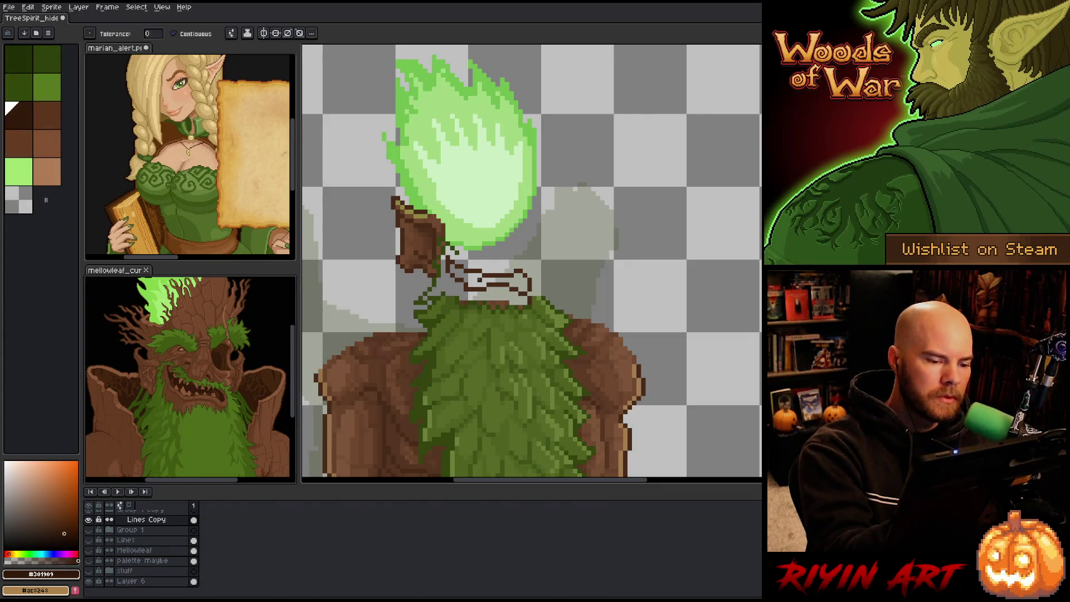
{"action": "left_click", "coordinate": [496, 275]}
{"action": "key", "text": "i"}
{"action": "left_click", "coordinate": [507, 271]}
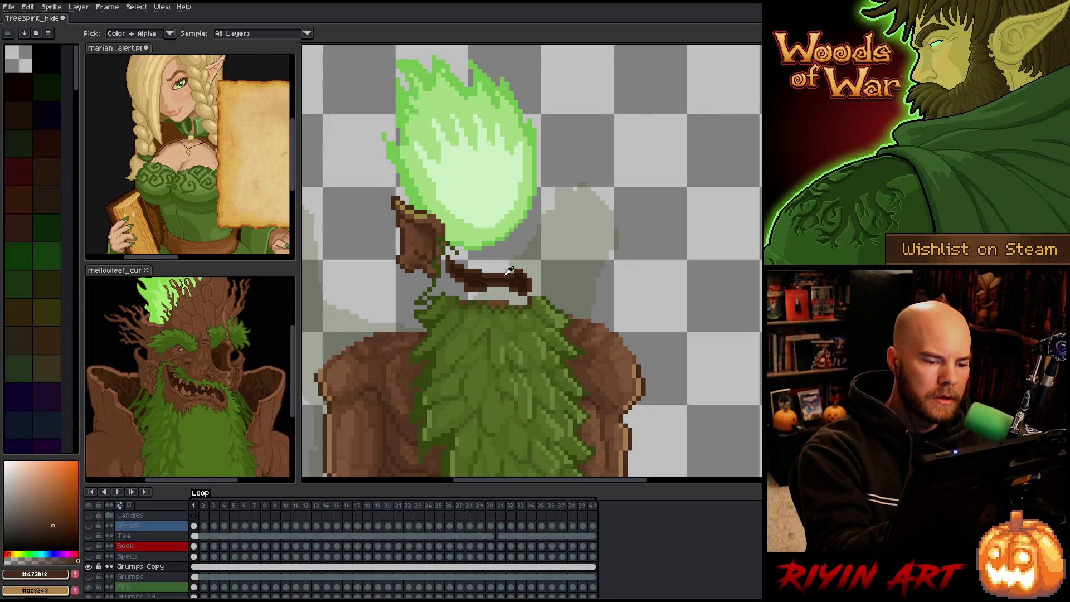
{"action": "key", "text": "b"}
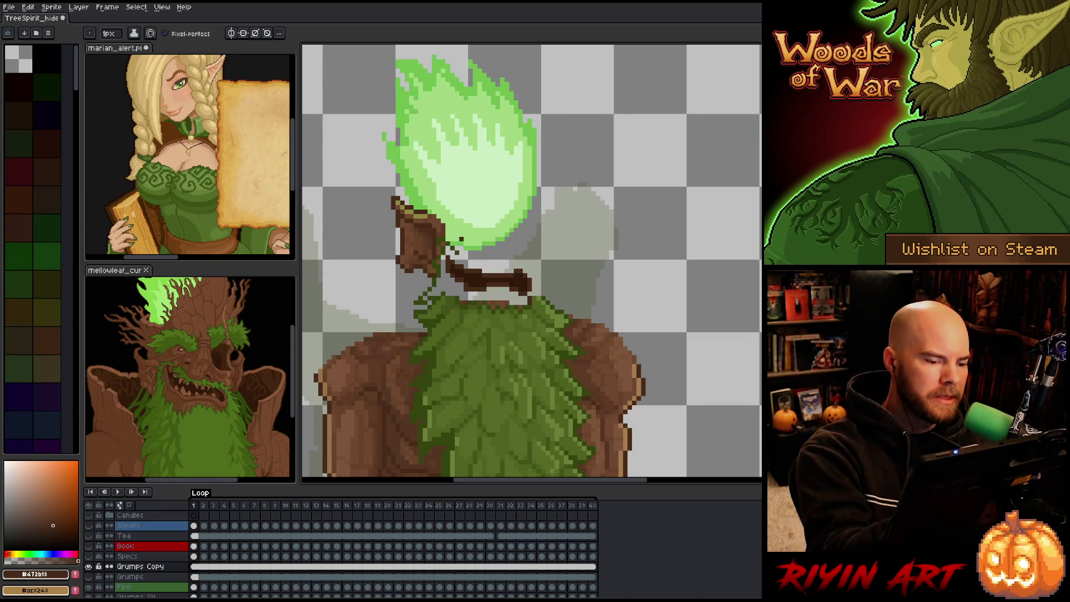
Step: Draw short dark brown crack lines at the flame's base, then switch to the Eraser
{"action": "left_click", "coordinate": [446, 225], "text": "alt"}
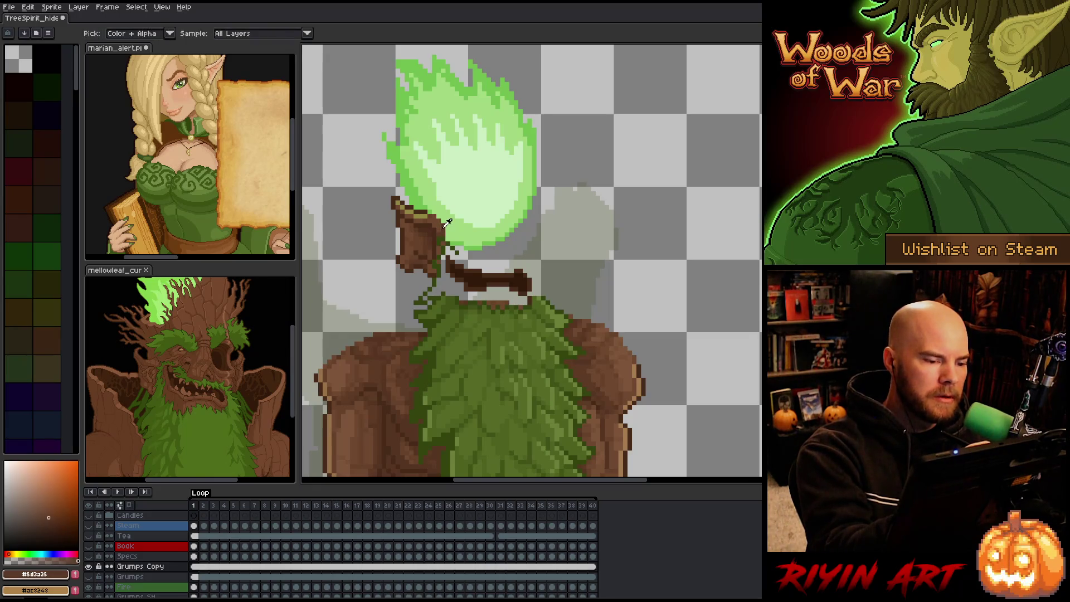
{"action": "left_click_drag", "start_coordinate": [477, 257], "coordinate": [496, 257]}
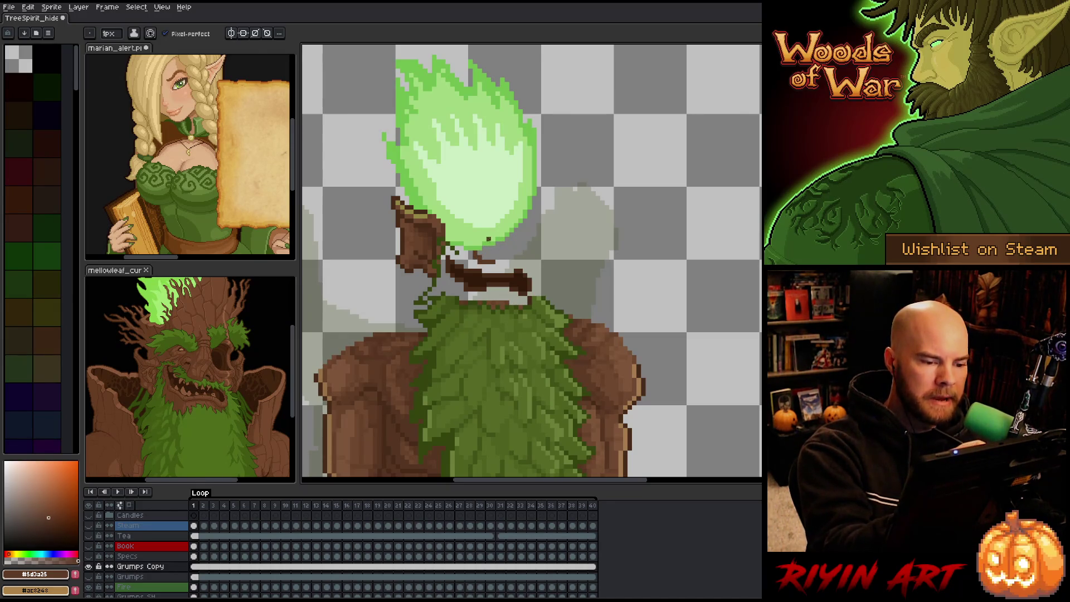
{"action": "left_click_drag", "start_coordinate": [495, 259], "coordinate": [506, 240]}
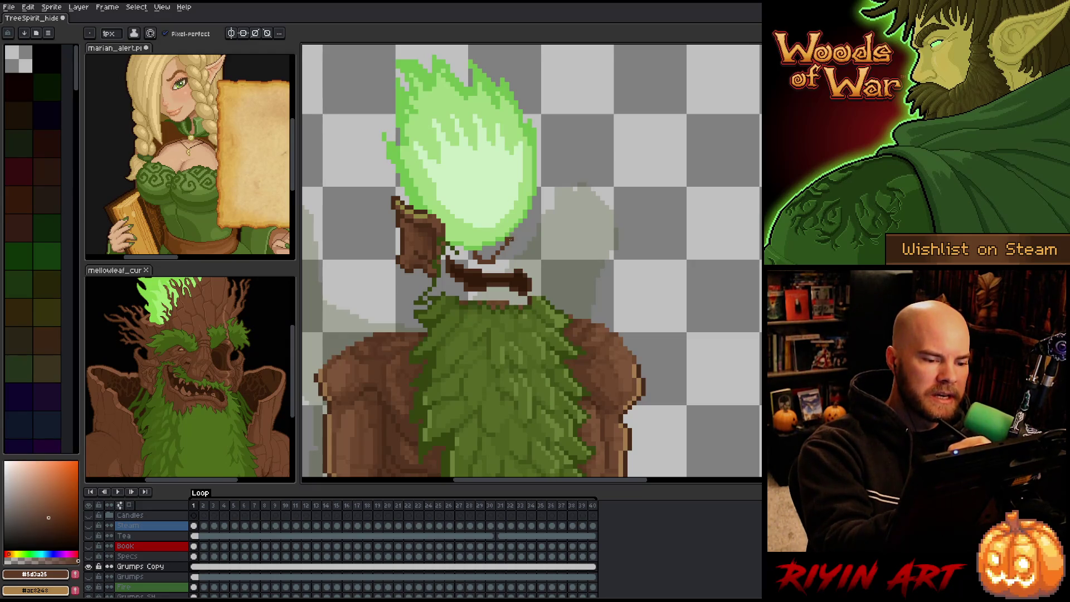
{"action": "mouse_move", "coordinate": [507, 225]}
{"action": "left_mouse_down"}
{"action": "mouse_move", "coordinate": [493, 188]}
{"action": "mouse_move", "coordinate": [487, 207]}
{"action": "mouse_move", "coordinate": [499, 204]}
{"action": "left_mouse_up"}
{"action": "key", "text": "e"}
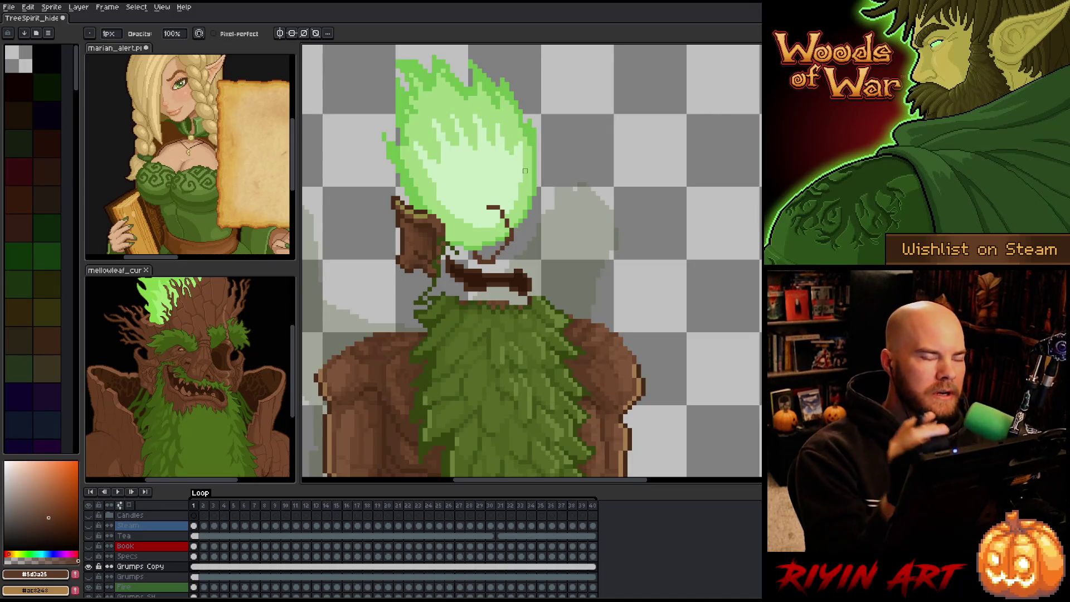
Step: Outline the right eye socket below the flame and bucket-fill it dark brown
{"action": "left_click_drag", "start_coordinate": [521, 249], "coordinate": [538, 239]}
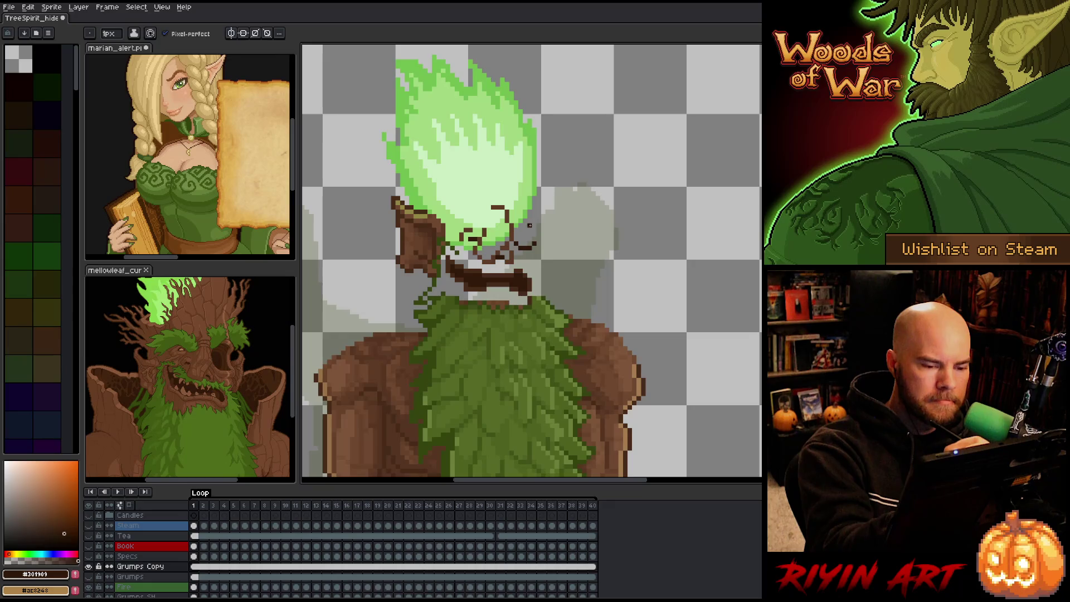
{"action": "left_click_drag", "start_coordinate": [527, 218], "coordinate": [524, 232]}
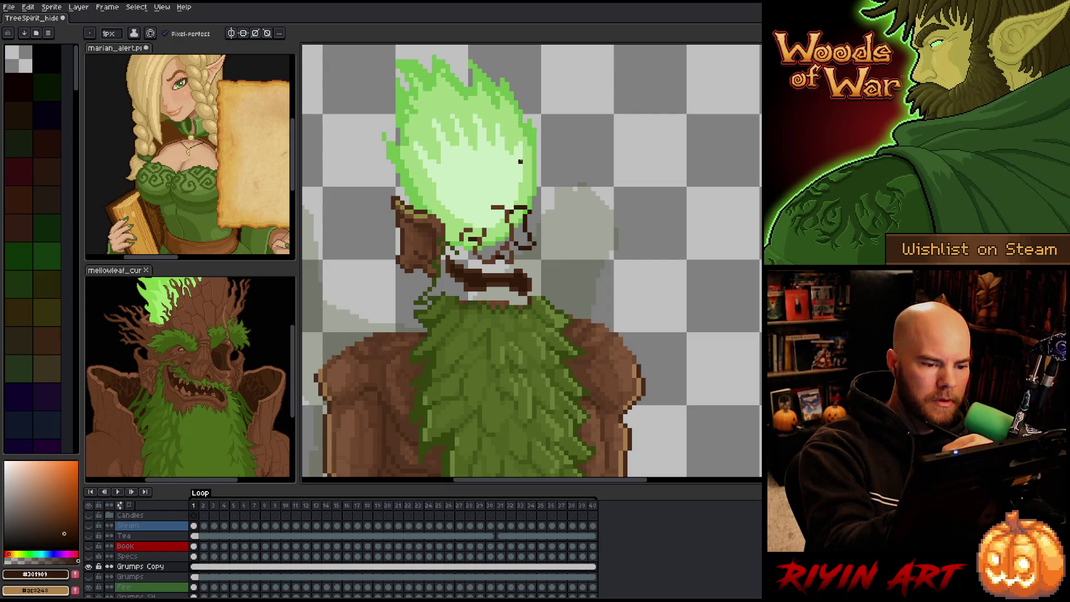
{"action": "key", "text": "g"}
{"action": "left_click", "coordinate": [516, 220]}
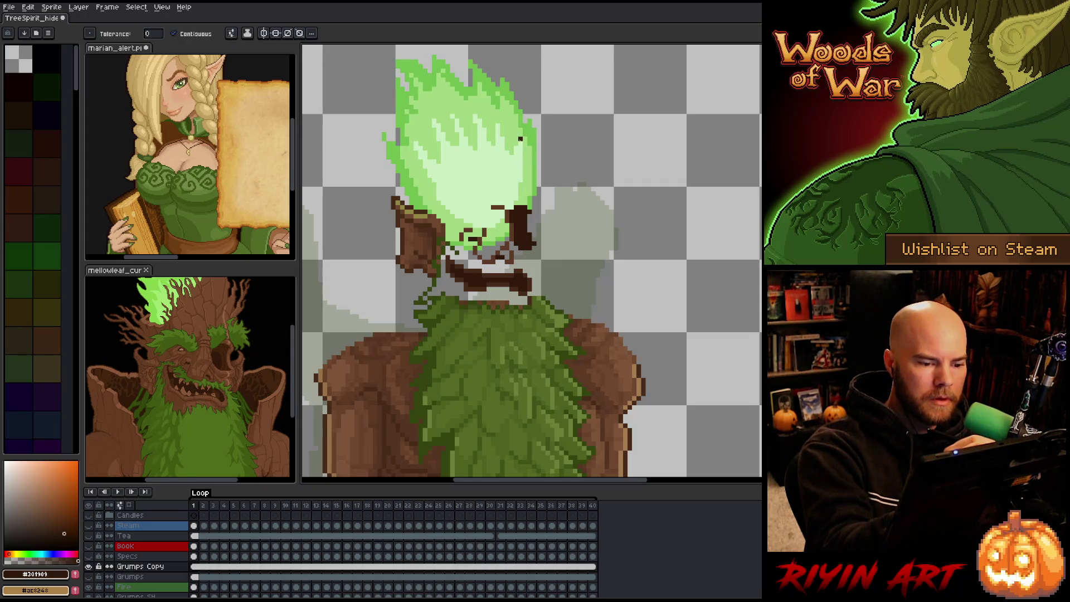
Step: Touch up the eye's right edge with a lighter bark brown using Pencil and Eraser
{"action": "key", "text": "b"}
{"action": "left_click", "coordinate": [515, 252], "text": "alt"}
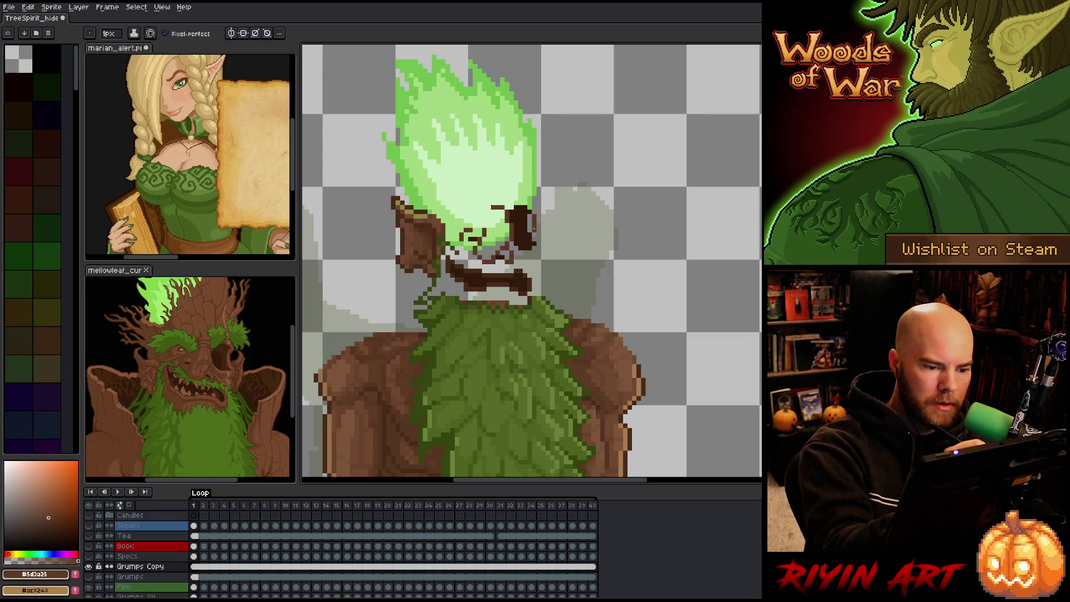
{"action": "left_click", "coordinate": [543, 241]}
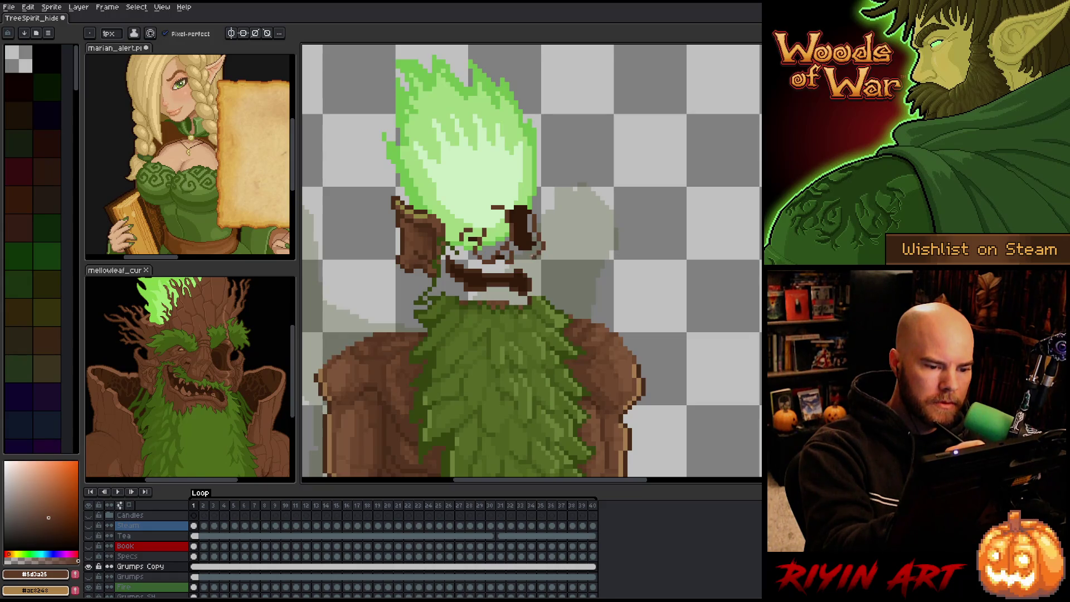
{"action": "key", "text": "e"}
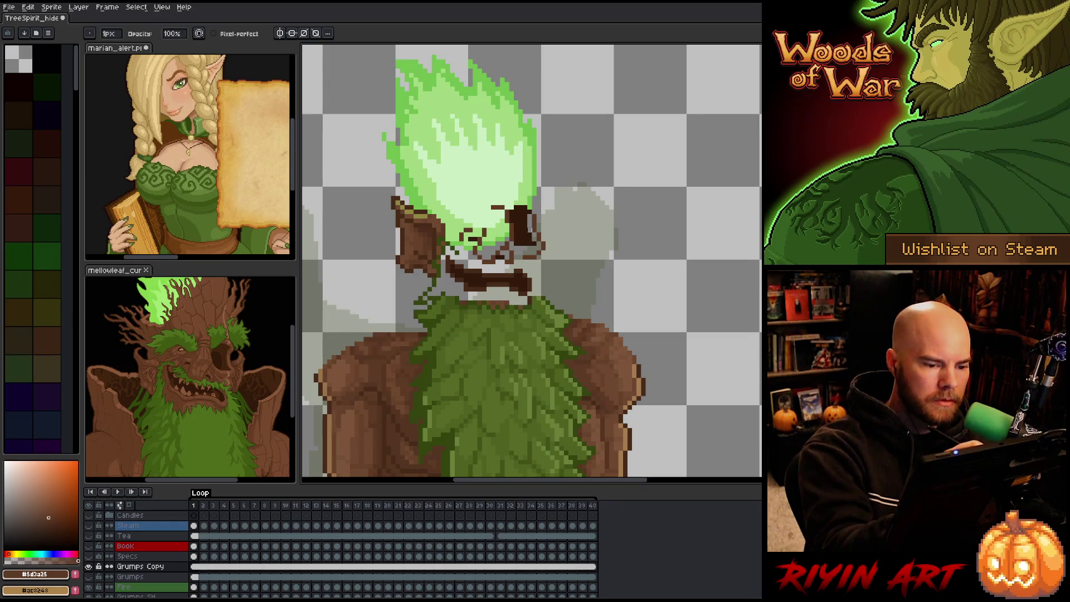
{"action": "key", "text": "b"}
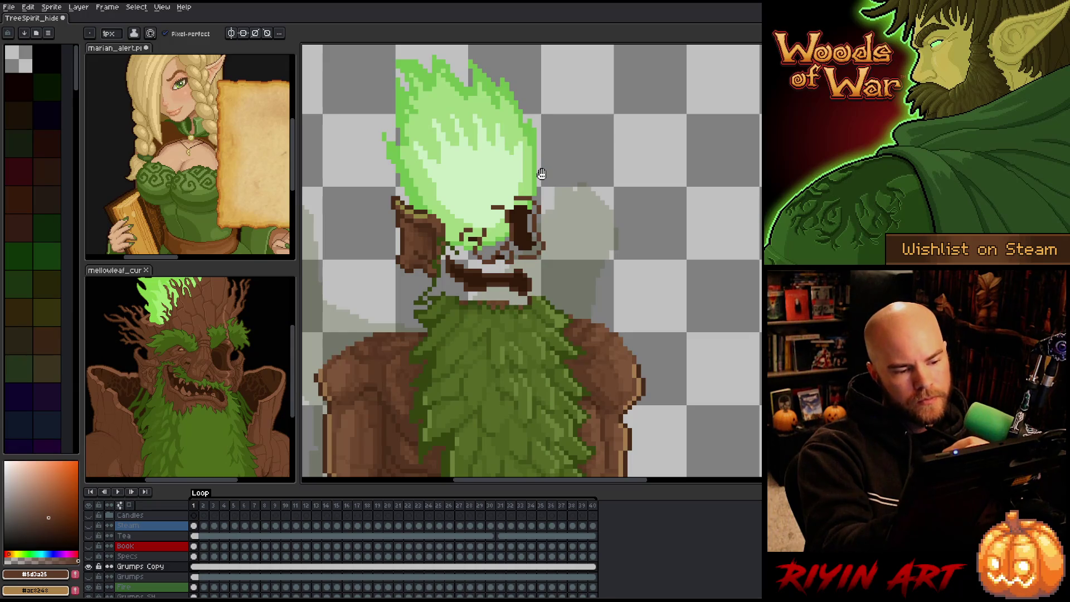
Step: Eyedrop dark greens from the mellowleaf reference for the crack marks
{"action": "scroll", "coordinate": [543, 162], "scroll_direction": "up", "scroll_amount": 2}
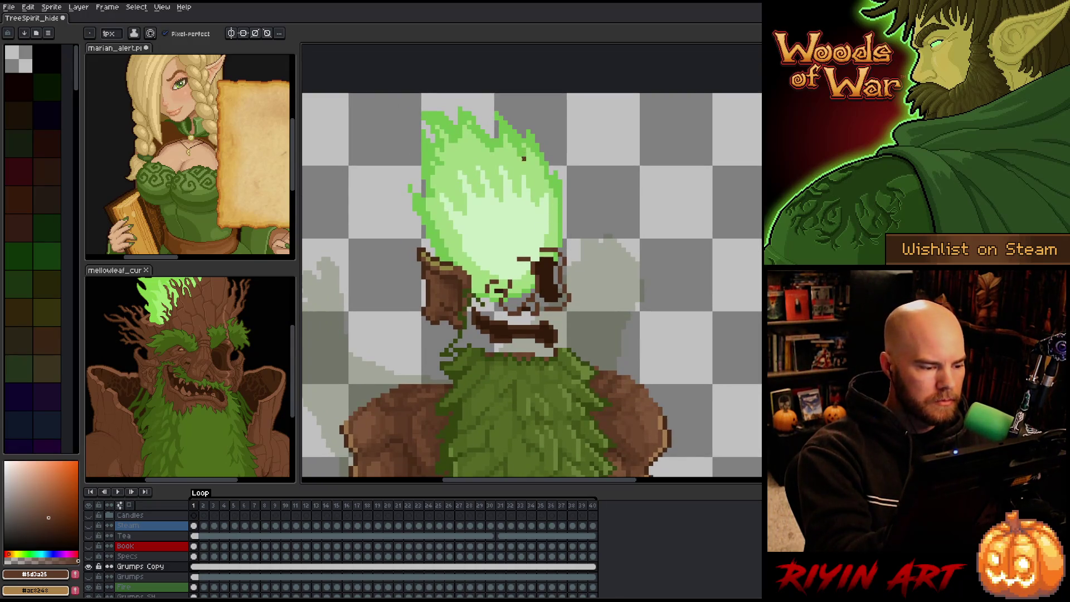
{"action": "left_click", "coordinate": [186, 345], "text": "alt"}
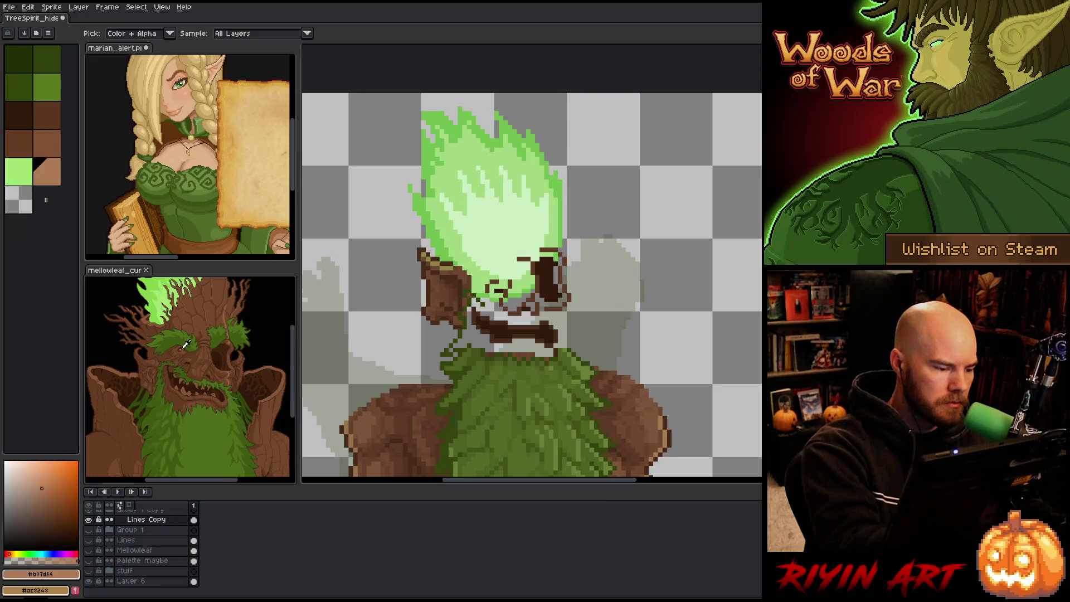
{"action": "left_click", "coordinate": [510, 222]}
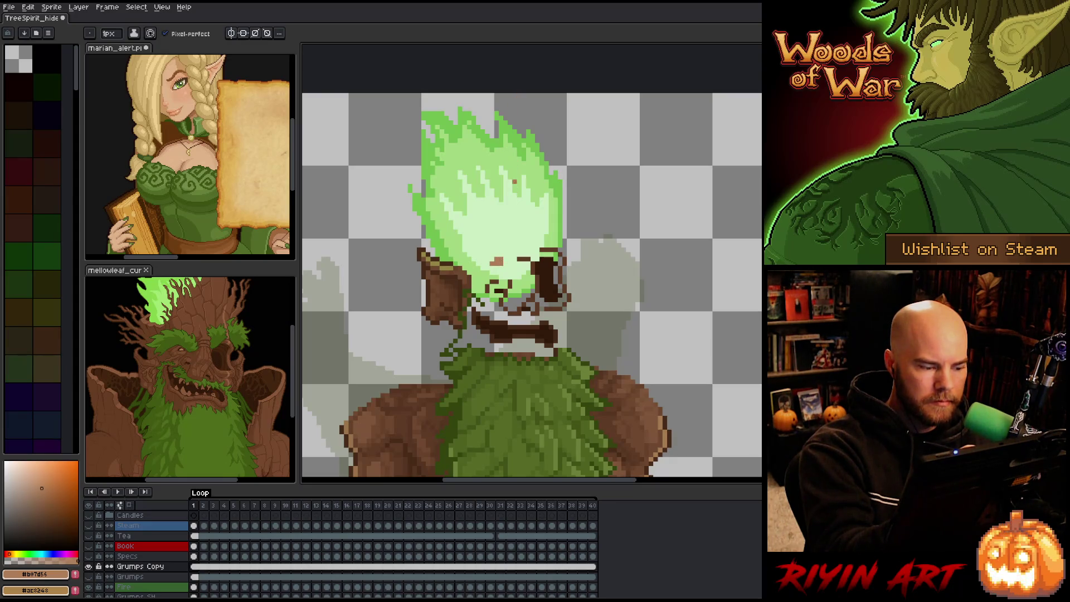
{"action": "key", "text": "i"}
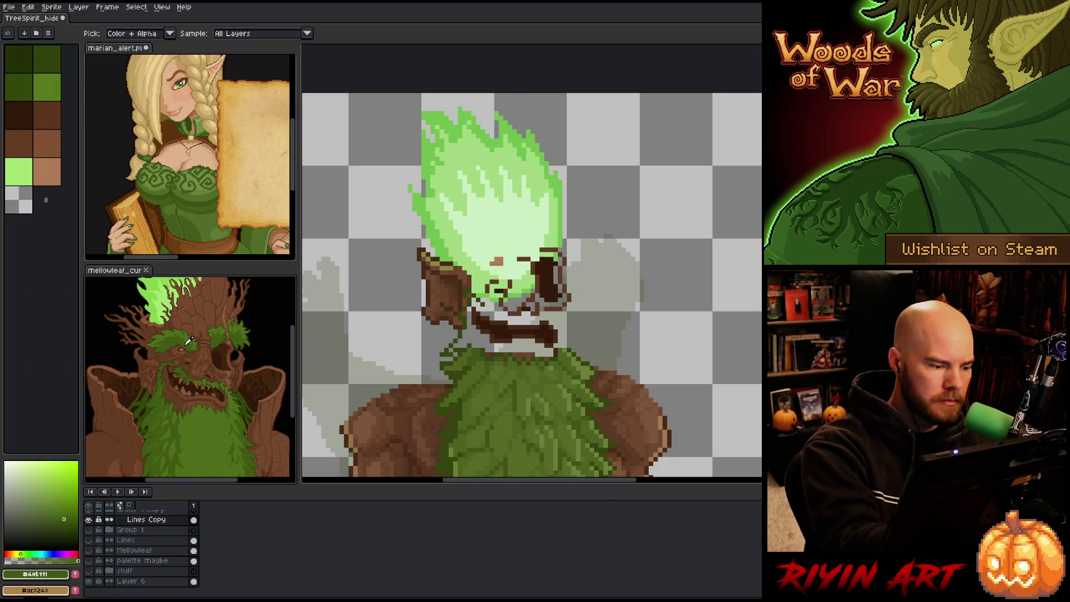
{"action": "left_click", "coordinate": [187, 340]}
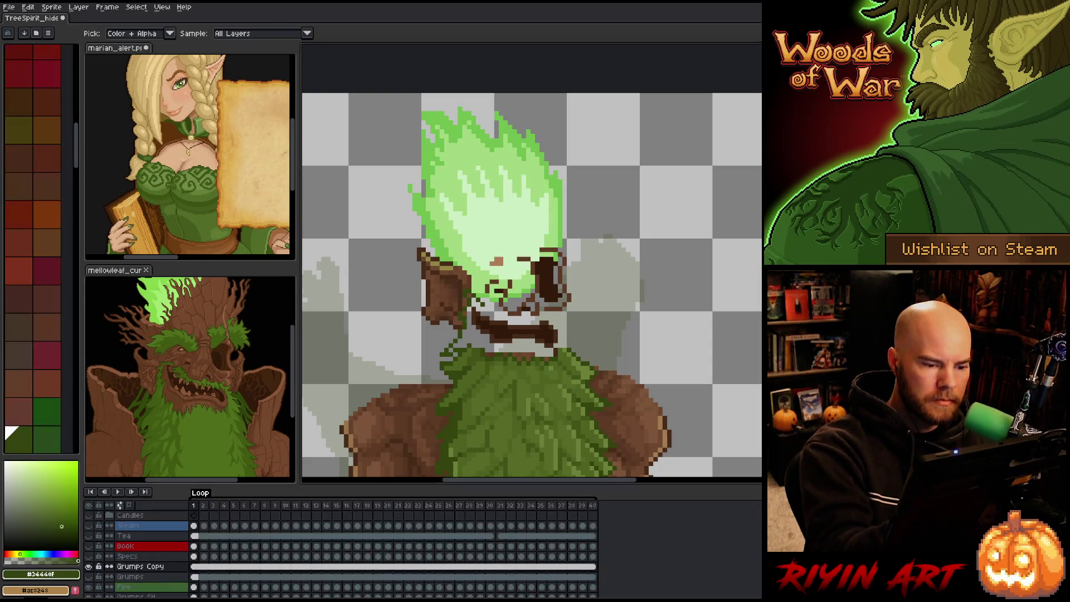
{"action": "left_click", "coordinate": [459, 373], "text": "alt"}
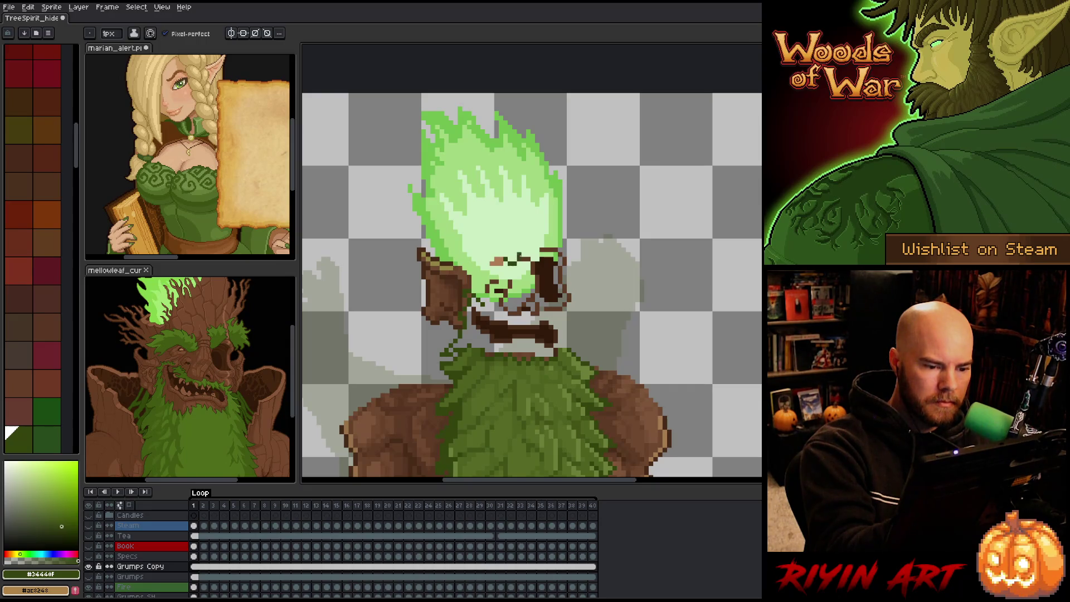
Step: Draw a dark green crack running up-left from the eye socket
{"action": "key", "text": "e"}
{"action": "key", "text": "b"}
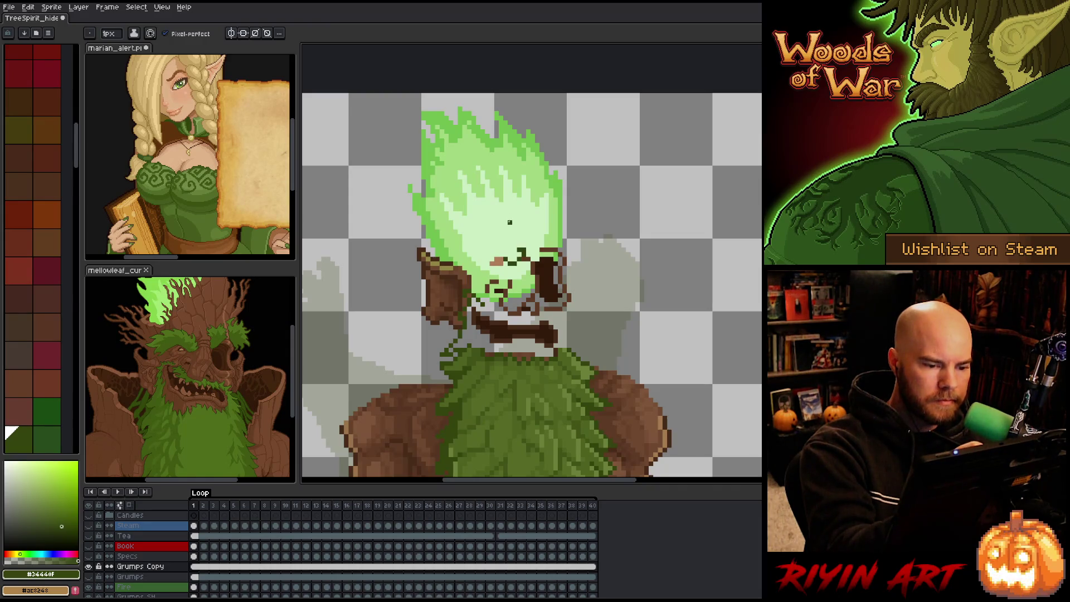
{"action": "key", "text": "e"}
{"action": "key", "text": "b"}
{"action": "key", "text": "e"}
{"action": "key", "text": "b"}
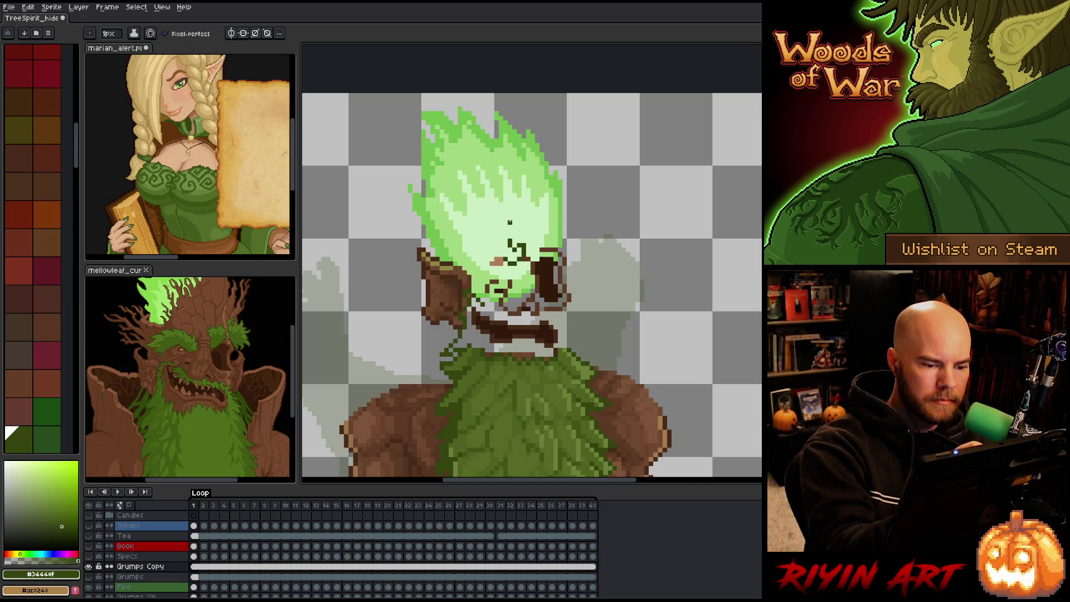
{"action": "left_click_drag", "start_coordinate": [519, 247], "coordinate": [510, 228]}
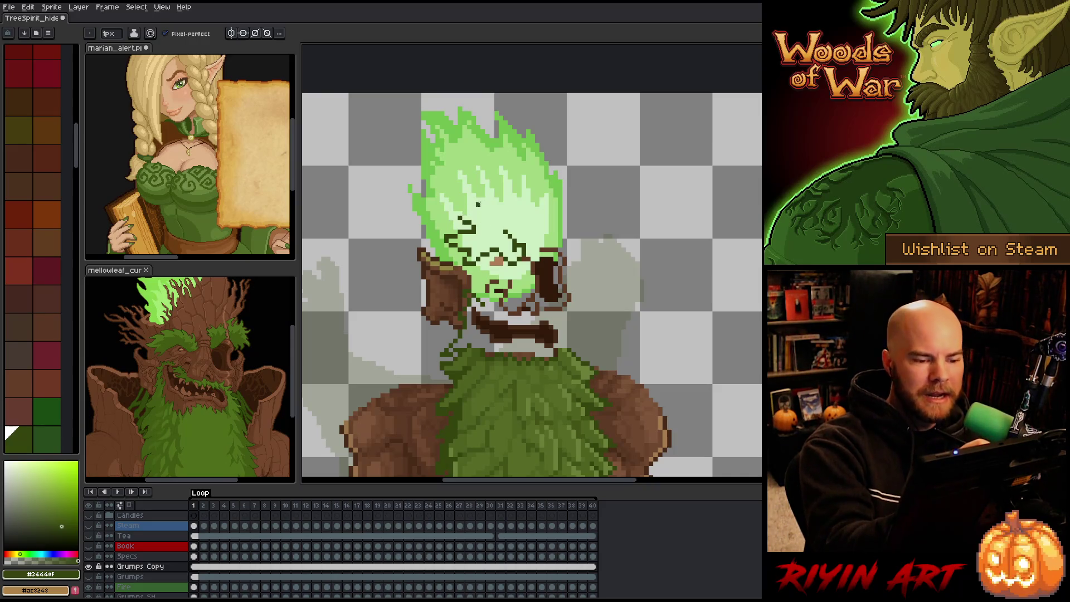
Step: Switch to the selection tool with M
{"action": "key", "text": "m"}
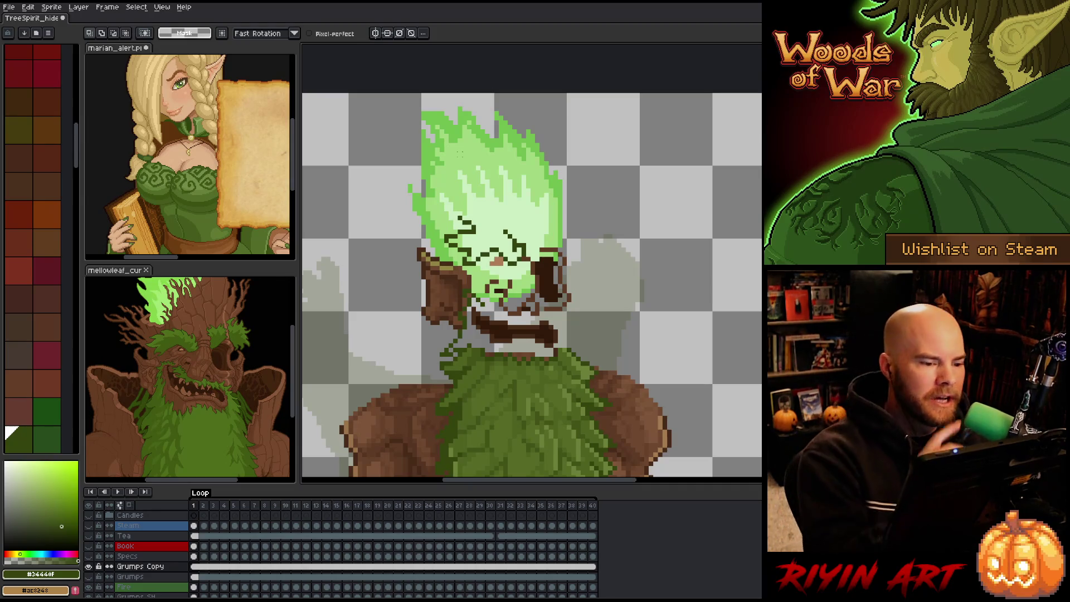
Step: Select the crack marks on the left of the face and move them to a new position
{"action": "left_click_drag", "start_coordinate": [483, 212], "coordinate": [458, 247]}
{"action": "key", "text": "ctrl+z"}
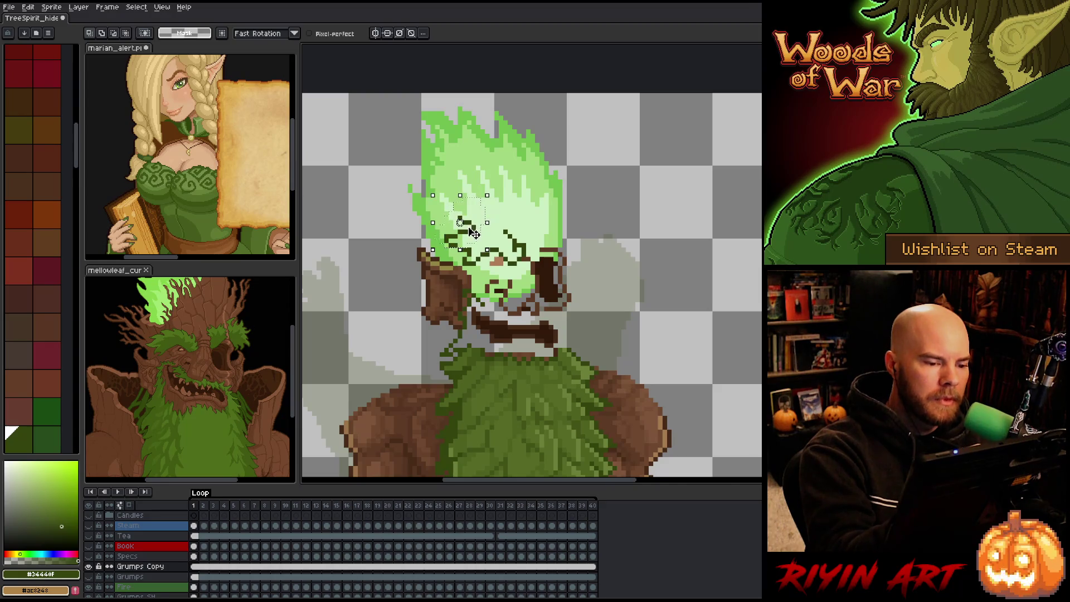
{"action": "left_click_drag", "start_coordinate": [433, 200], "coordinate": [487, 254]}
{"action": "key", "text": "Return"}
{"action": "key", "text": "ctrl+f"}
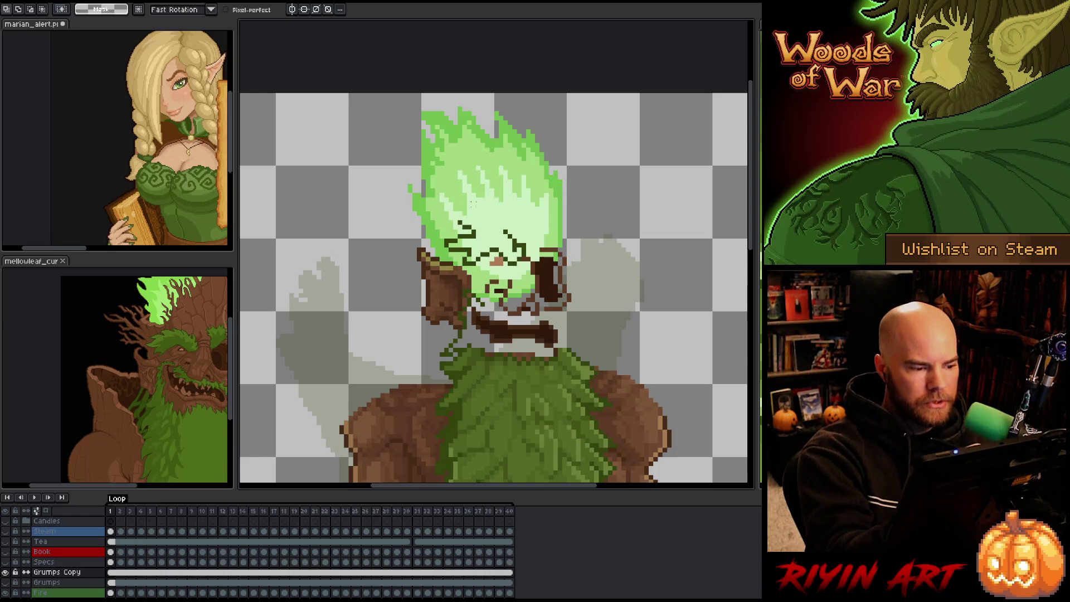
{"action": "key", "text": "ctrl+f"}
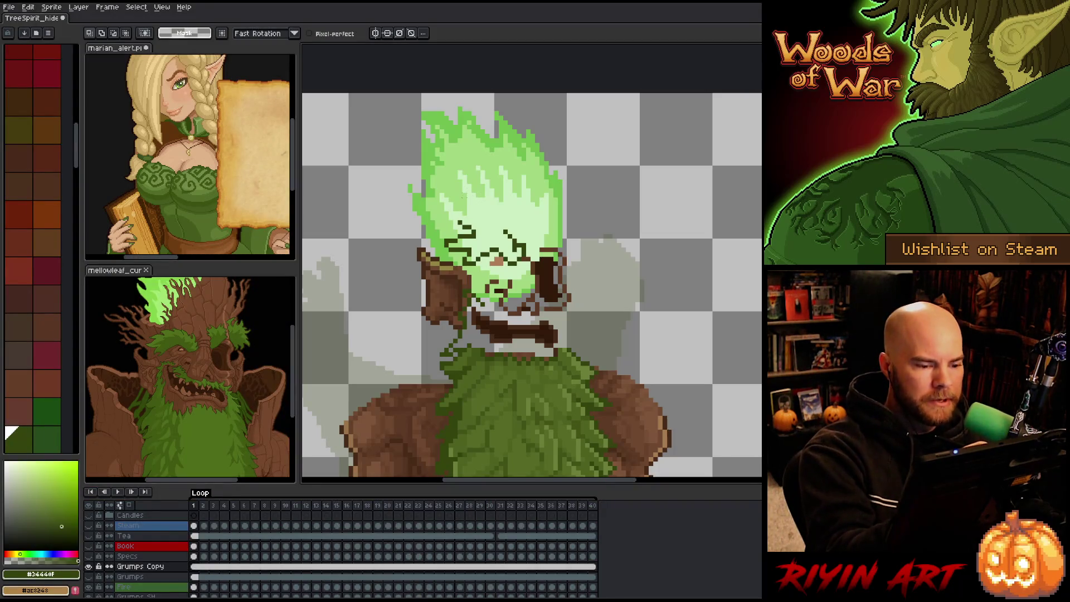
Step: Reposition the dark face marks and extend the small mark into an S-shaped crack
{"action": "left_click_drag", "start_coordinate": [465, 199], "coordinate": [458, 251]}
{"action": "key", "text": "ctrl+z"}
{"action": "key", "text": "m"}
{"action": "left_click_drag", "start_coordinate": [428, 214], "coordinate": [473, 254]}
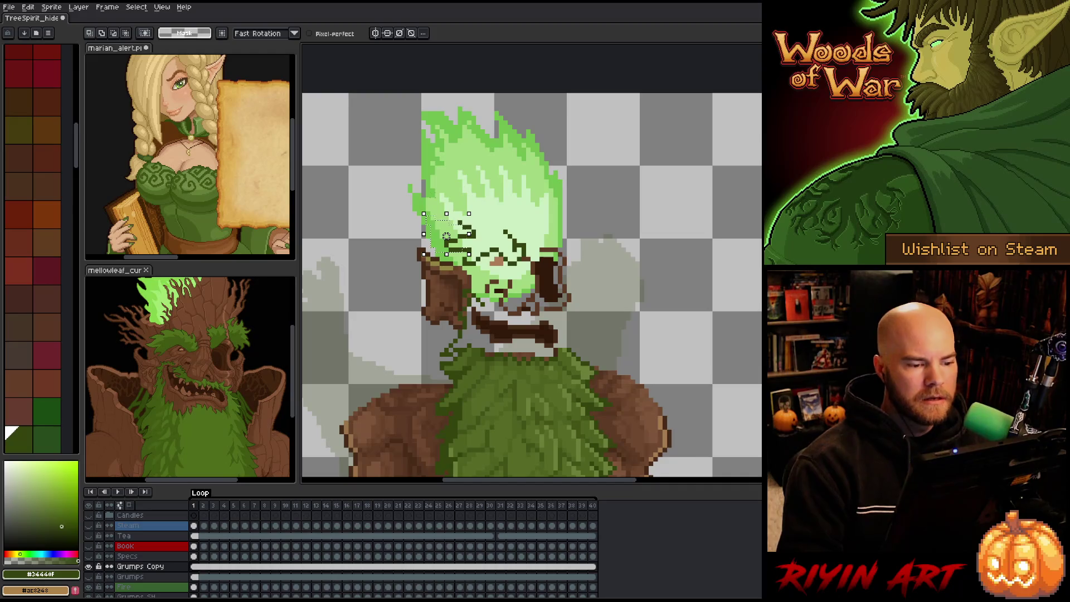
{"action": "left_click", "coordinate": [450, 236]}
{"action": "left_click", "coordinate": [498, 214]}
{"action": "key", "text": "b"}
{"action": "left_click_drag", "start_coordinate": [464, 211], "coordinate": [488, 228]}
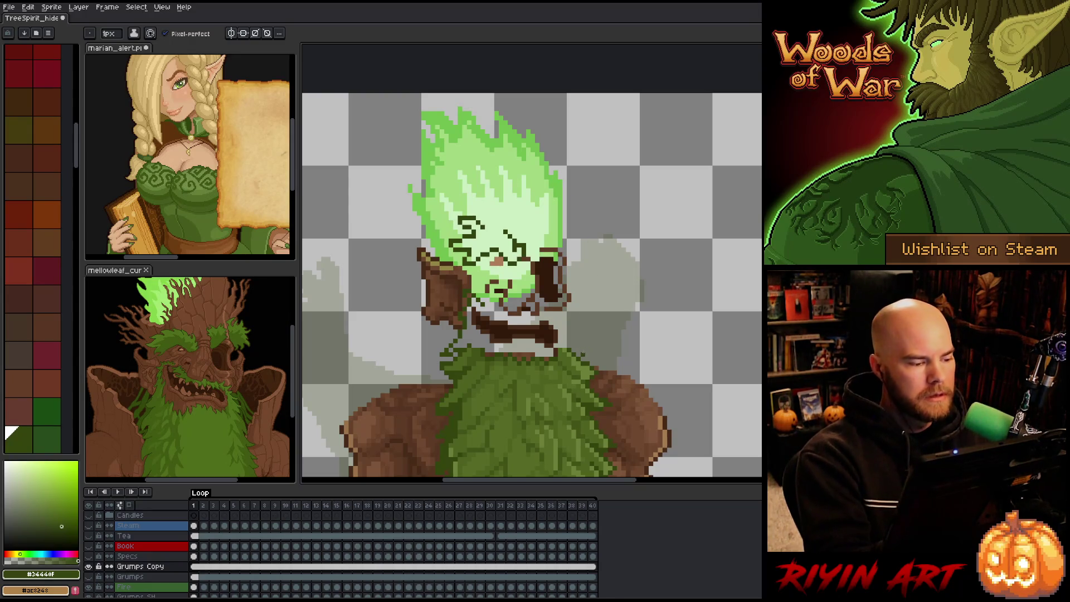
Step: Trim part of the S-squiggle and erase over the nose pixels to lighten them
{"action": "left_click_drag", "start_coordinate": [467, 217], "coordinate": [469, 223]}
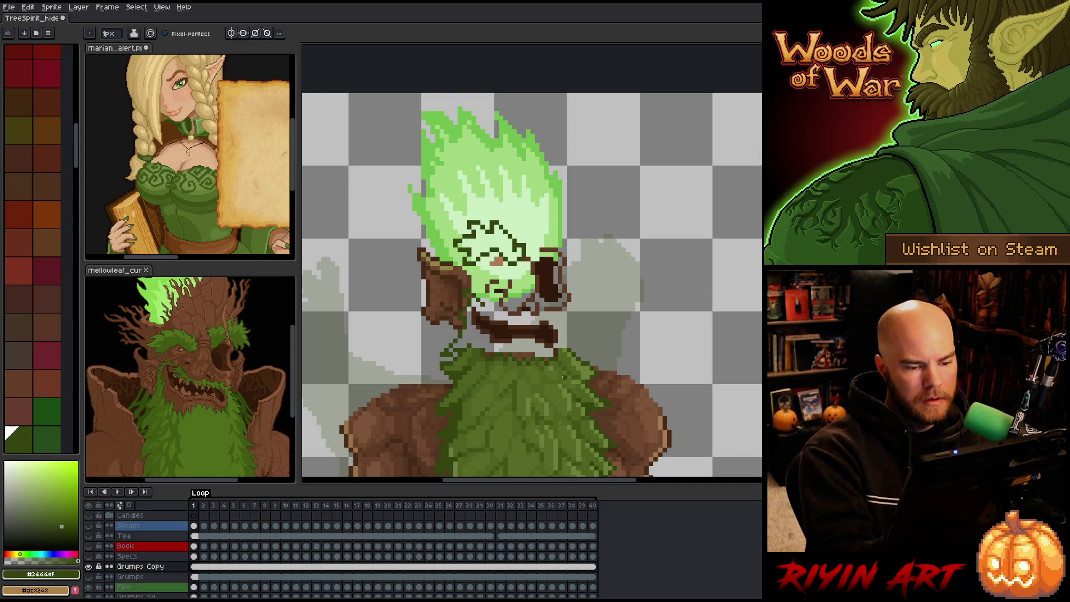
{"action": "key", "text": "e"}
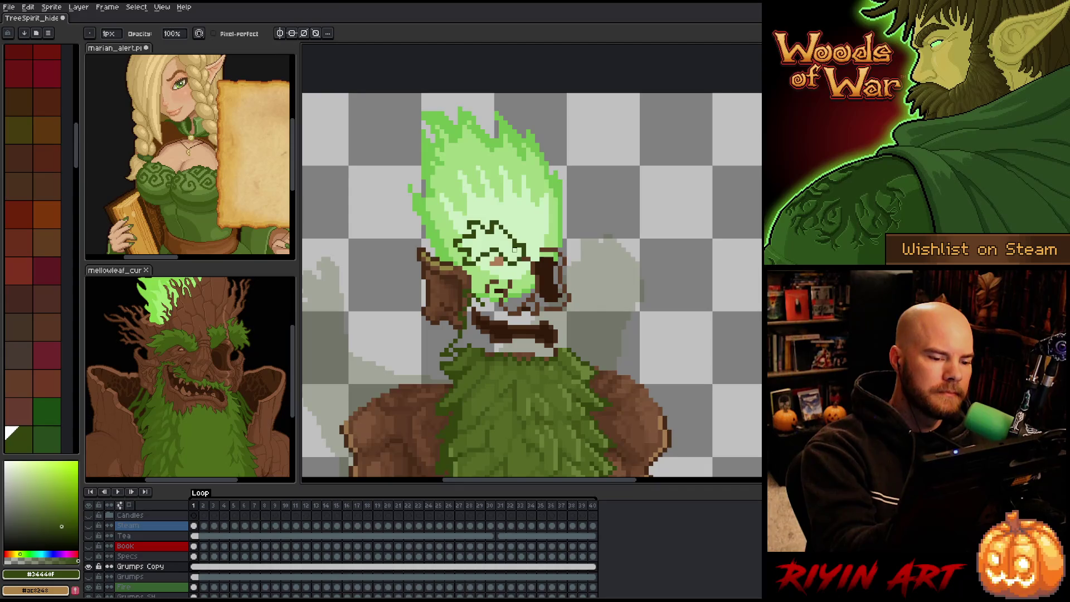
{"action": "key", "text": "b"}
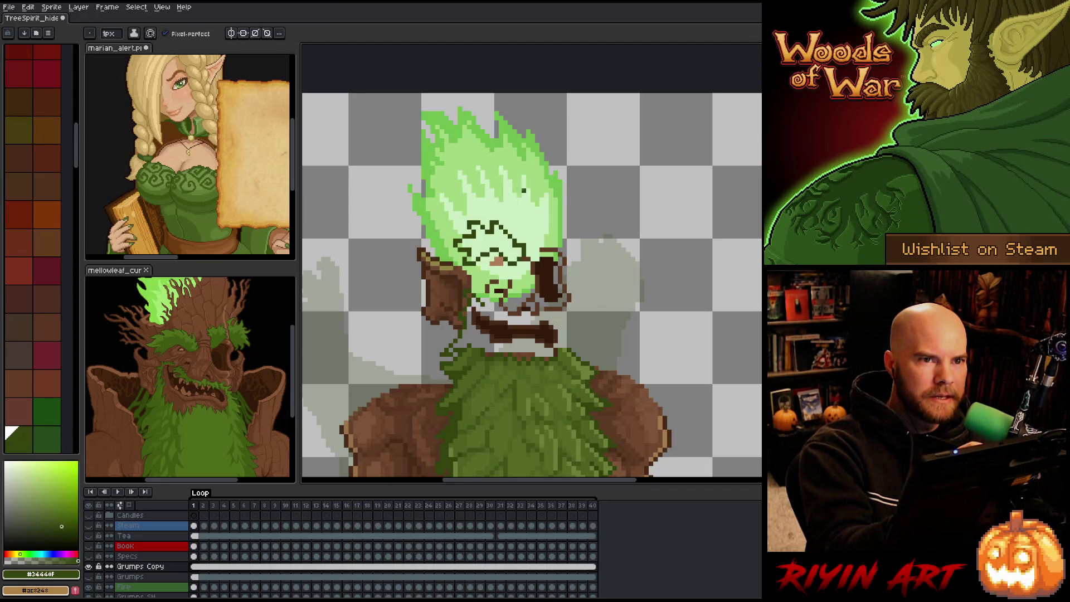
{"action": "key", "text": "e"}
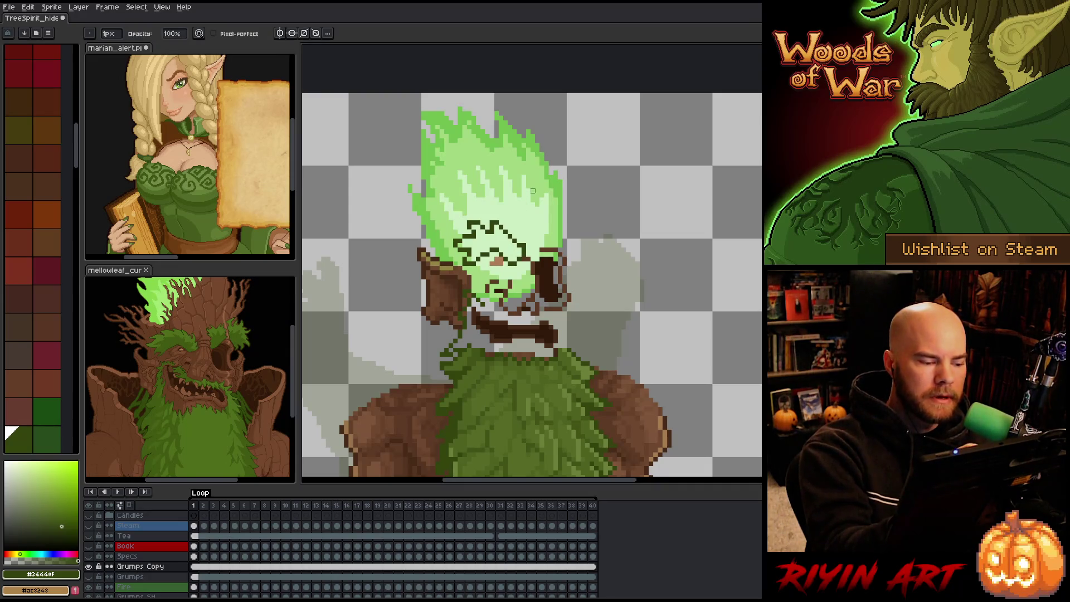
{"action": "key", "text": "b"}
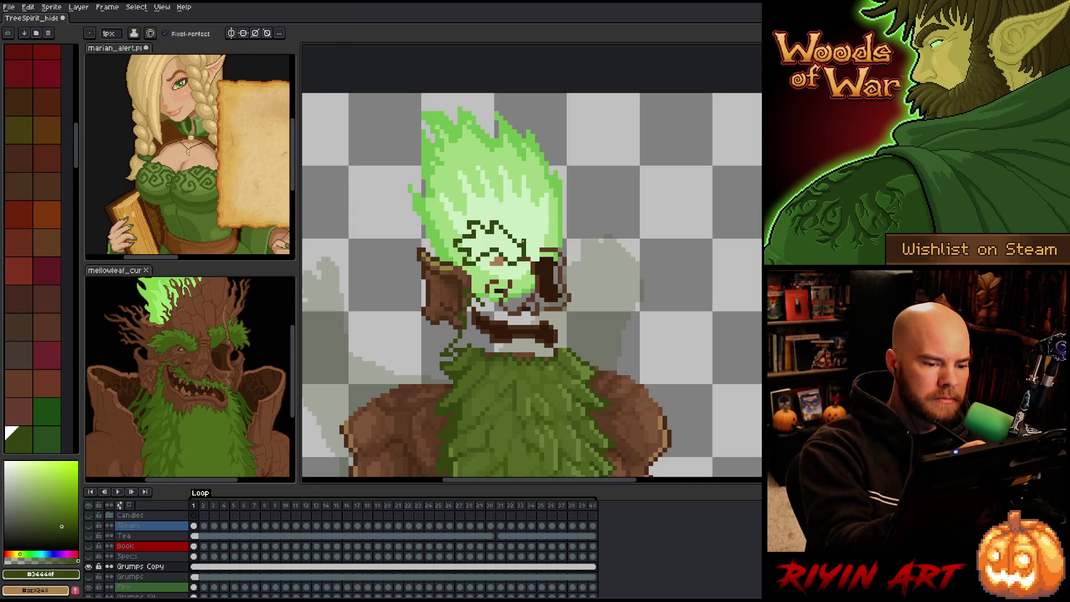
{"action": "key", "text": "e"}
{"action": "key", "text": "b"}
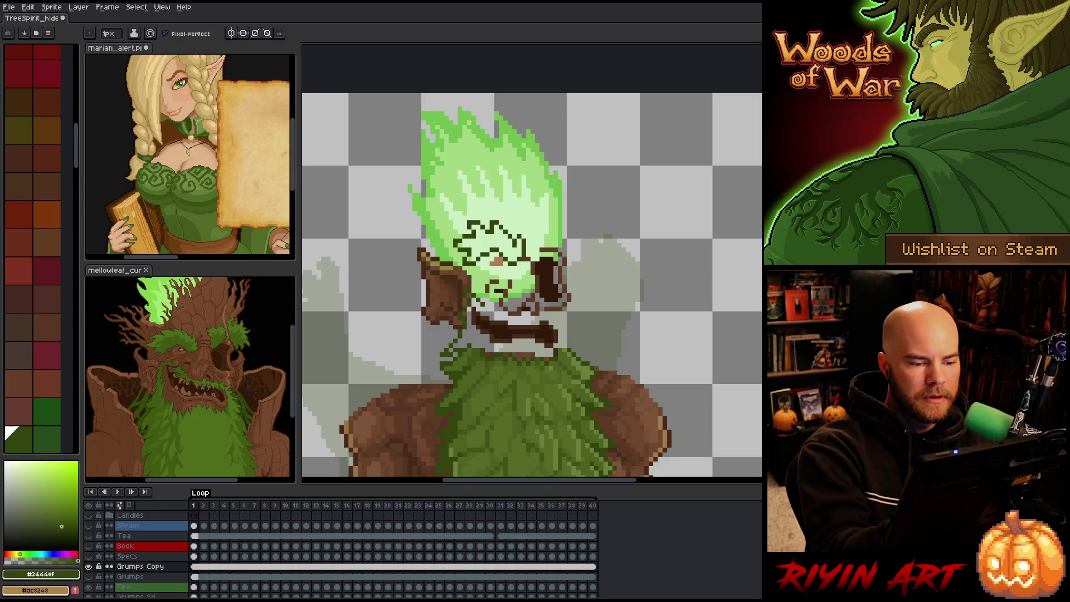
{"action": "key", "text": "e"}
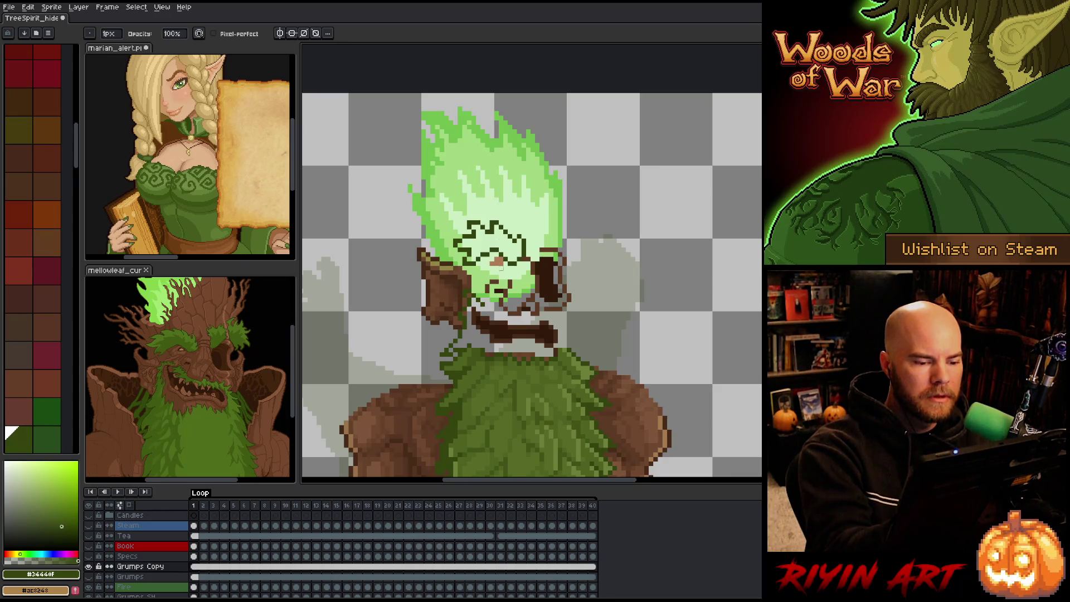
{"action": "left_click_drag", "start_coordinate": [494, 261], "coordinate": [503, 259]}
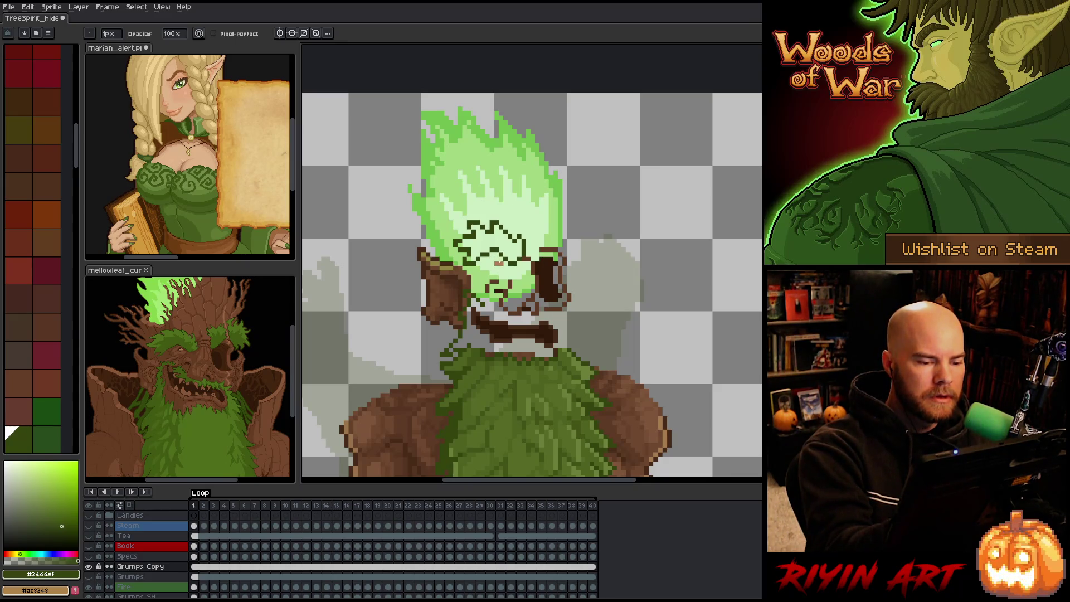
Step: Eyedrop the light and dark bark browns and the dark green line colour #34440f
{"action": "key", "text": "b"}
{"action": "left_click", "coordinate": [496, 267], "text": "alt"}
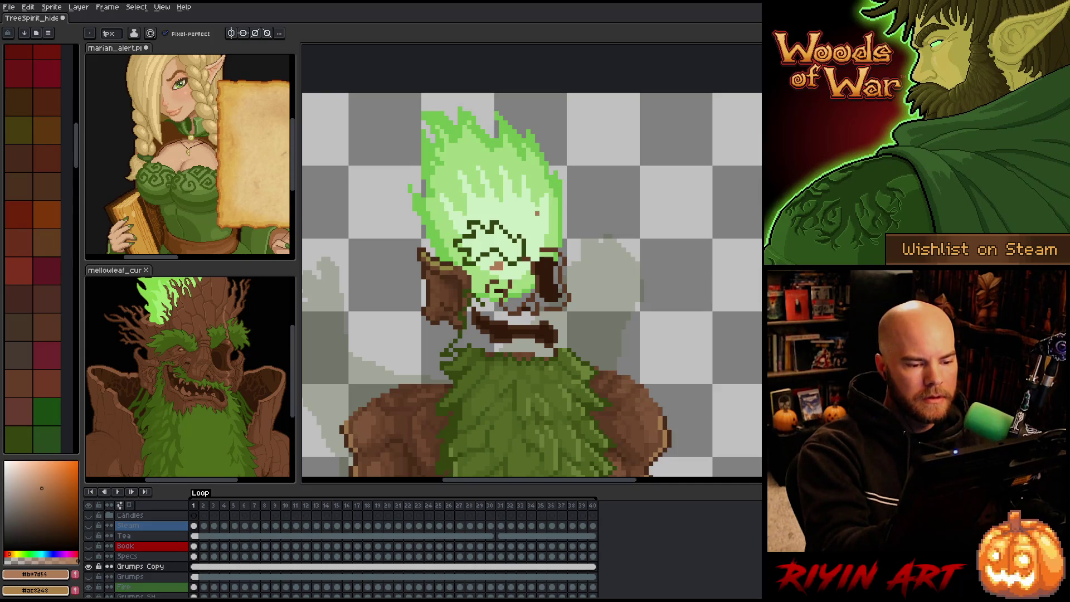
{"action": "left_click", "coordinate": [540, 279], "text": "alt"}
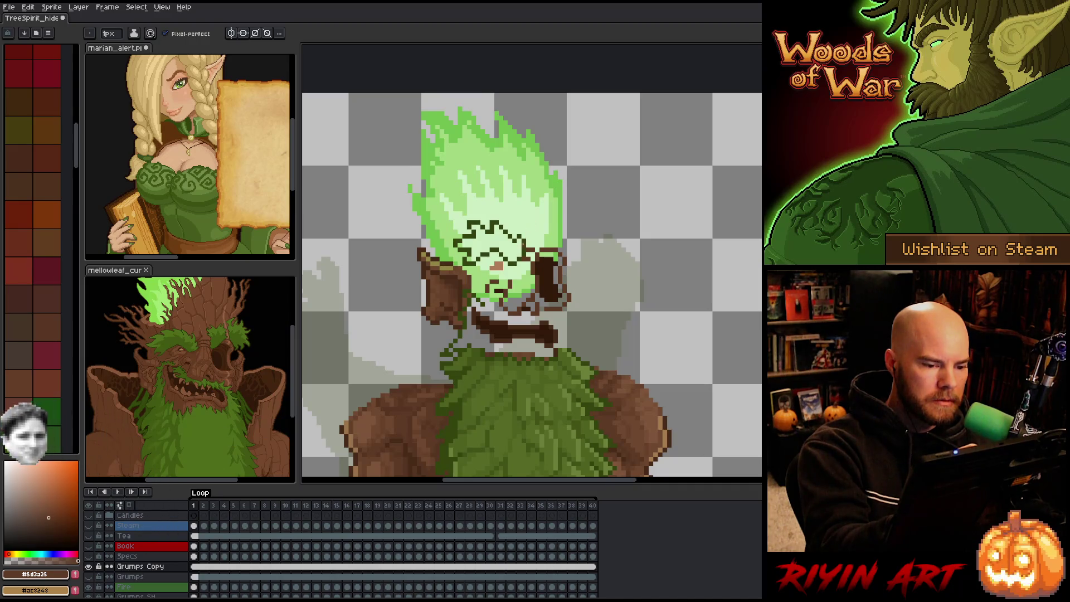
{"action": "left_click", "coordinate": [550, 204], "text": "alt"}
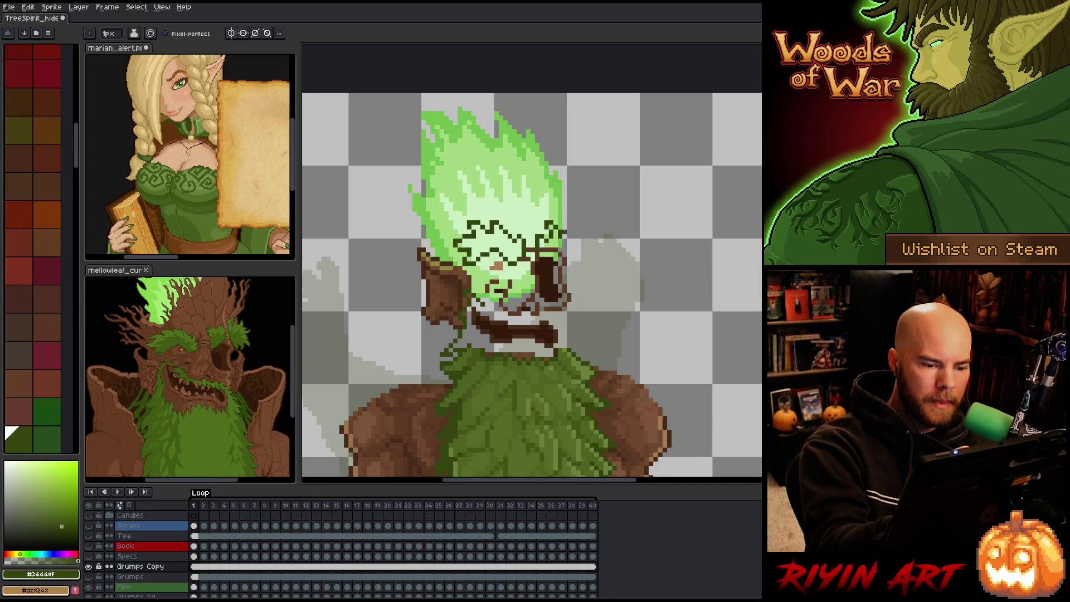
Step: Touch up the pixels along the flame's right outline
{"action": "key", "text": "m"}
{"action": "left_click_drag", "start_coordinate": [542, 235], "coordinate": [573, 191]}
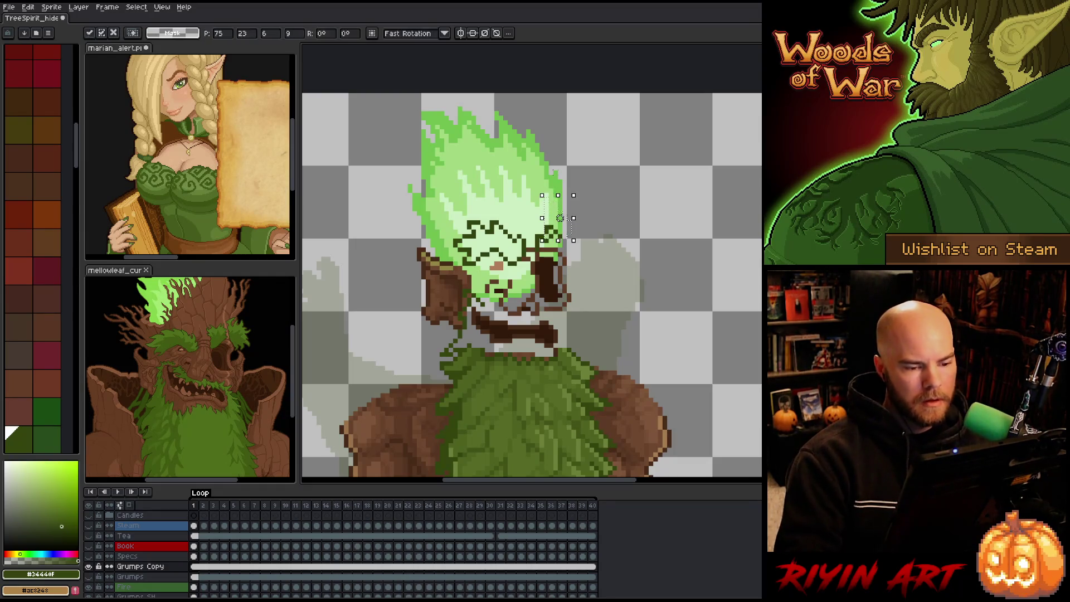
{"action": "key", "text": "ctrl+d"}
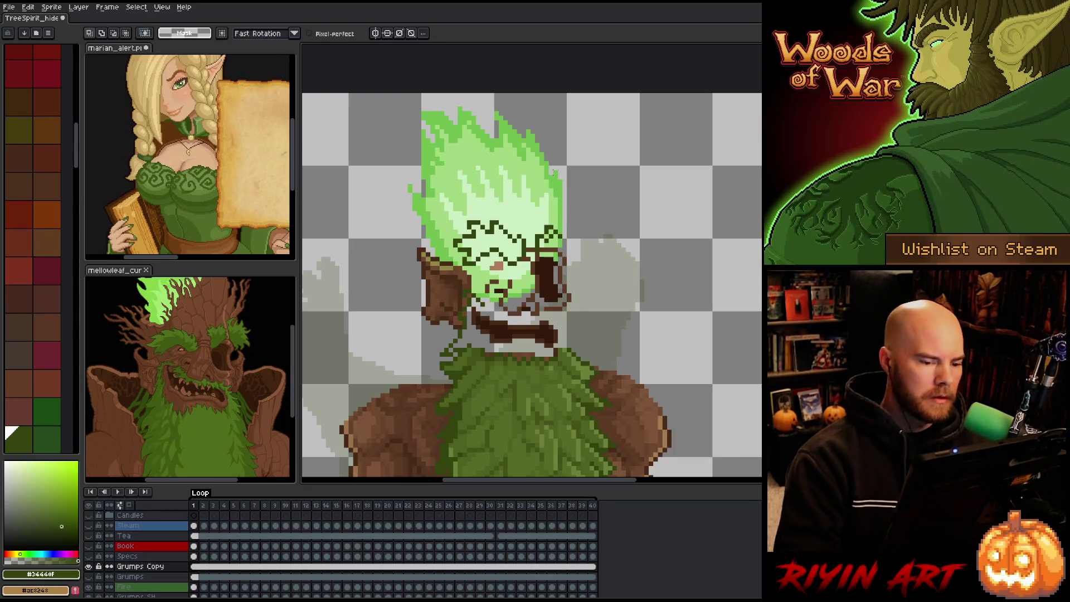
{"action": "key", "text": "b"}
{"action": "left_click", "coordinate": [543, 231]}
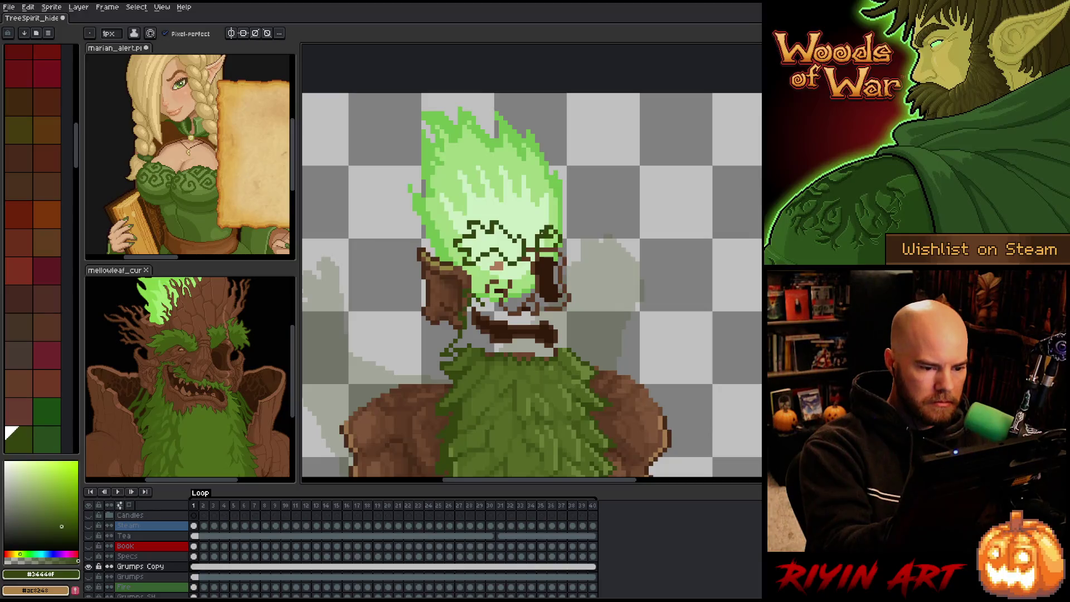
{"action": "left_click", "coordinate": [544, 234]}
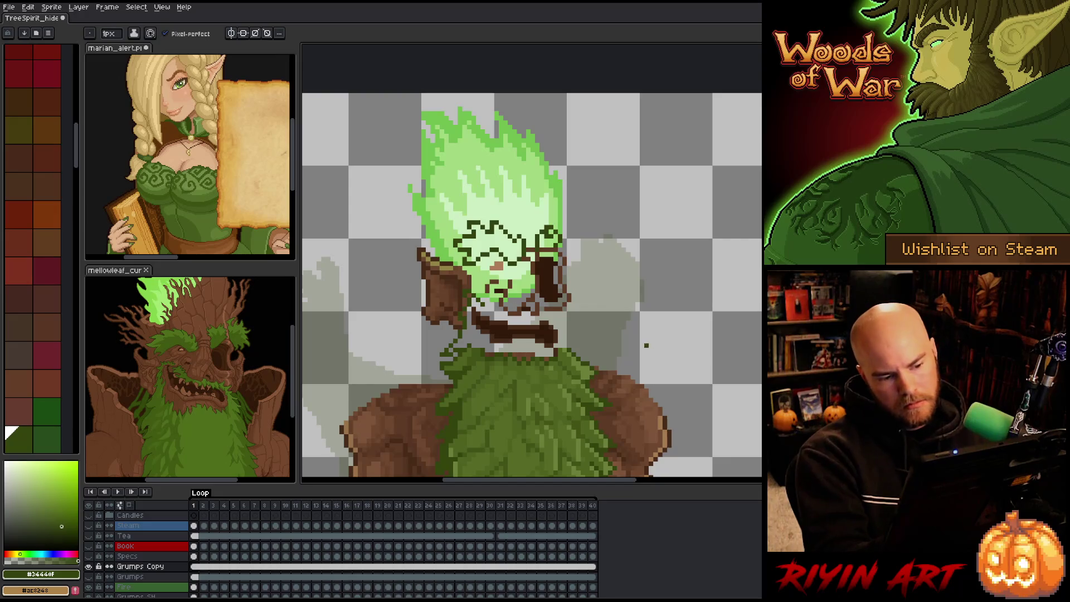
{"action": "key", "text": "e"}
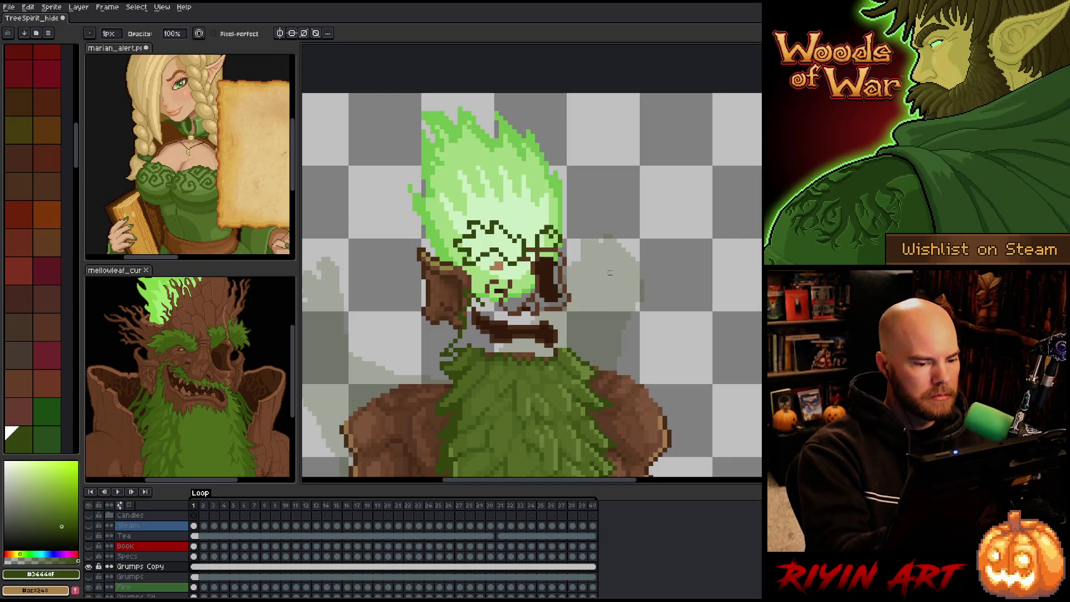
{"action": "key", "text": "b"}
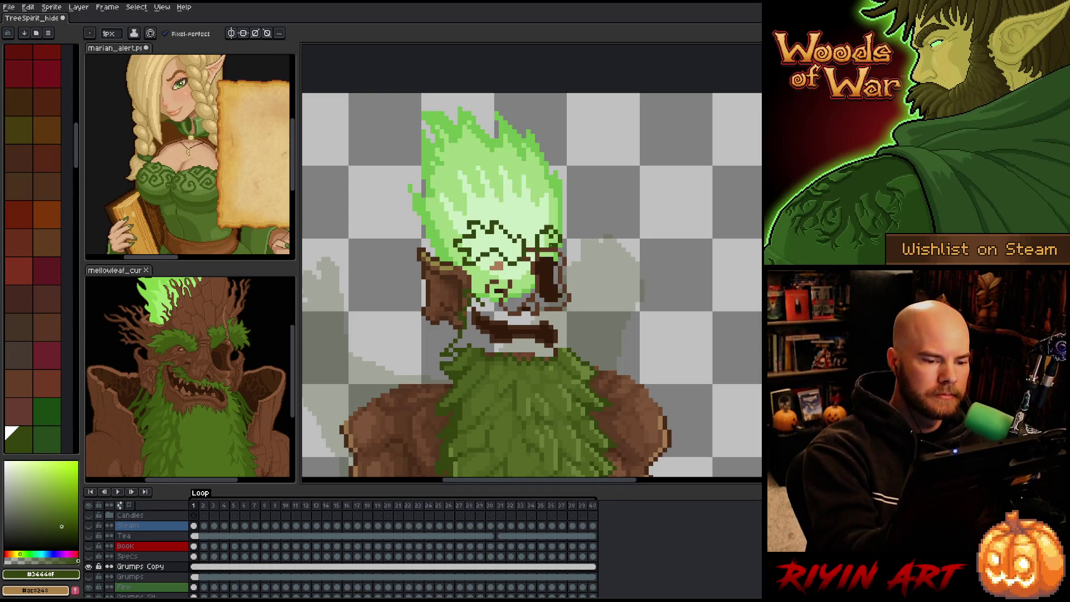
Step: Draw a small dark-green branch sprouting to the right of the eye
{"action": "left_click_drag", "start_coordinate": [562, 245], "coordinate": [545, 242]}
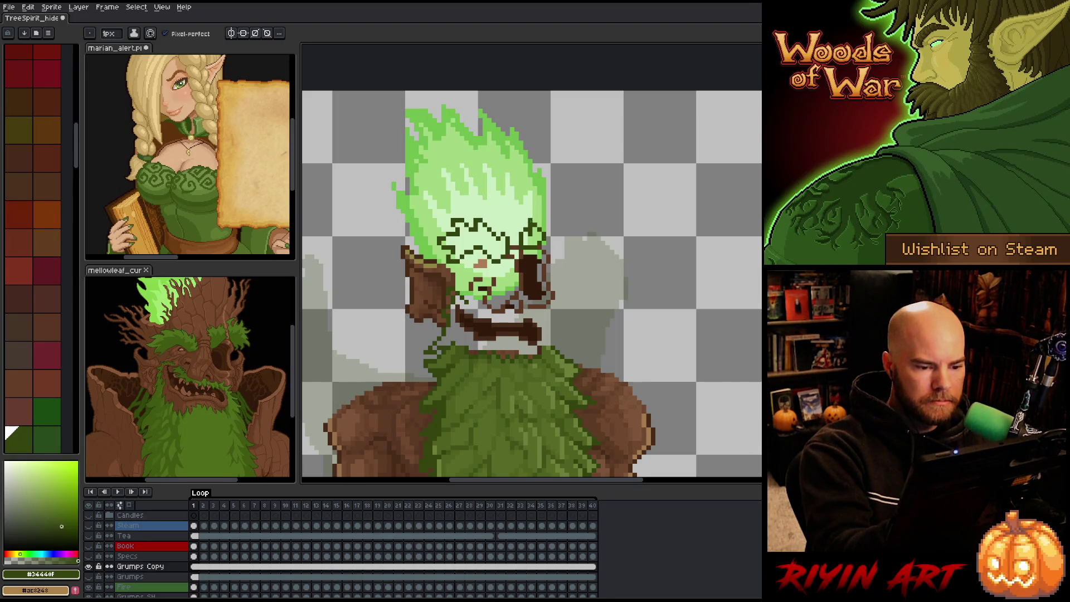
{"action": "key", "text": "e"}
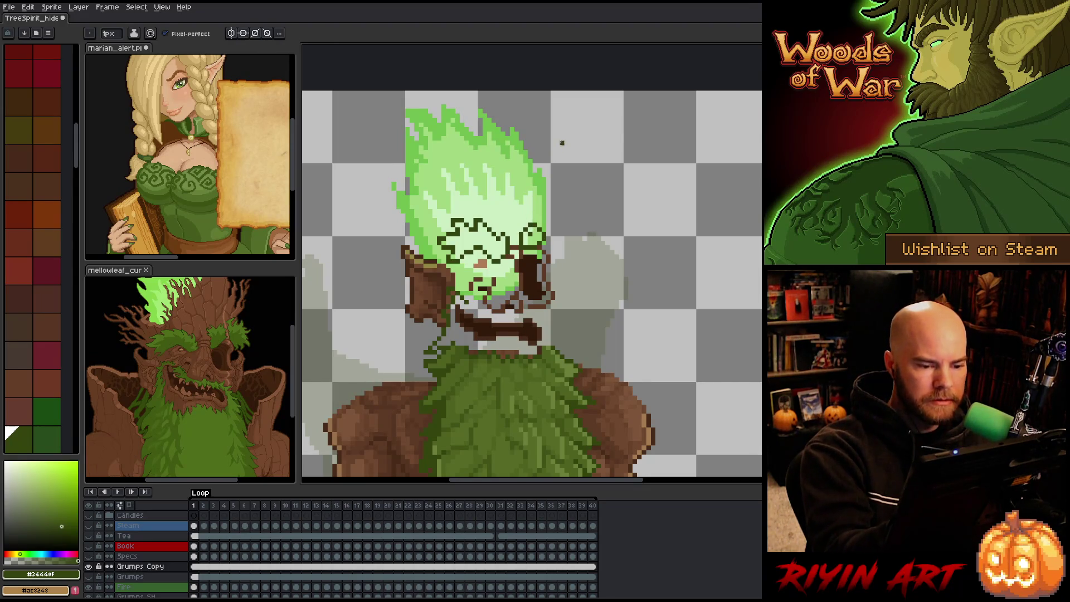
{"action": "key", "text": "b"}
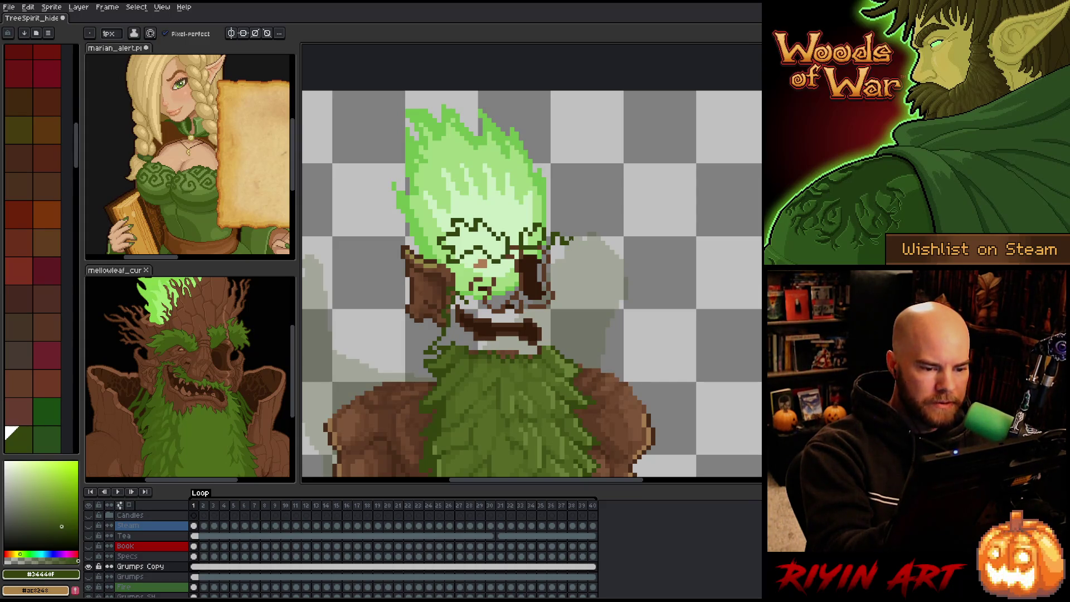
{"action": "key", "text": "ctrl+z"}
{"action": "left_click_drag", "start_coordinate": [571, 247], "coordinate": [572, 249]}
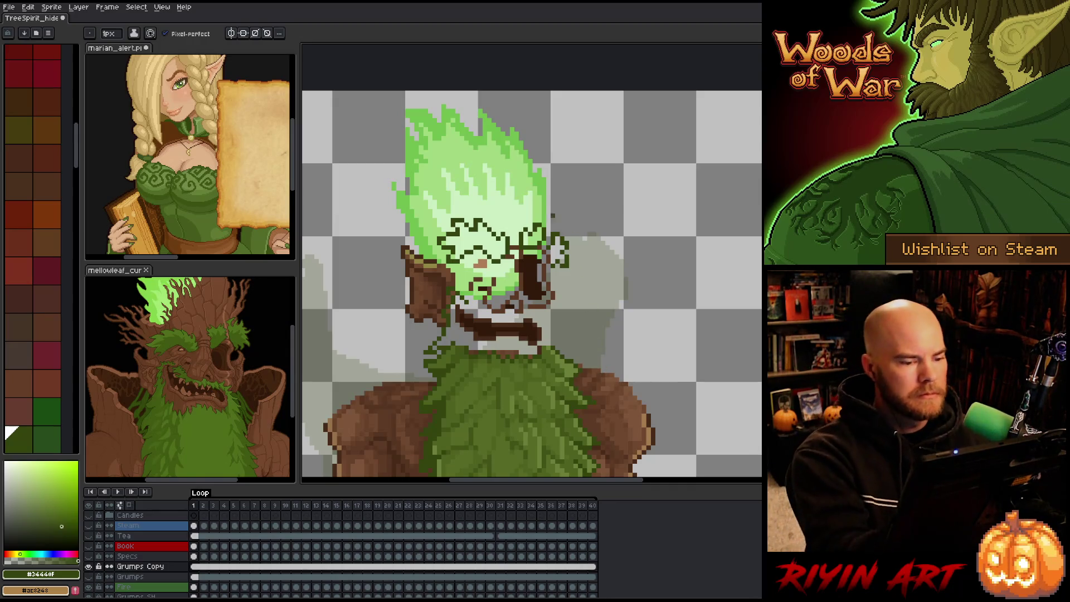
{"action": "key", "text": "e"}
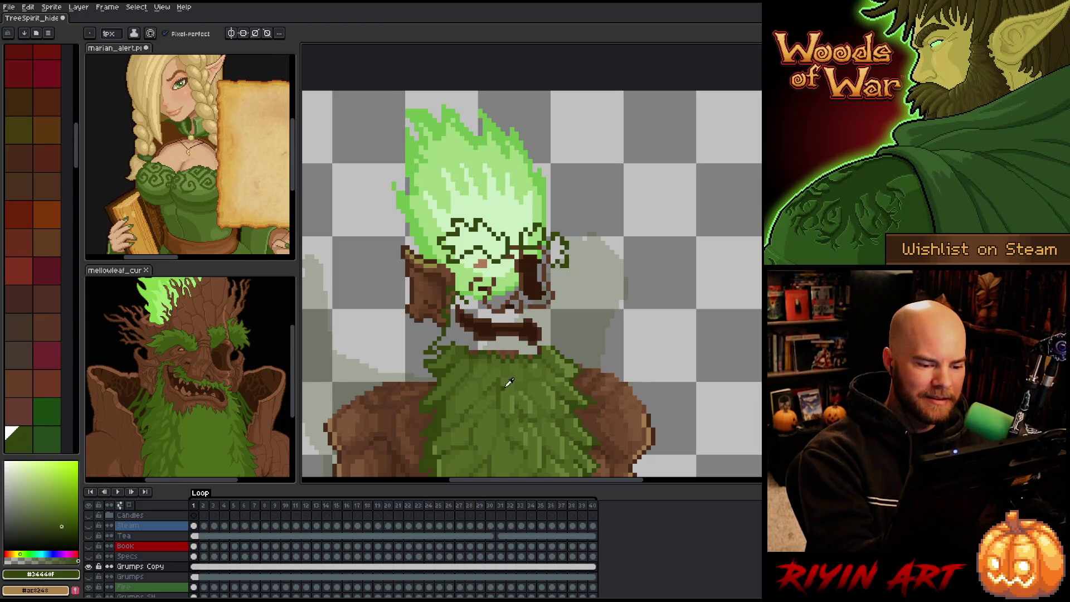
{"action": "scroll", "coordinate": [34, 251], "scroll_direction": "down", "scroll_amount": 3}
{"action": "key", "text": "g"}
{"action": "left_click", "coordinate": [473, 239]}
Step: Bucket-fill the crown shapes with #556a25, then pick bark browns and dark green
{"action": "left_click", "coordinate": [555, 249]}
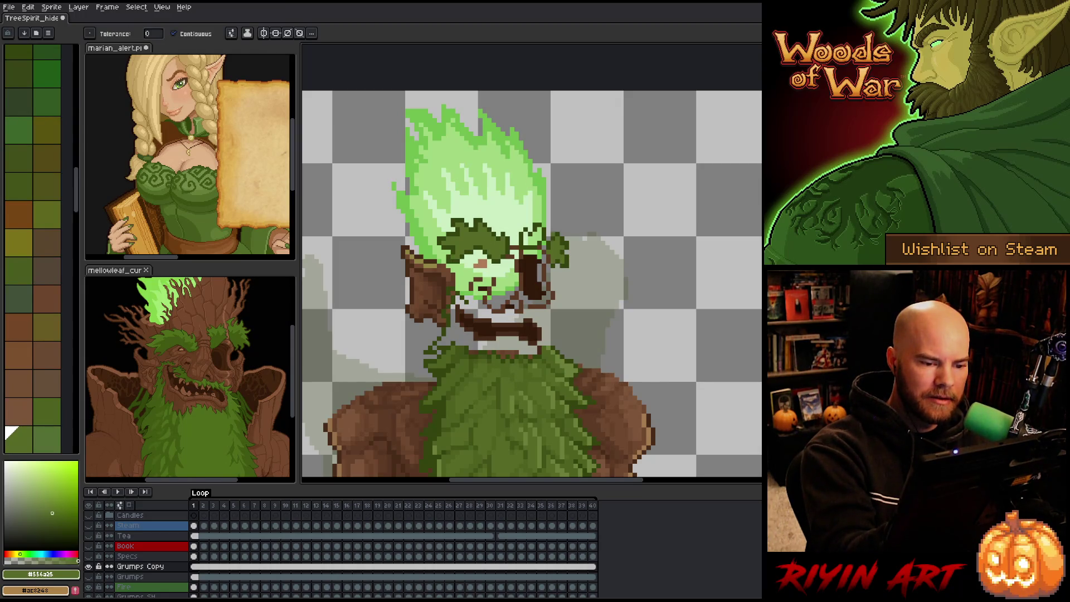
{"action": "left_click", "coordinate": [532, 235]}
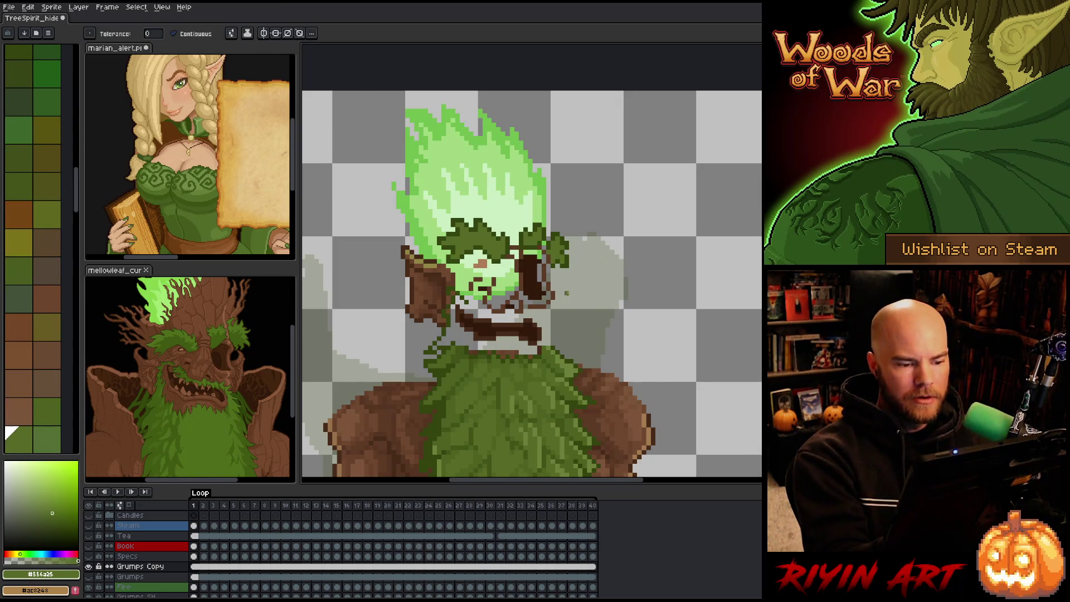
{"action": "key", "text": "b"}
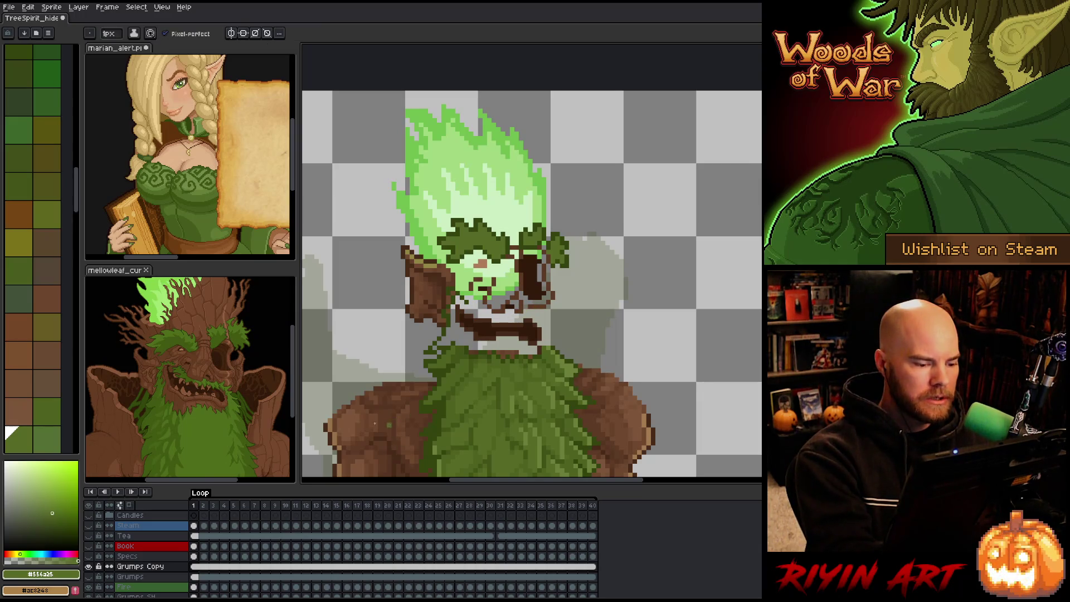
{"action": "left_click", "coordinate": [394, 424], "text": "alt"}
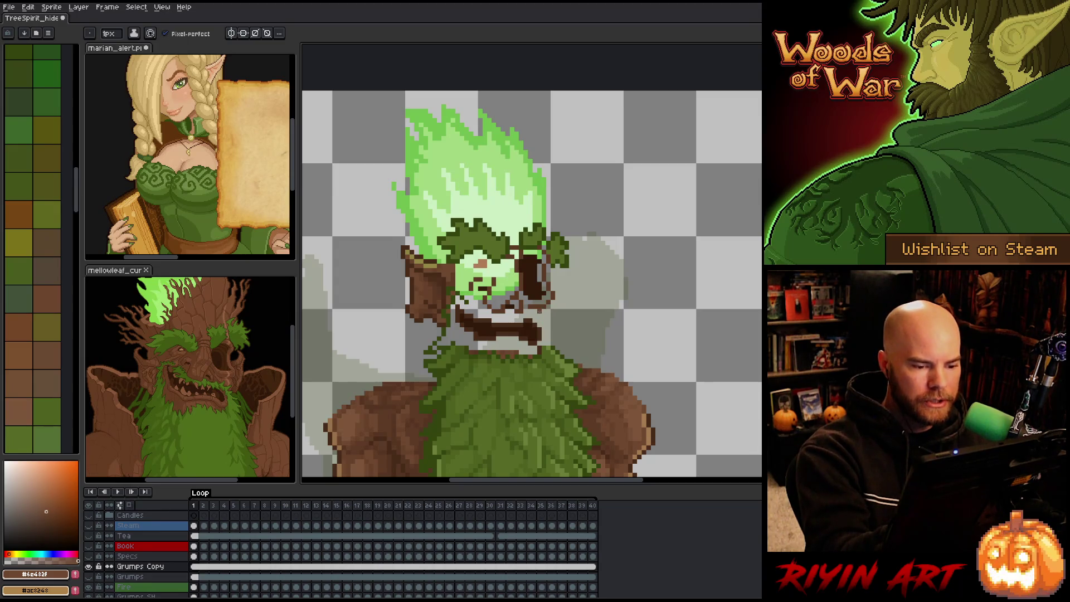
{"action": "left_click", "coordinate": [549, 309], "text": "alt"}
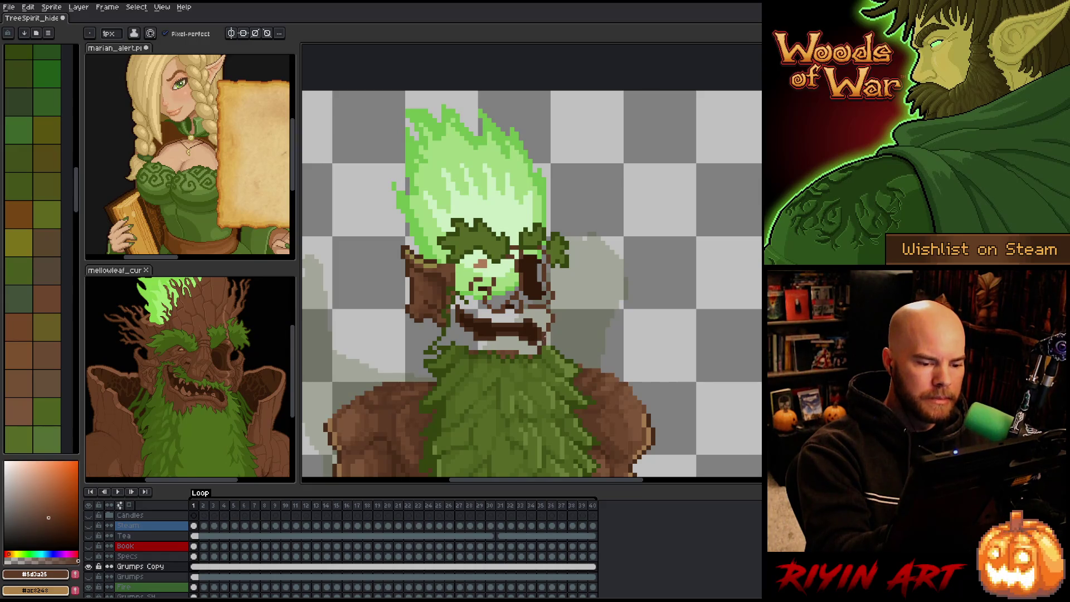
{"action": "left_click", "coordinate": [552, 336], "text": "alt"}
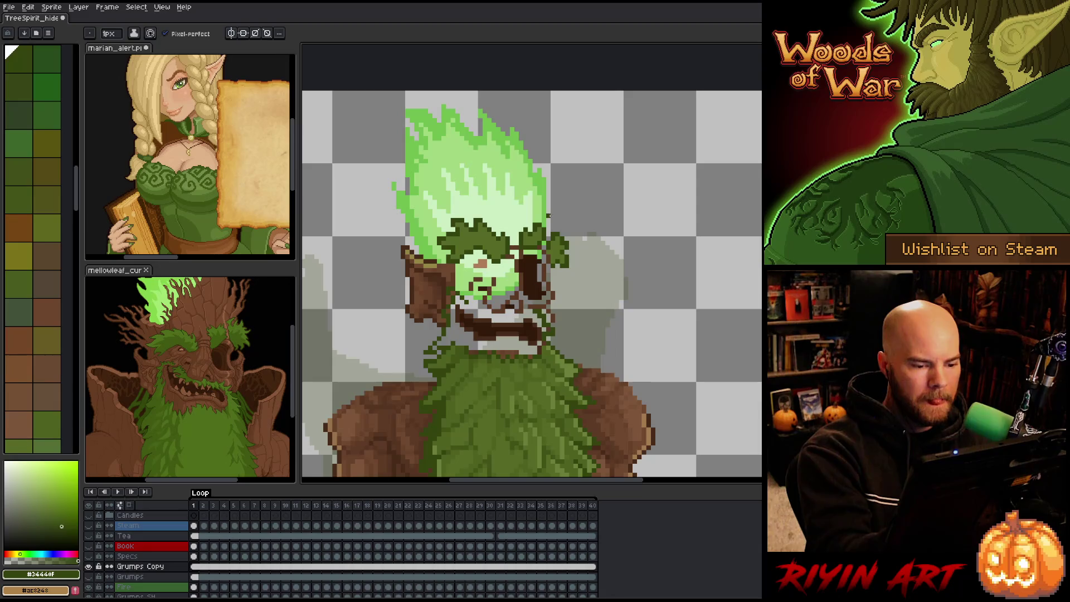
{"action": "key", "text": "e"}
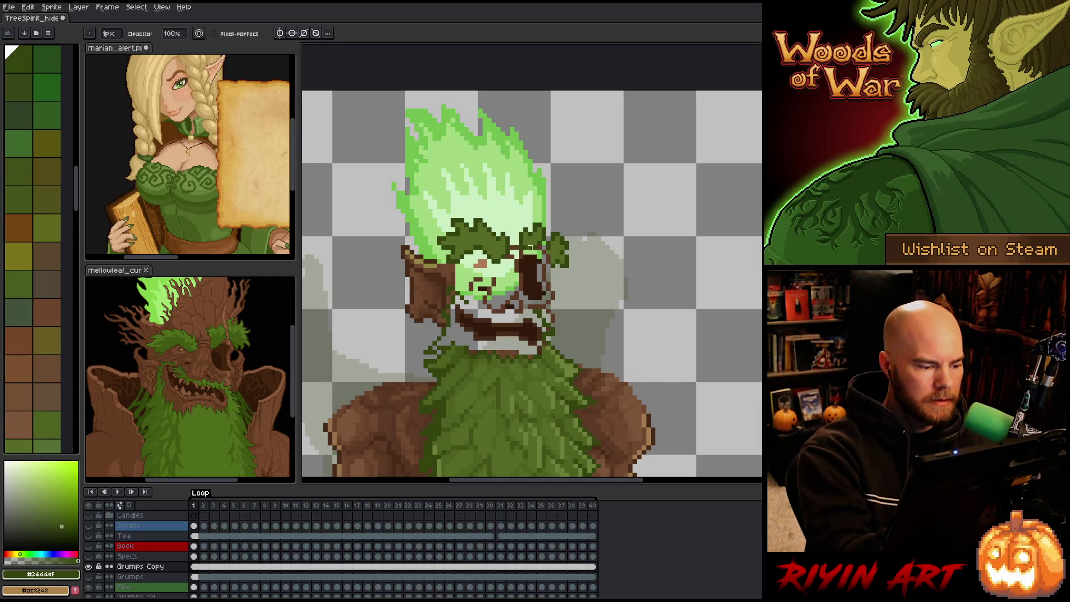
Step: Glance at the other open sprite and return to the tree spirit sprite
{"action": "key", "text": "b"}
{"action": "key", "text": "ctrl+Tab"}
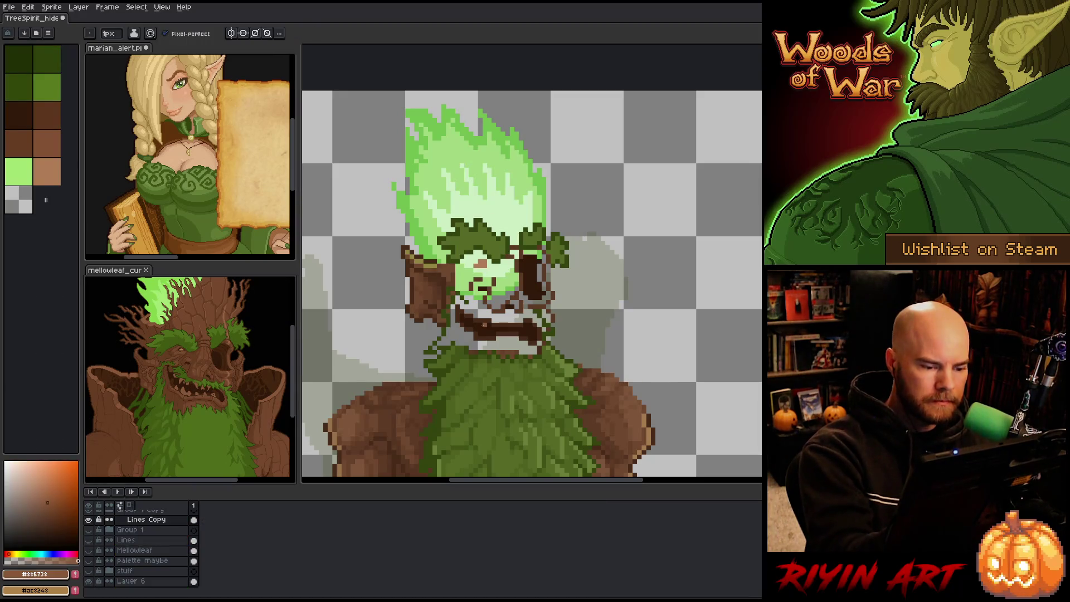
{"action": "key", "text": "ctrl+Tab"}
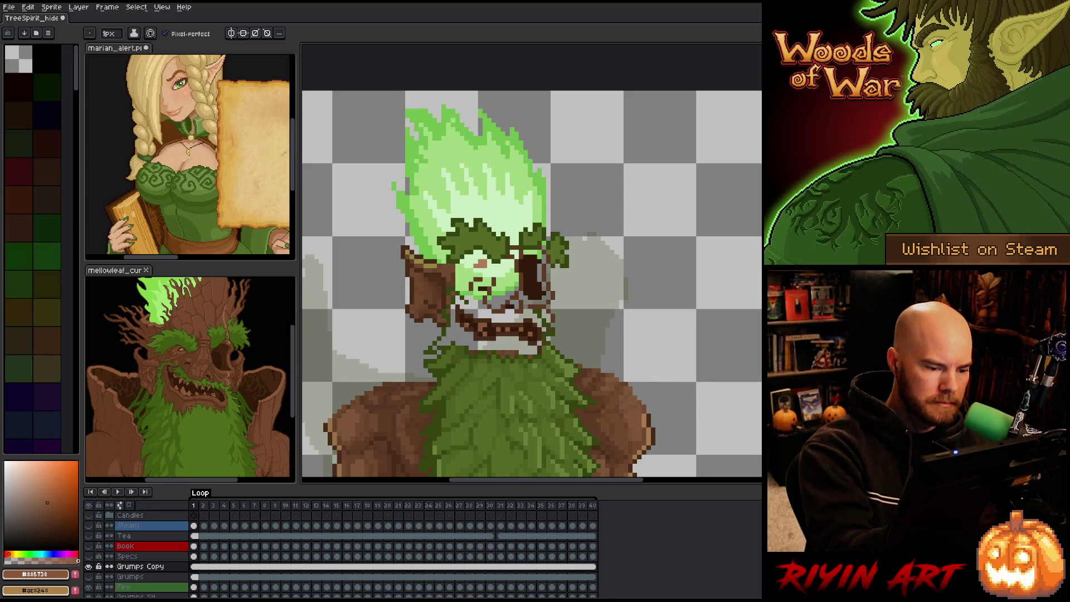
Step: Eyedrop a dark brown from the reference and darken the spirit's mouth pixels
{"action": "key", "text": "alt"}
{"action": "left_click", "coordinate": [176, 377], "text": "alt"}
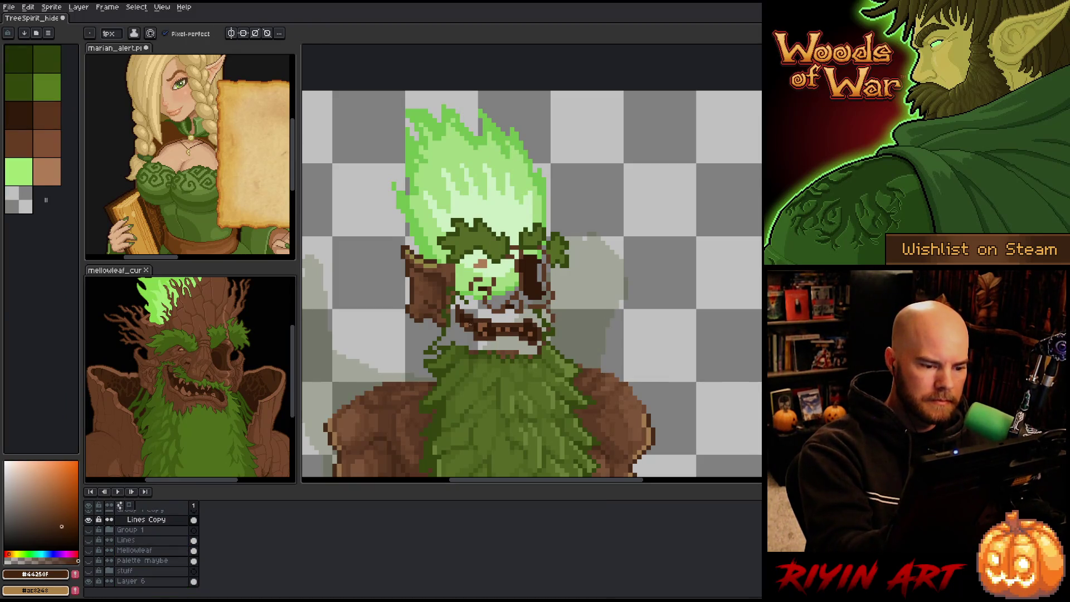
{"action": "left_click", "coordinate": [530, 336]}
{"action": "left_click_drag", "start_coordinate": [533, 320], "coordinate": [539, 320]}
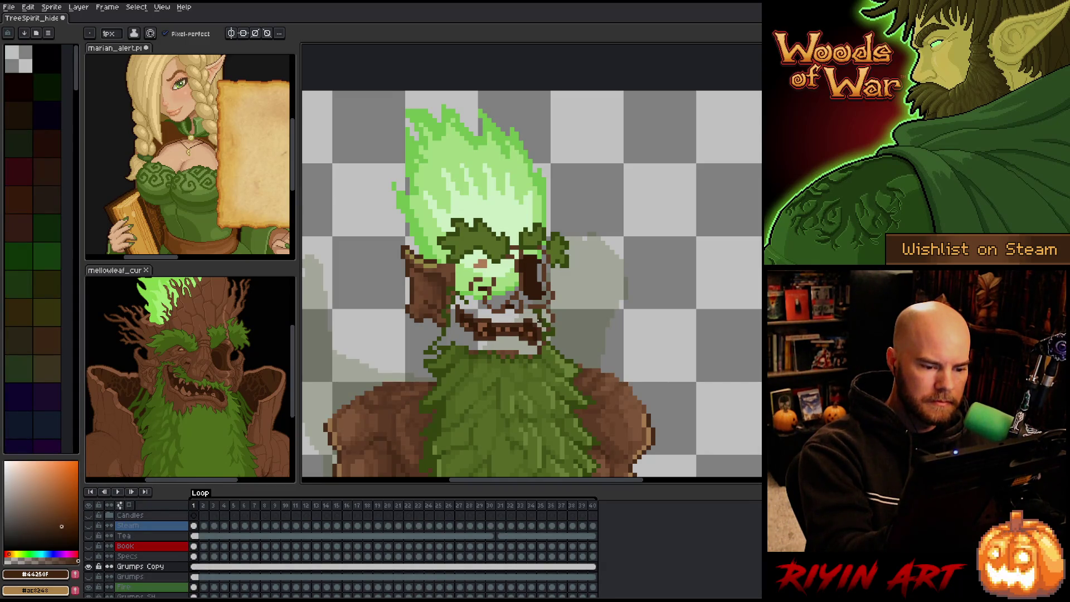
{"action": "left_click", "coordinate": [543, 311]}
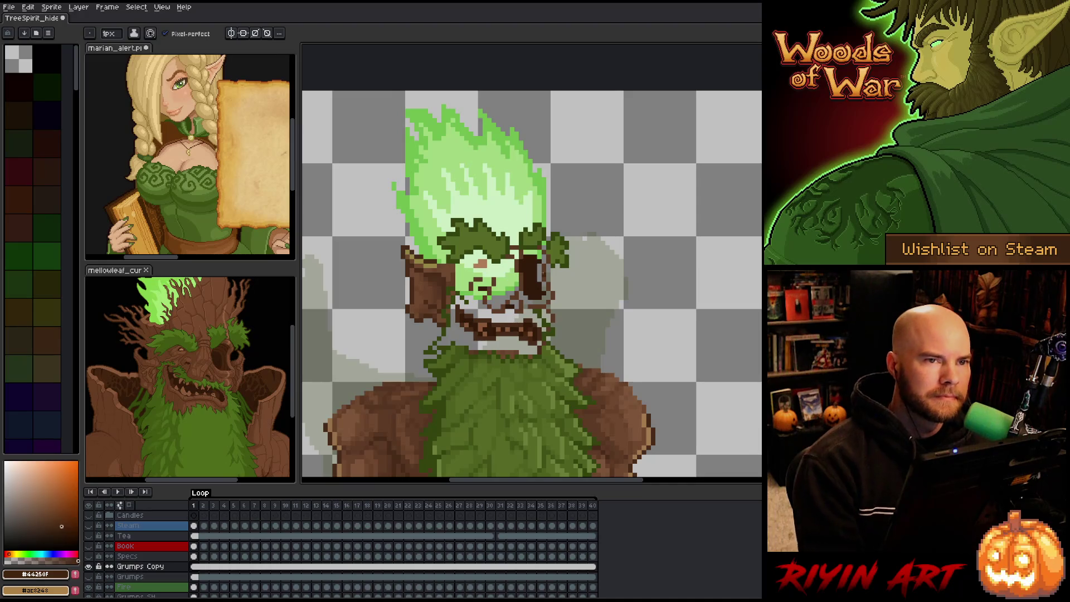
{"action": "left_click", "coordinate": [534, 326], "text": "alt"}
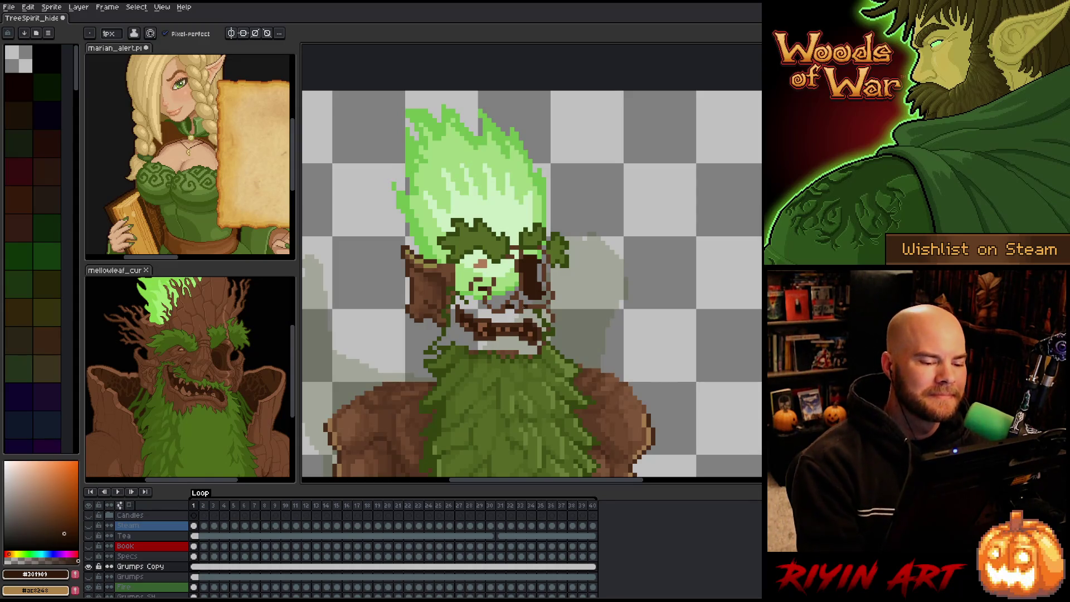
{"action": "left_click", "coordinate": [506, 348], "text": "alt"}
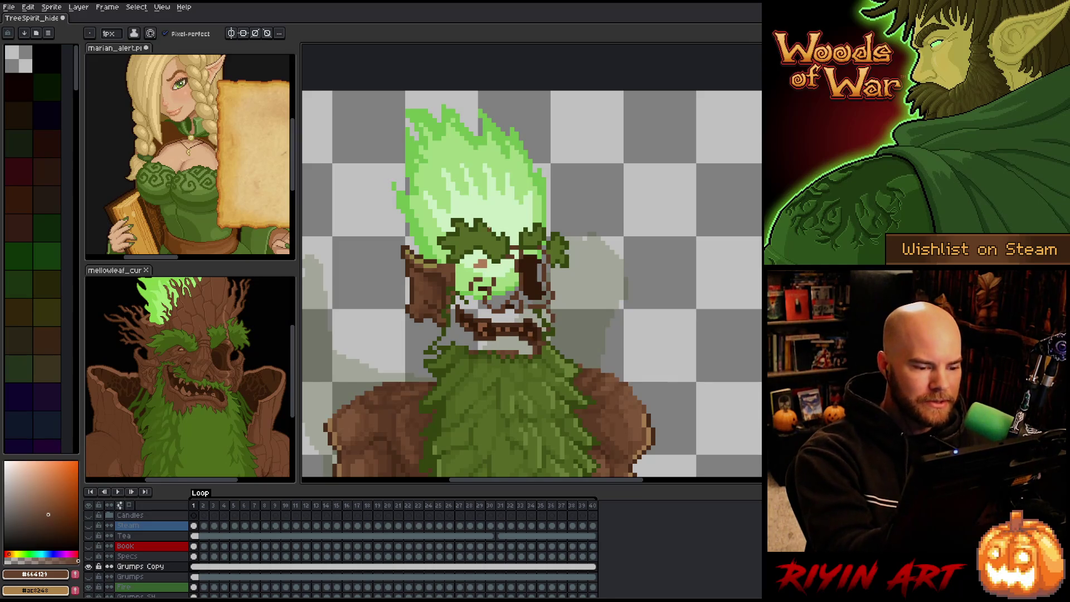
Step: Try brown bucket fills on the mouth and the green face, then undo them
{"action": "key", "text": "g"}
{"action": "left_click", "coordinate": [525, 342]}
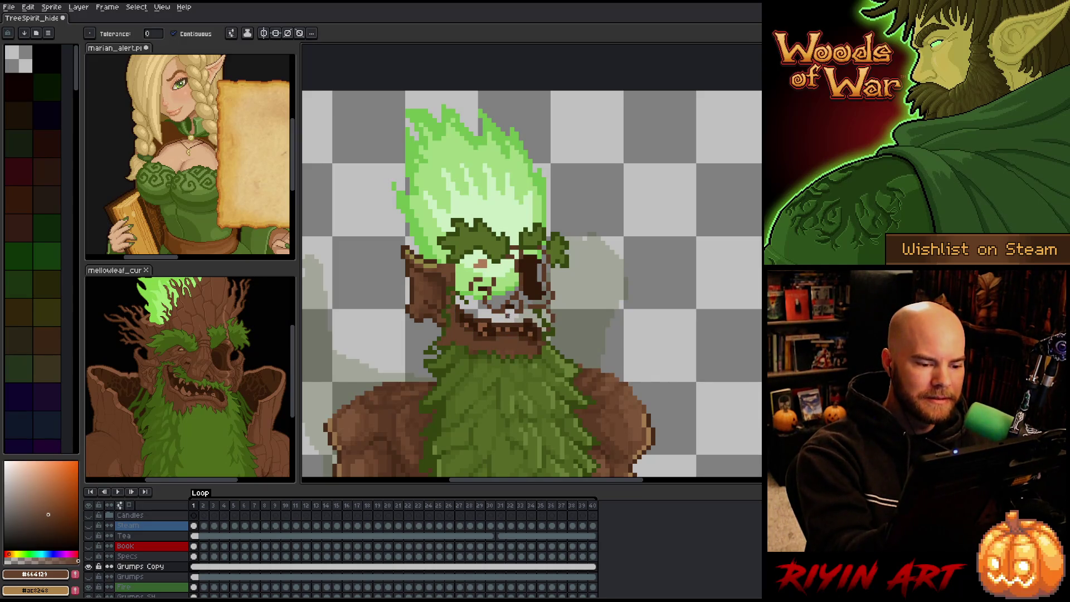
{"action": "left_click", "coordinate": [511, 306]}
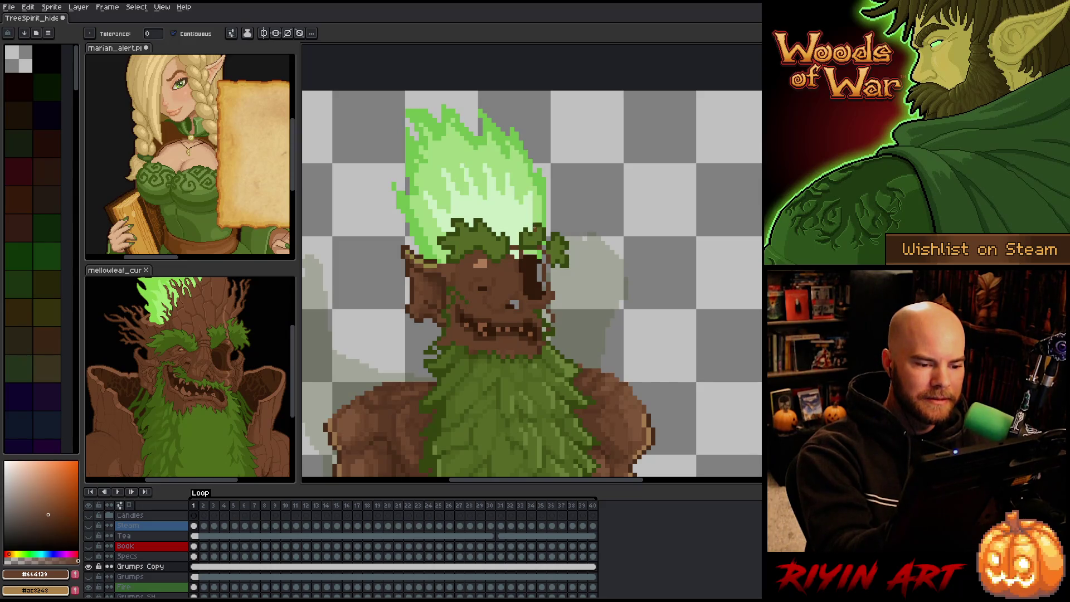
{"action": "key", "text": "ctrl+z"}
{"action": "key", "text": "ctrl+z"}
Step: Sample a lighter bark brown and the browns #5d3a25 and #7d553a for touch-ups
{"action": "key", "text": "b"}
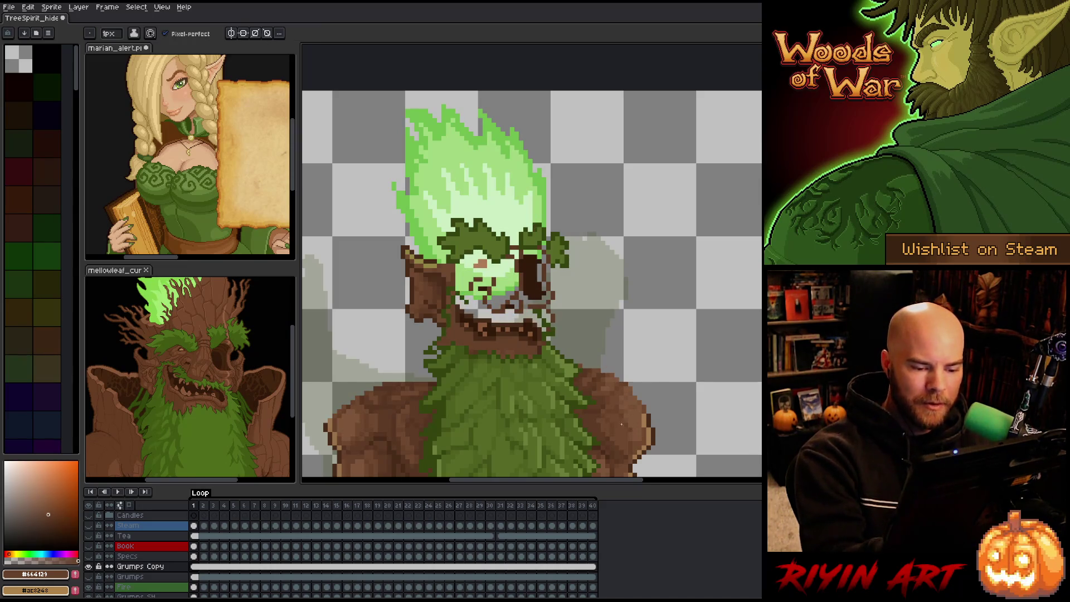
{"action": "key", "text": "g"}
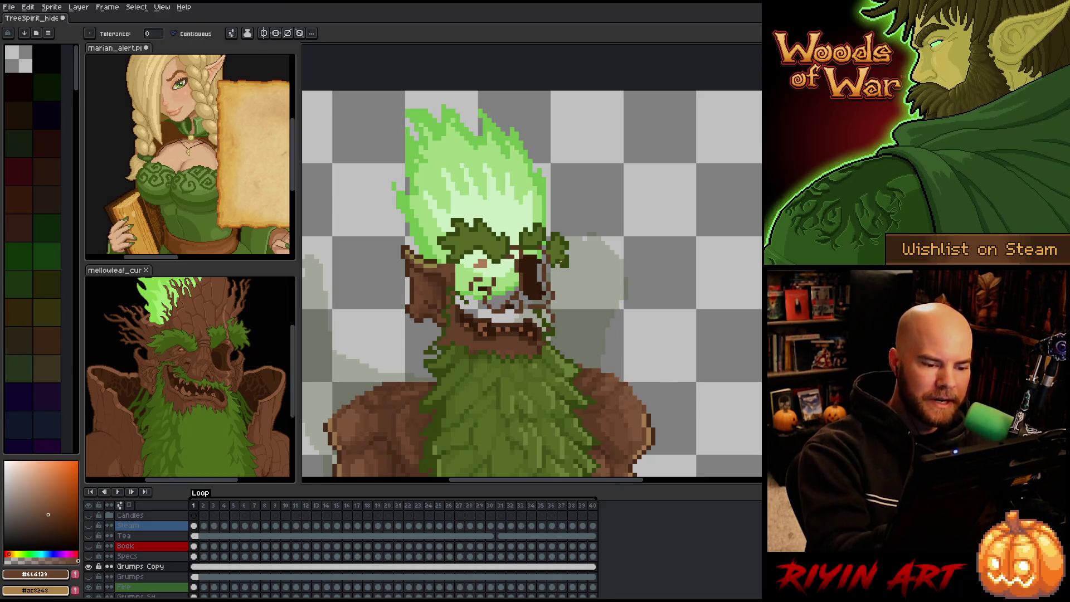
{"action": "key", "text": "b"}
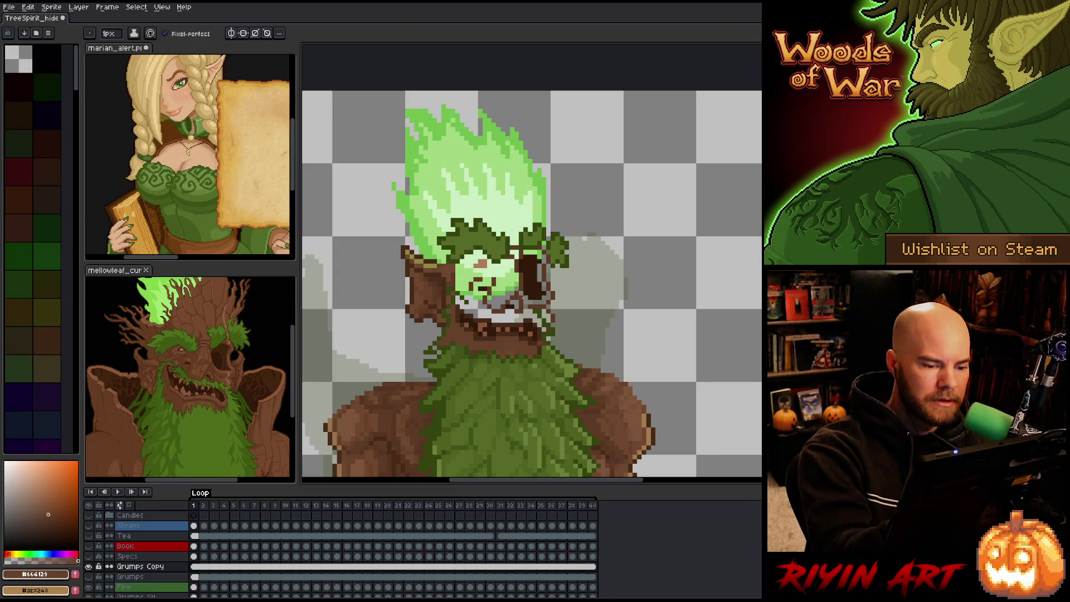
{"action": "left_click", "coordinate": [639, 411], "text": "alt"}
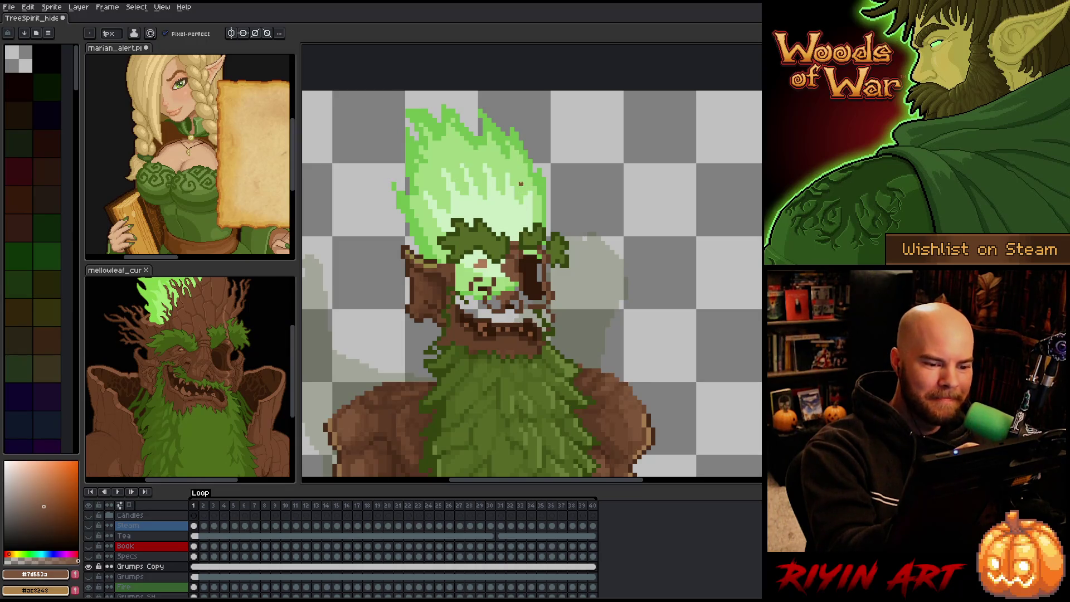
{"action": "left_click", "coordinate": [519, 244], "text": "alt"}
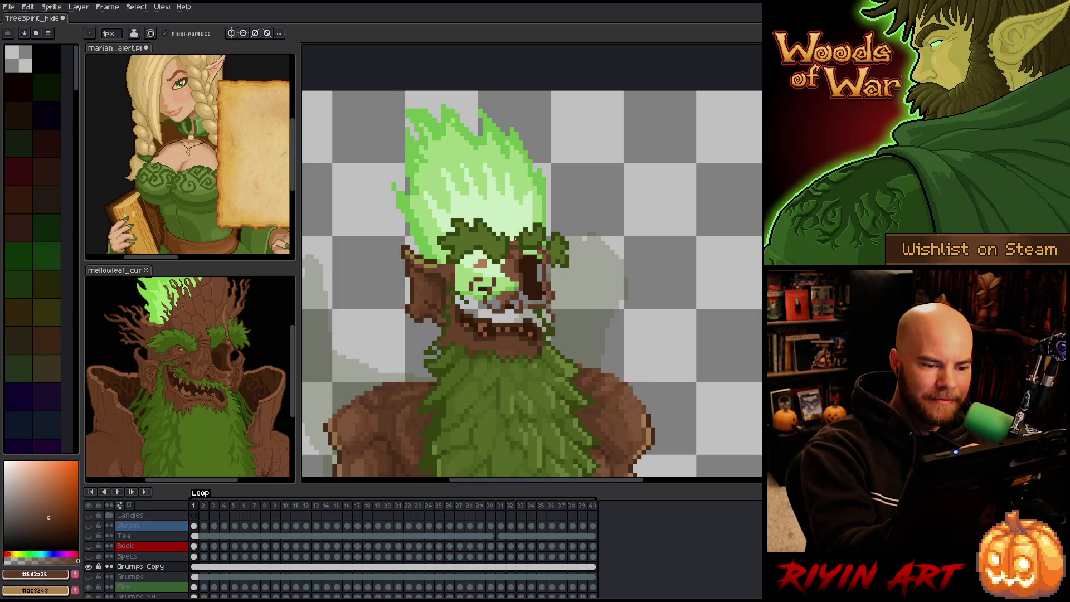
{"action": "left_click", "coordinate": [517, 233], "text": "alt"}
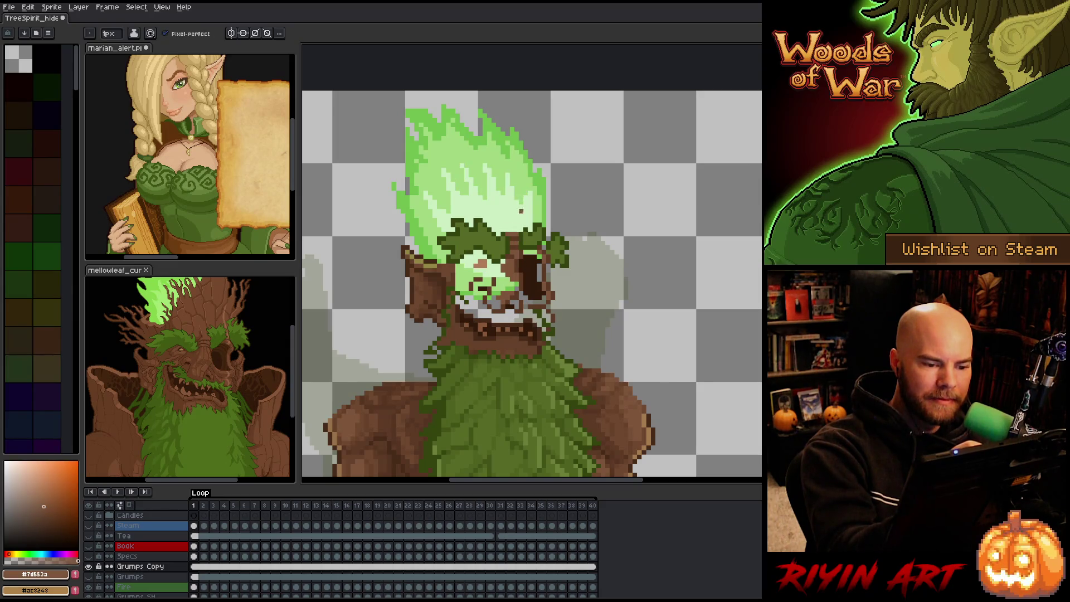
{"action": "left_click", "coordinate": [516, 233], "text": "alt"}
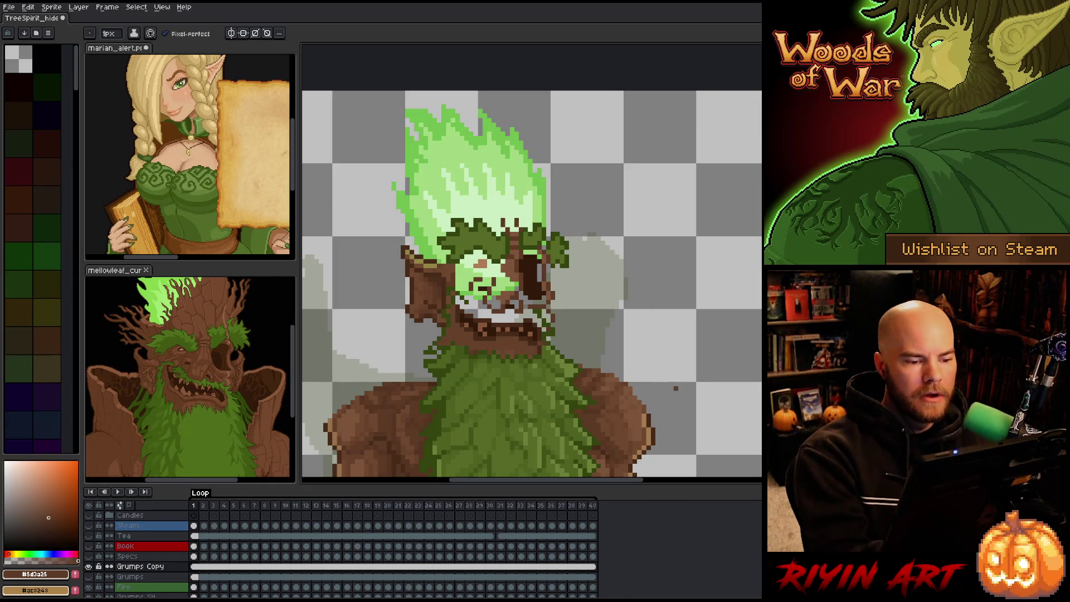
Step: Bucket-fill the light-green face with the darker bark brown #6e482f
{"action": "left_click_drag", "start_coordinate": [584, 312], "coordinate": [606, 327]}
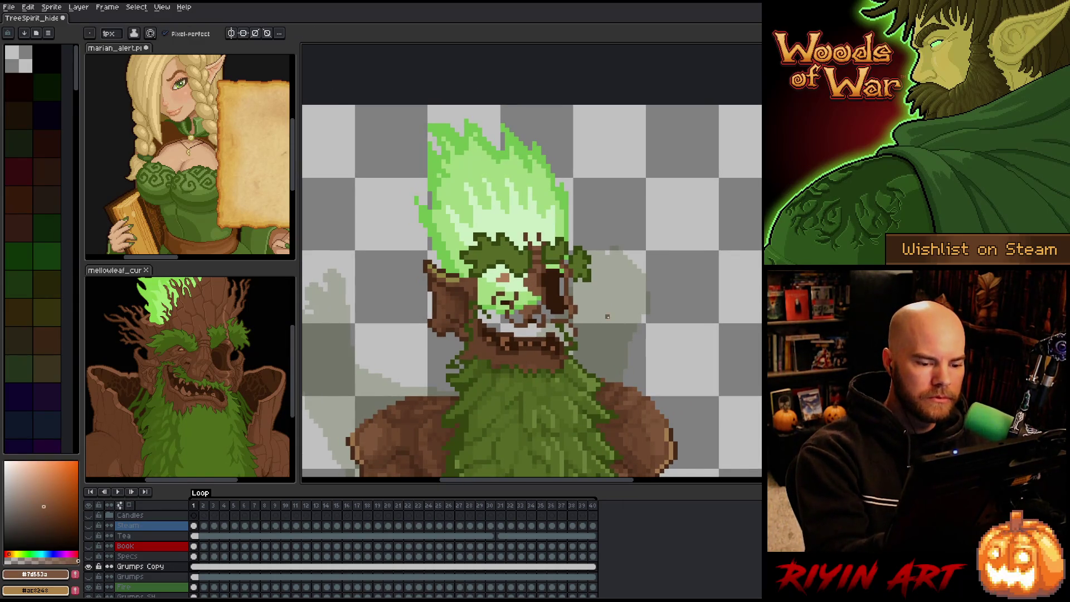
{"action": "left_click", "coordinate": [624, 437], "text": "alt"}
{"action": "left_click", "coordinate": [626, 434], "text": "alt"}
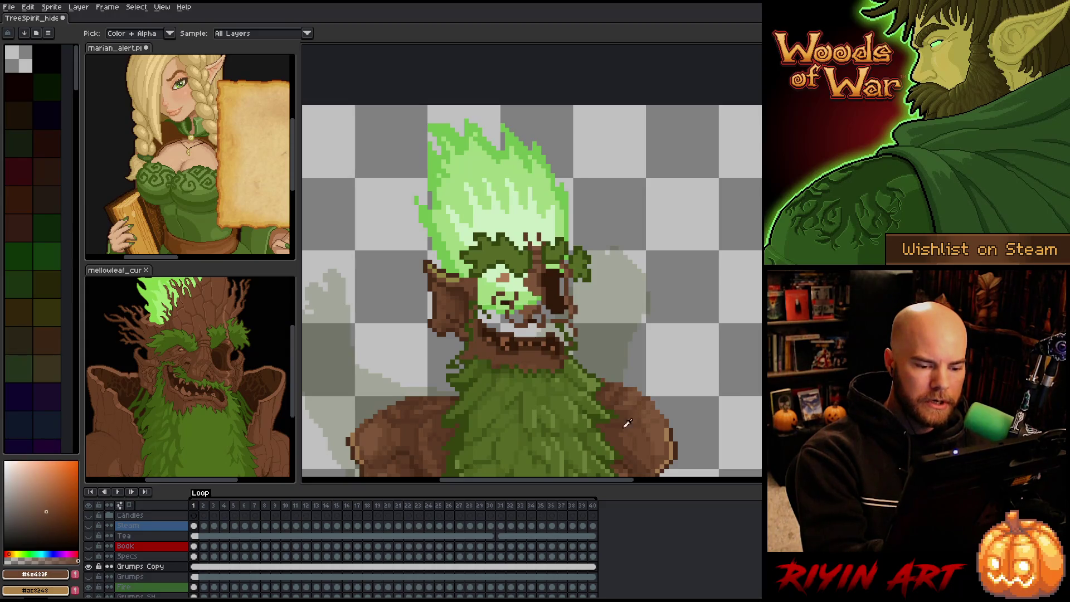
{"action": "key", "text": "g"}
{"action": "left_click", "coordinate": [661, 415], "text": "alt"}
{"action": "left_click", "coordinate": [647, 442], "text": "alt"}
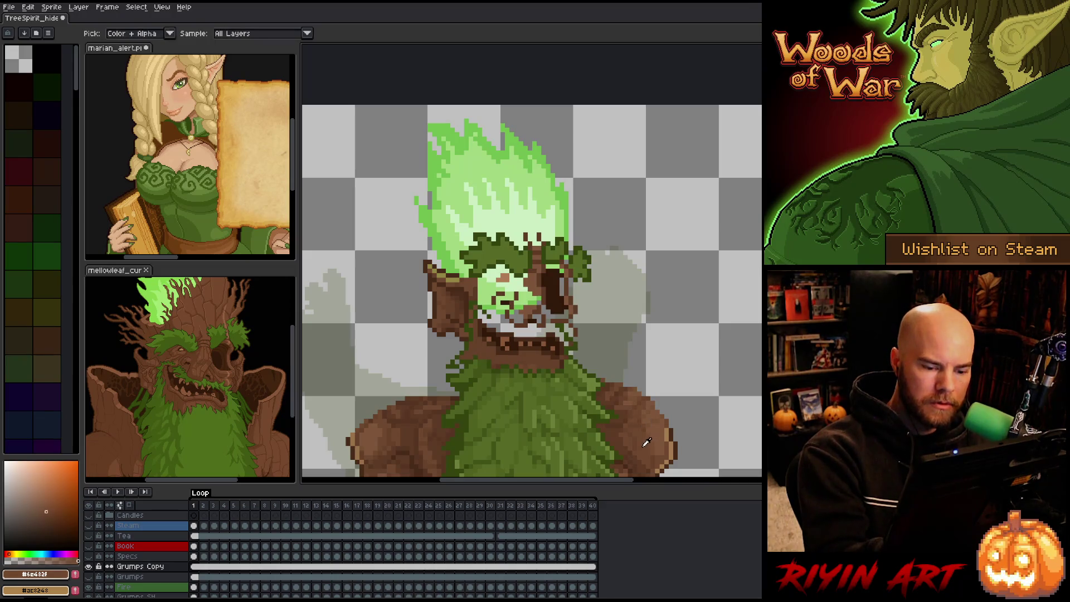
{"action": "left_click", "coordinate": [507, 295]}
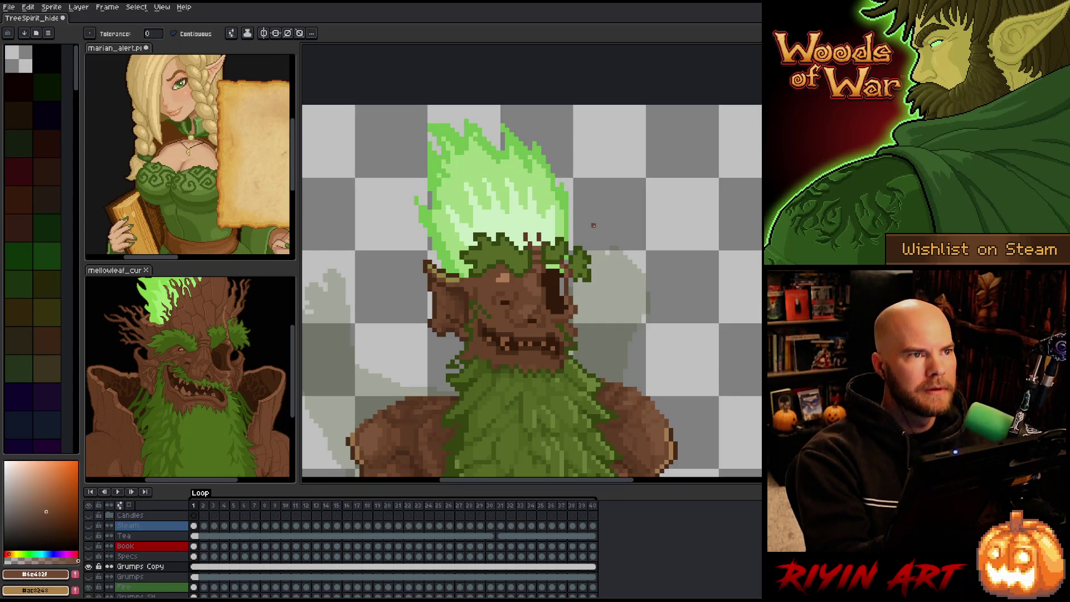
Step: Sample the bark browns again and choose the dark leaf green #4c6120 for the pencil
{"action": "left_click", "coordinate": [572, 294], "text": "alt"}
{"action": "left_click", "coordinate": [518, 282], "text": "alt"}
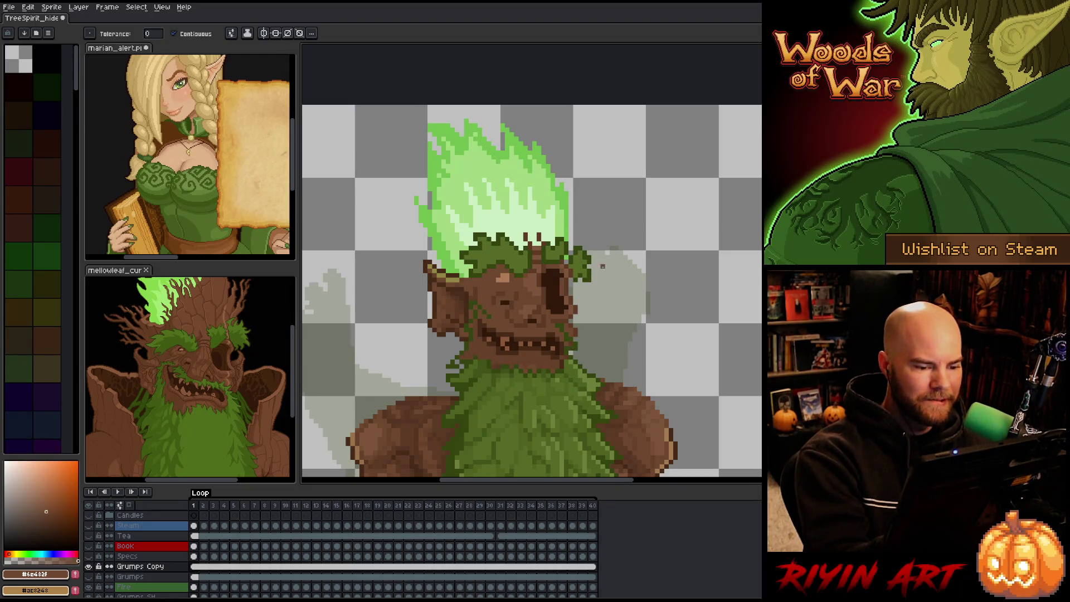
{"action": "left_click", "coordinate": [477, 357], "text": "alt"}
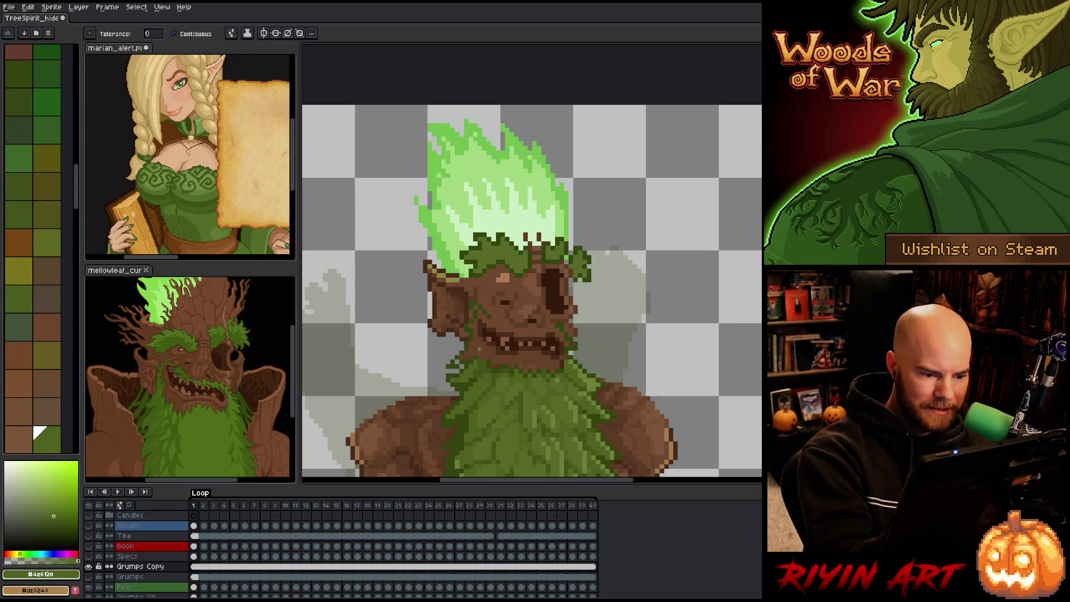
{"action": "key", "text": "b"}
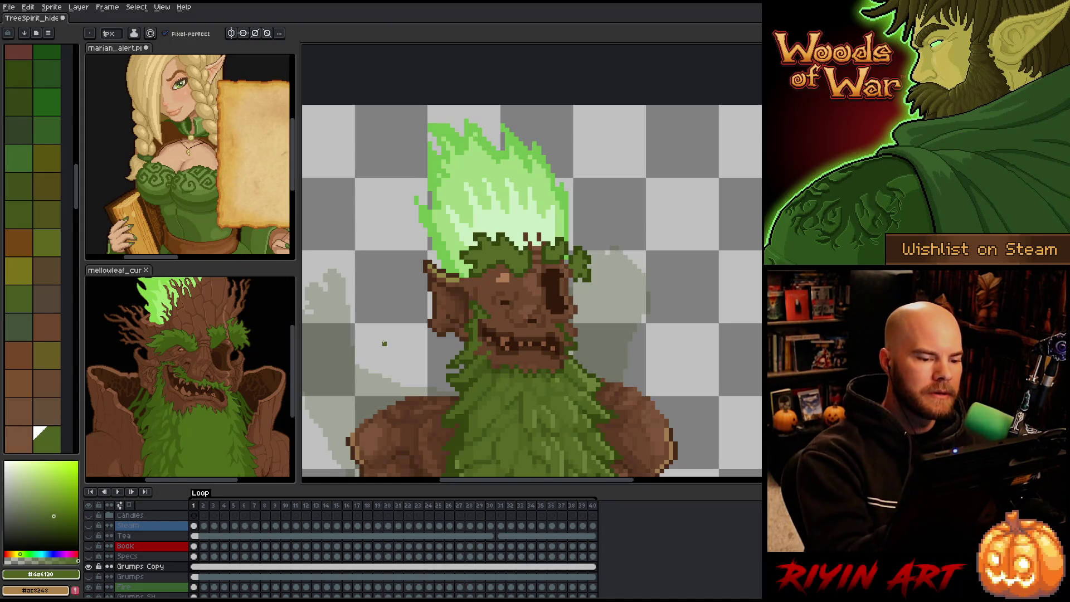
Step: Lasso the leaf pixels beside the eye and forehead and delete them
{"action": "key", "text": "q"}
{"action": "mouse_move", "coordinate": [611, 229]}
{"action": "left_mouse_down"}
{"action": "mouse_move", "coordinate": [610, 267]}
{"action": "mouse_move", "coordinate": [578, 285]}
{"action": "left_mouse_up"}
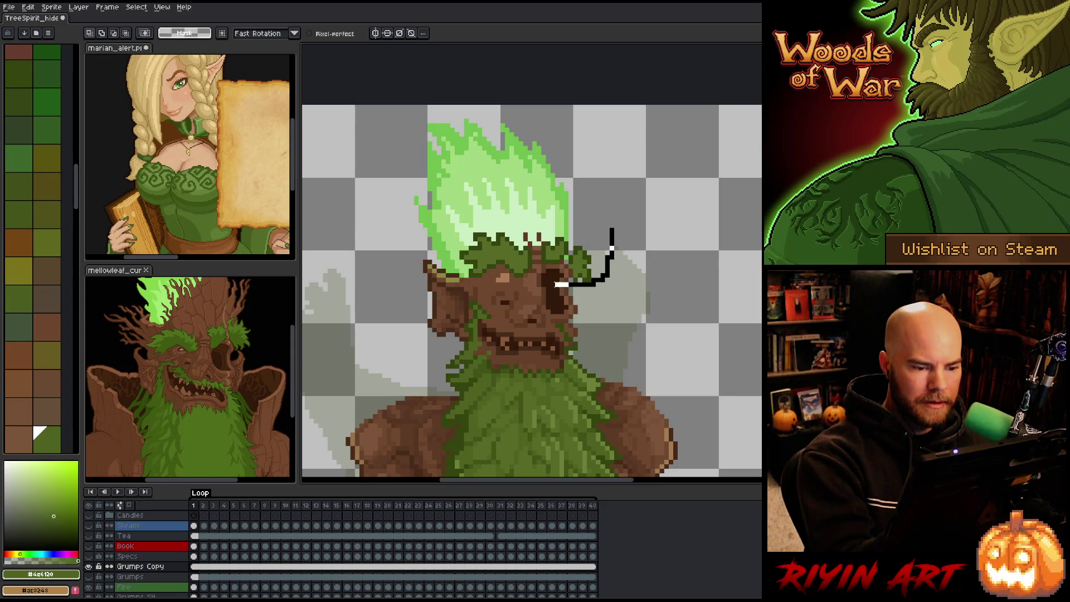
{"action": "left_click_drag", "start_coordinate": [562, 285], "coordinate": [538, 298]}
{"action": "mouse_move", "coordinate": [612, 269]}
{"action": "left_mouse_down"}
{"action": "mouse_move", "coordinate": [580, 290]}
{"action": "mouse_move", "coordinate": [462, 273]}
{"action": "mouse_move", "coordinate": [595, 204]}
{"action": "mouse_move", "coordinate": [612, 265]}
{"action": "left_mouse_up"}
{"action": "key", "text": "Delete"}
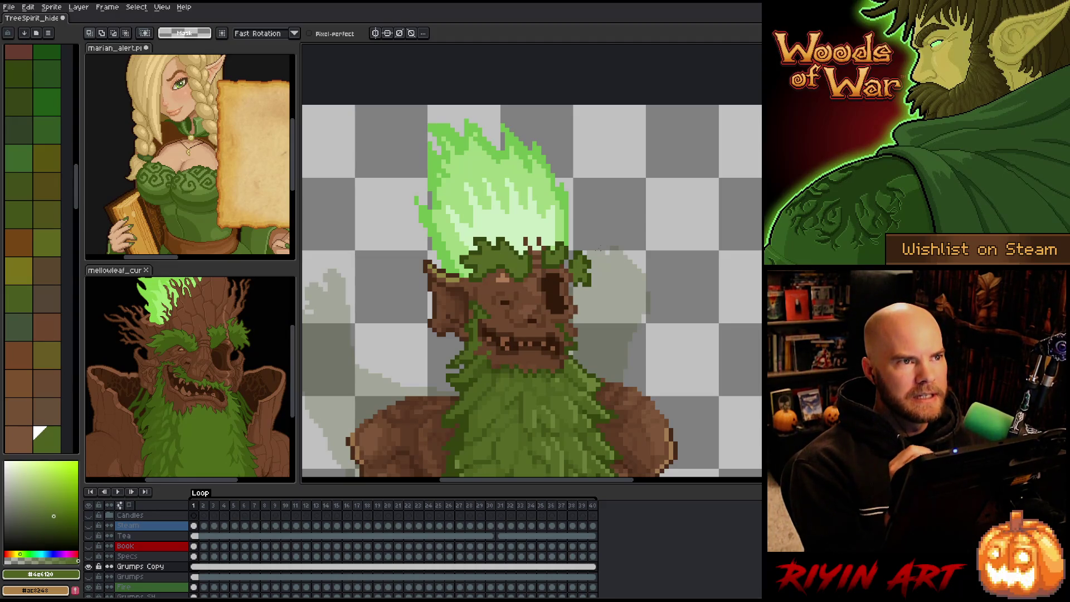
Step: Sample the face's dark brown and the bark brown #5d3a25 for the pencil
{"action": "key", "text": "b"}
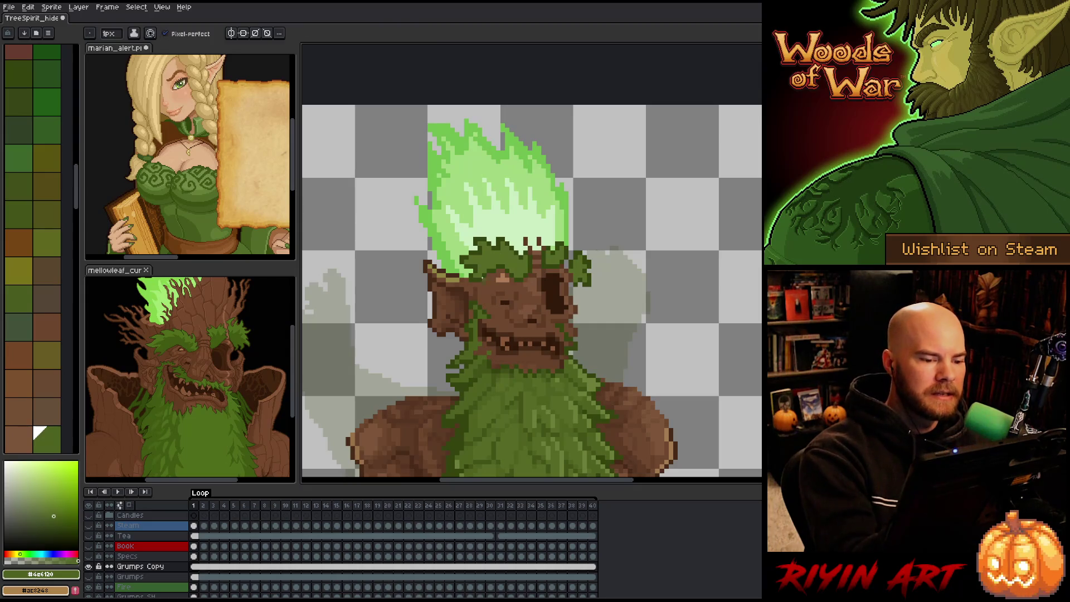
{"action": "key", "text": "i"}
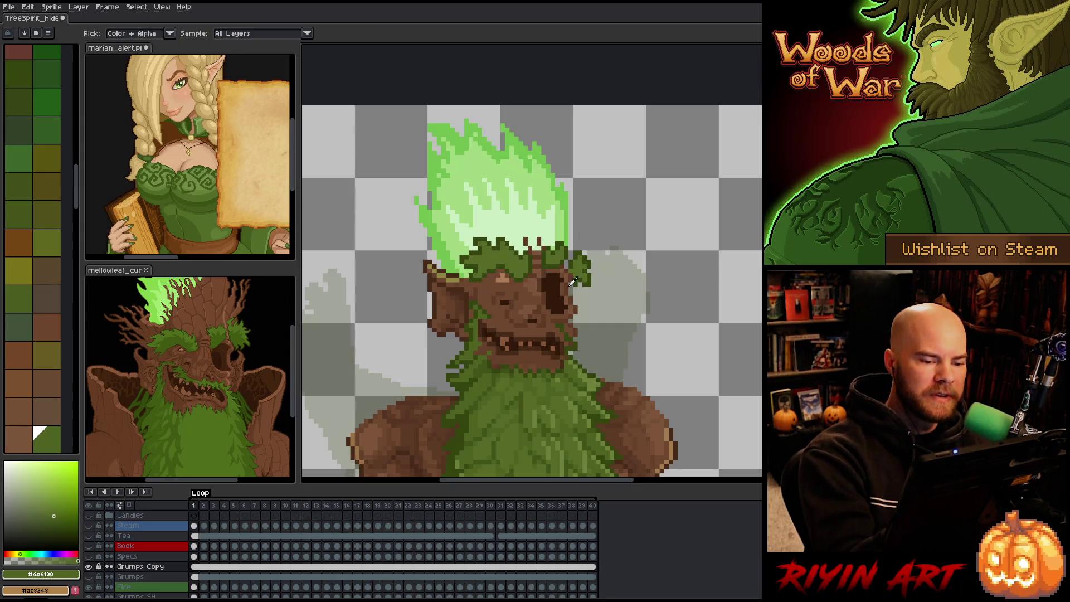
{"action": "left_click", "coordinate": [472, 296]}
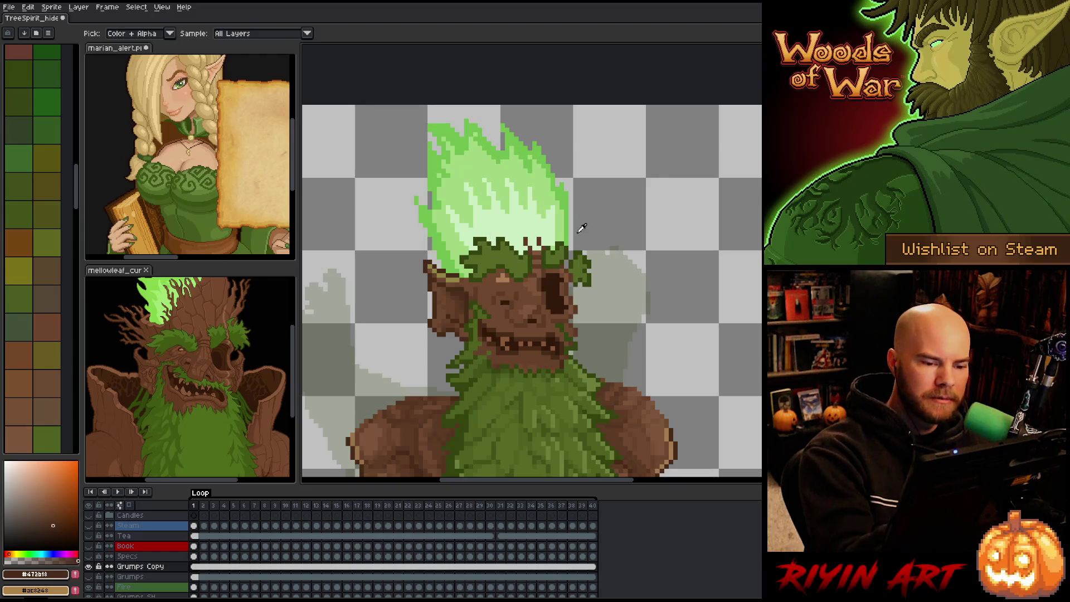
{"action": "left_click", "coordinate": [573, 273]}
{"action": "key", "text": "b"}
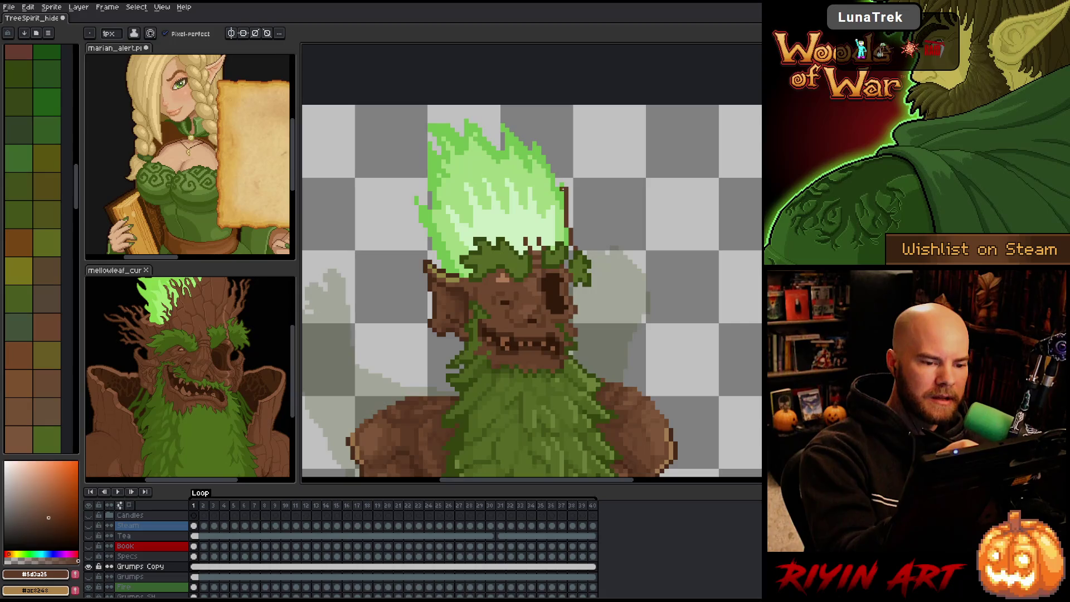
Step: Draw a jagged dark brown crack line across the green flame, erasing stray pixels to tidy it
{"action": "mouse_move", "coordinate": [556, 170]}
{"action": "left_mouse_down"}
{"action": "mouse_move", "coordinate": [491, 180]}
{"action": "mouse_move", "coordinate": [470, 223]}
{"action": "mouse_move", "coordinate": [427, 234]}
{"action": "left_mouse_up"}
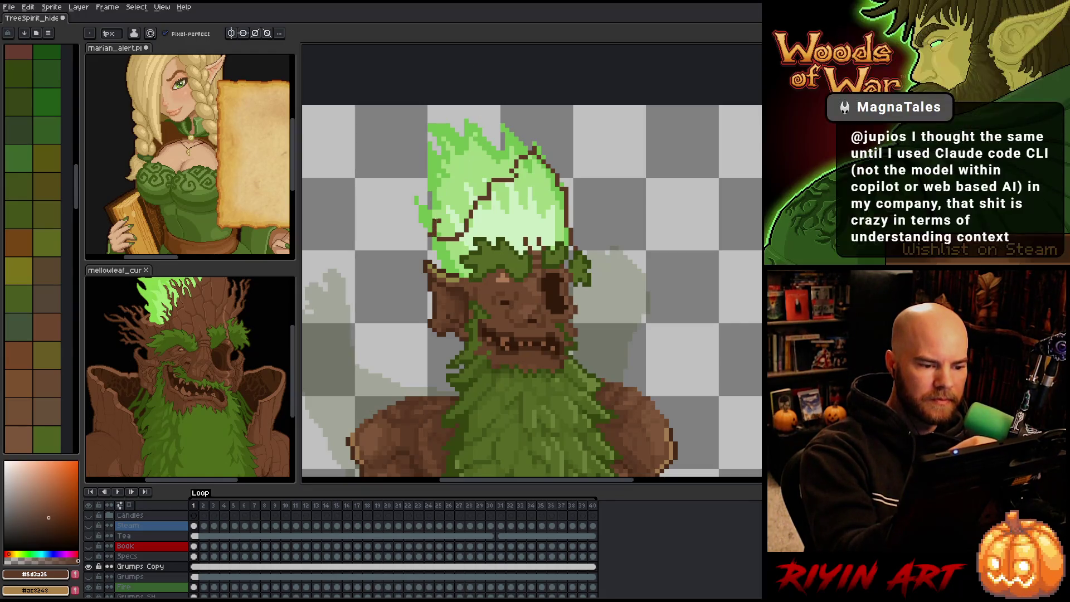
{"action": "key", "text": "e"}
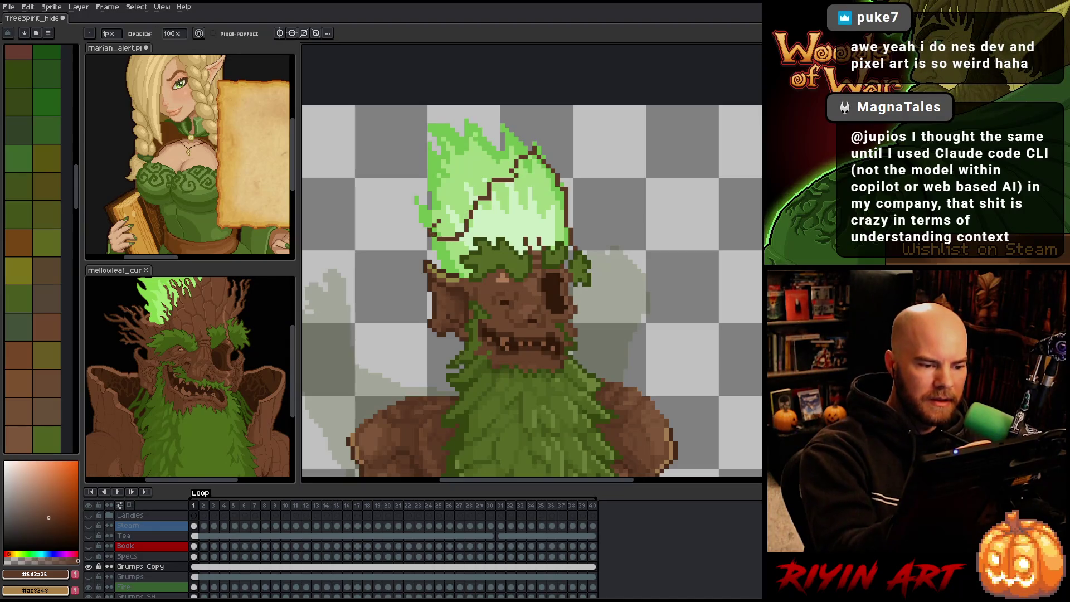
{"action": "key", "text": "b"}
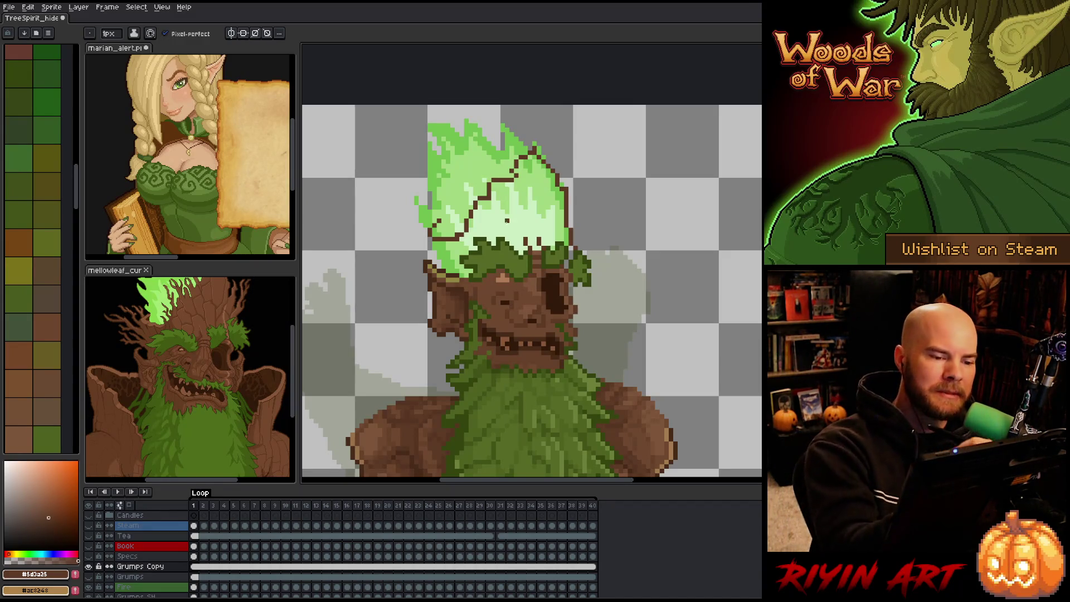
{"action": "key", "text": "e"}
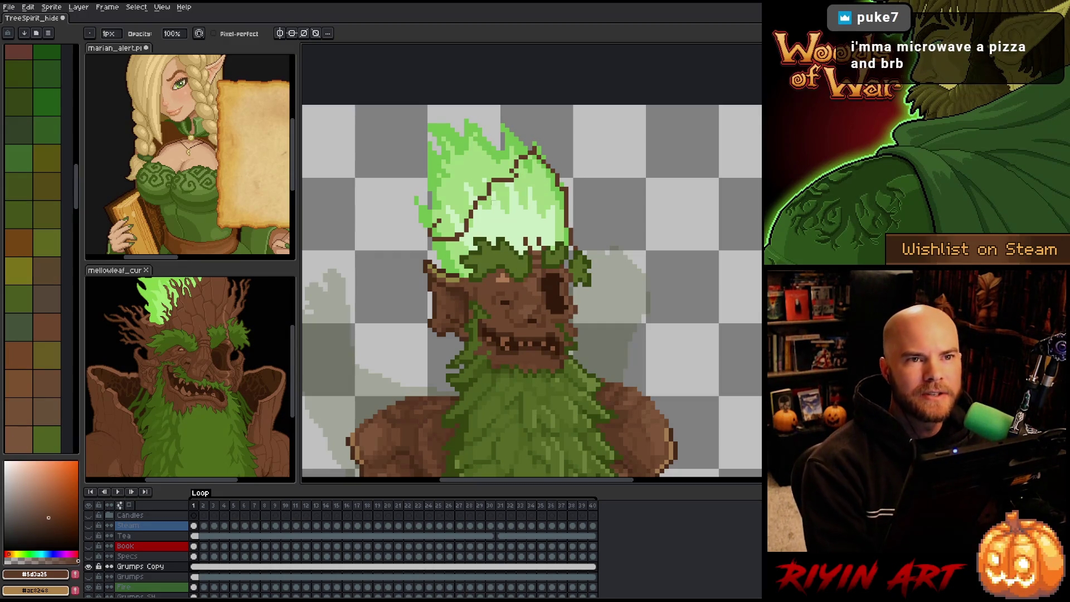
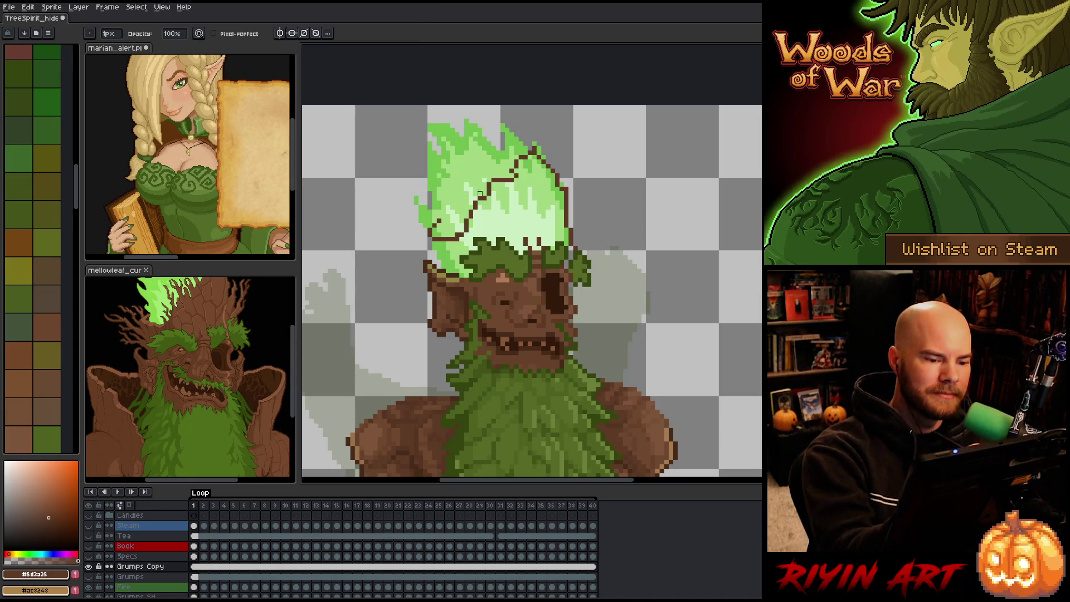
Step: Extend the dark outline along the flame, then nudge the patch beside the left ear down one pixel
{"action": "key", "text": "alt"}
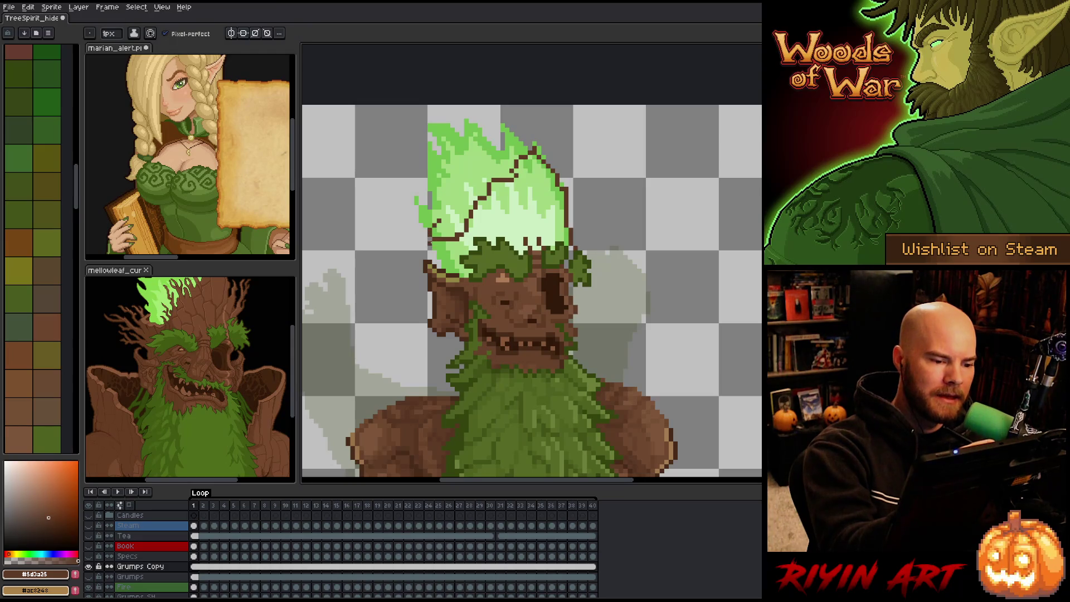
{"action": "left_click_drag", "start_coordinate": [437, 246], "coordinate": [449, 268]}
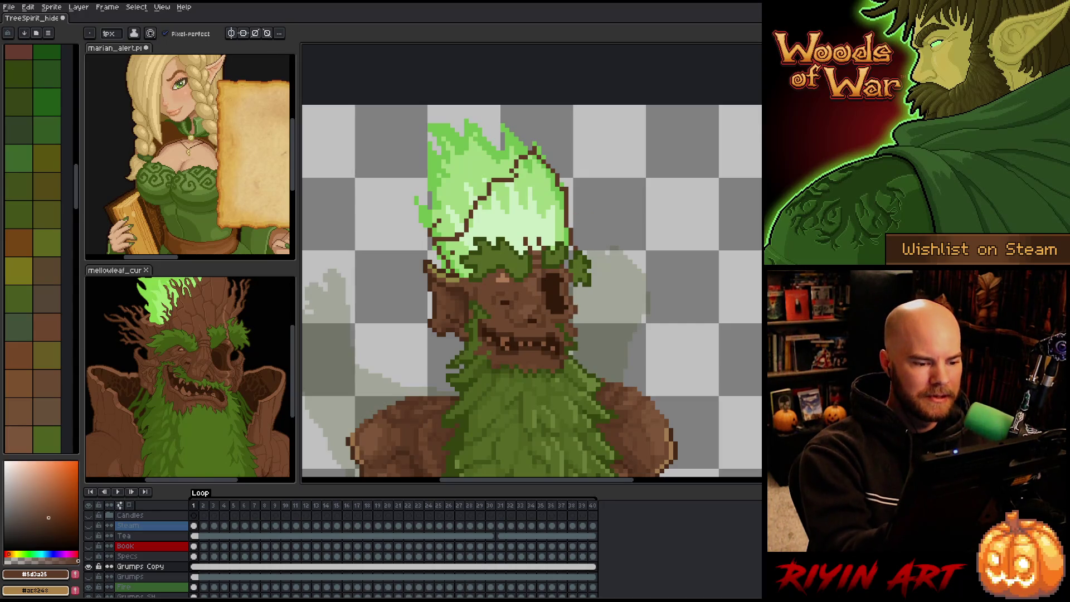
{"action": "key", "text": "q"}
{"action": "mouse_move", "coordinate": [415, 253]}
{"action": "left_mouse_down"}
{"action": "mouse_move", "coordinate": [460, 281]}
{"action": "mouse_move", "coordinate": [471, 303]}
{"action": "mouse_move", "coordinate": [426, 307]}
{"action": "left_mouse_up"}
{"action": "left_click_drag", "start_coordinate": [439, 270], "coordinate": [440, 276]}
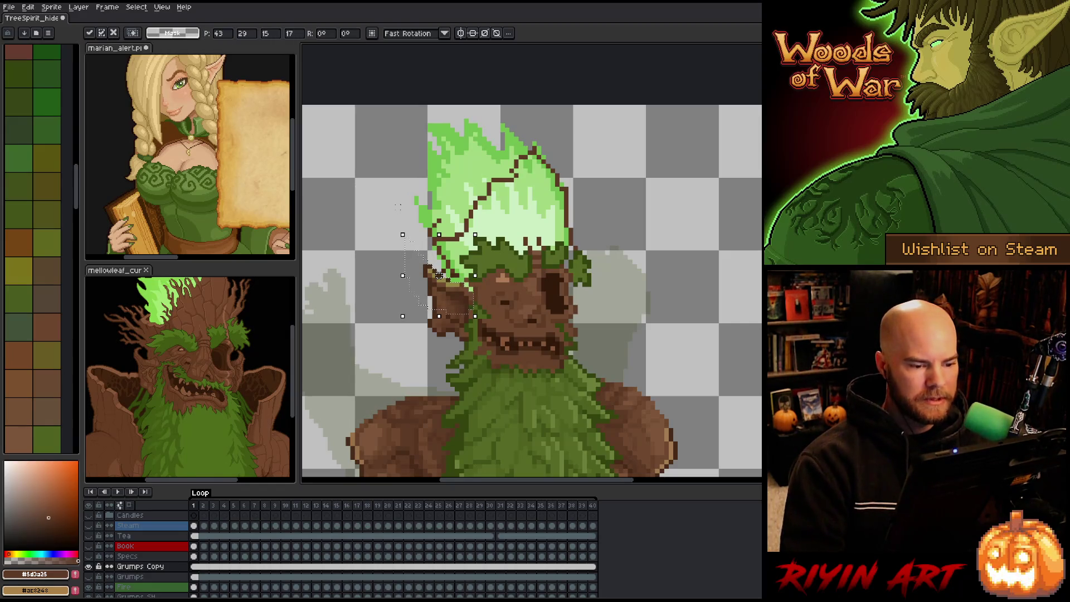
{"action": "key", "text": "ctrl+d"}
Step: Pick the dark outline brown and add a dark pixel to the crack outline
{"action": "left_click", "coordinate": [447, 267], "text": "alt"}
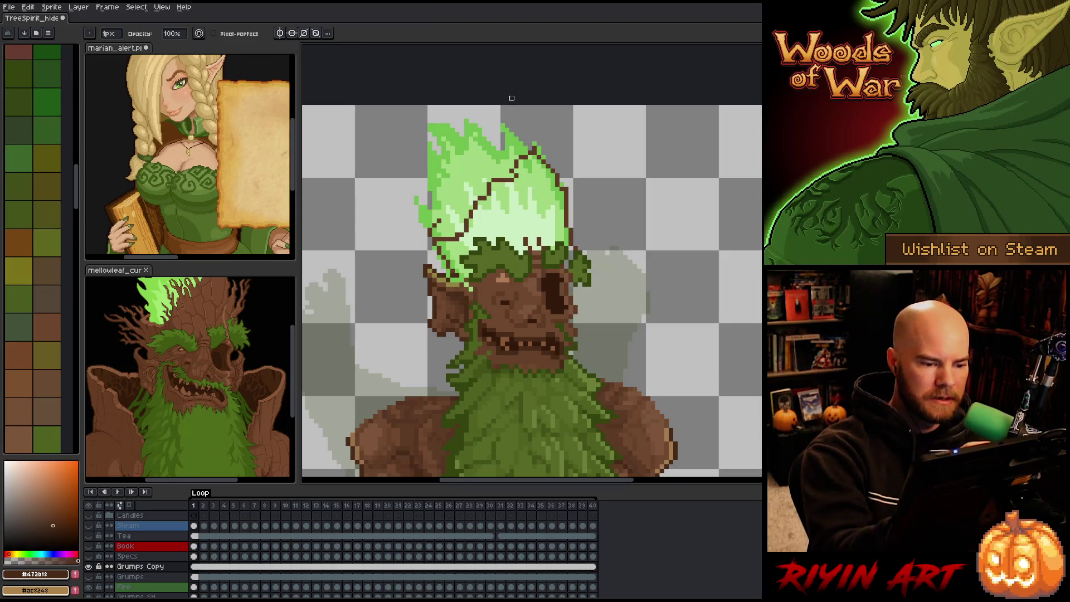
{"action": "key", "text": "e"}
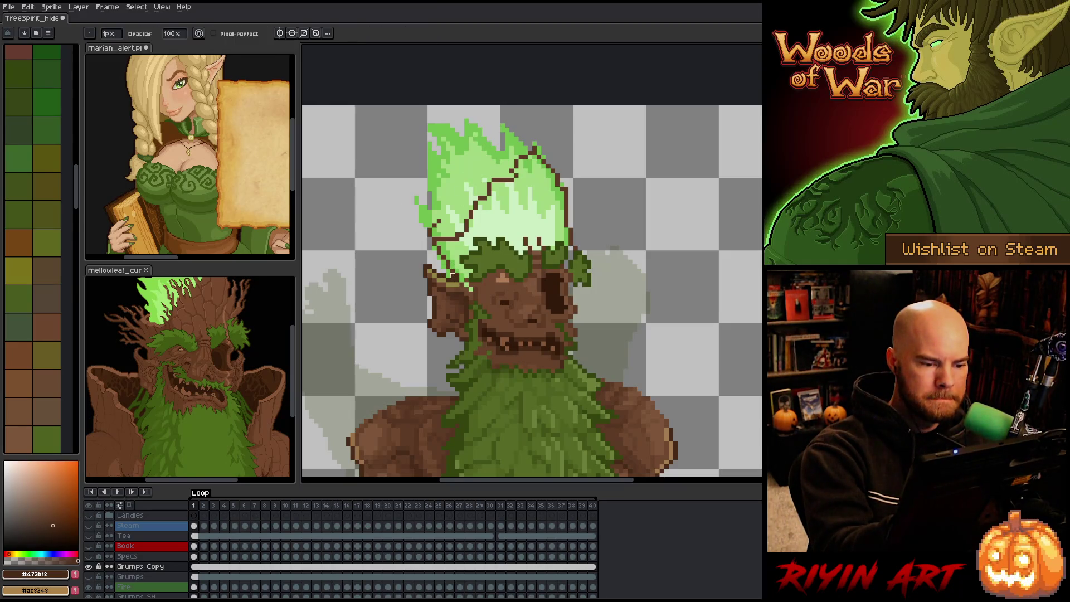
{"action": "key", "text": "b"}
{"action": "left_click", "coordinate": [454, 269], "text": "alt"}
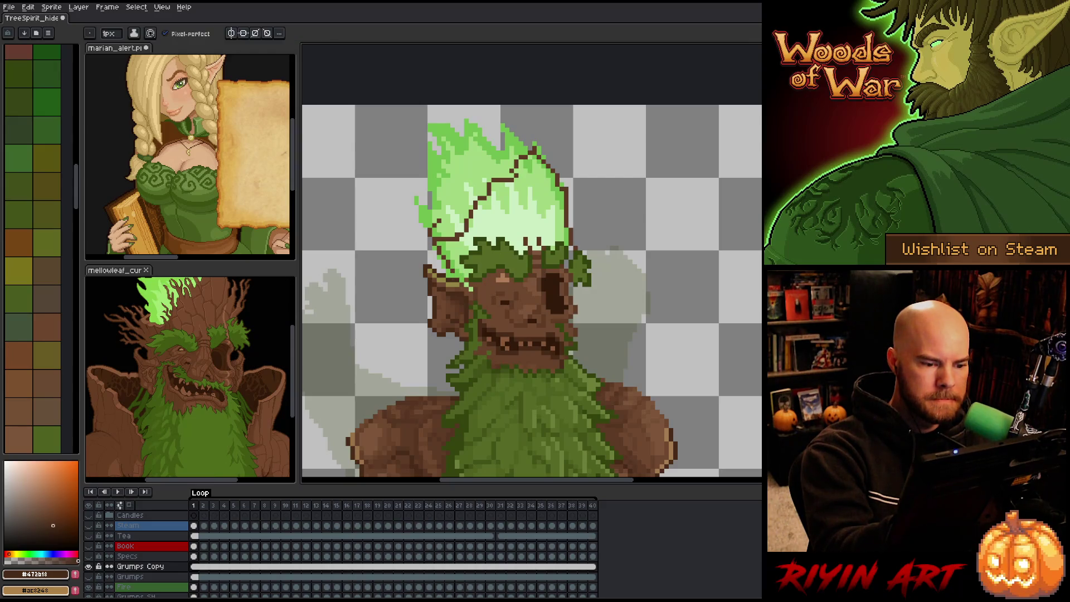
{"action": "left_click", "coordinate": [455, 272], "text": "alt"}
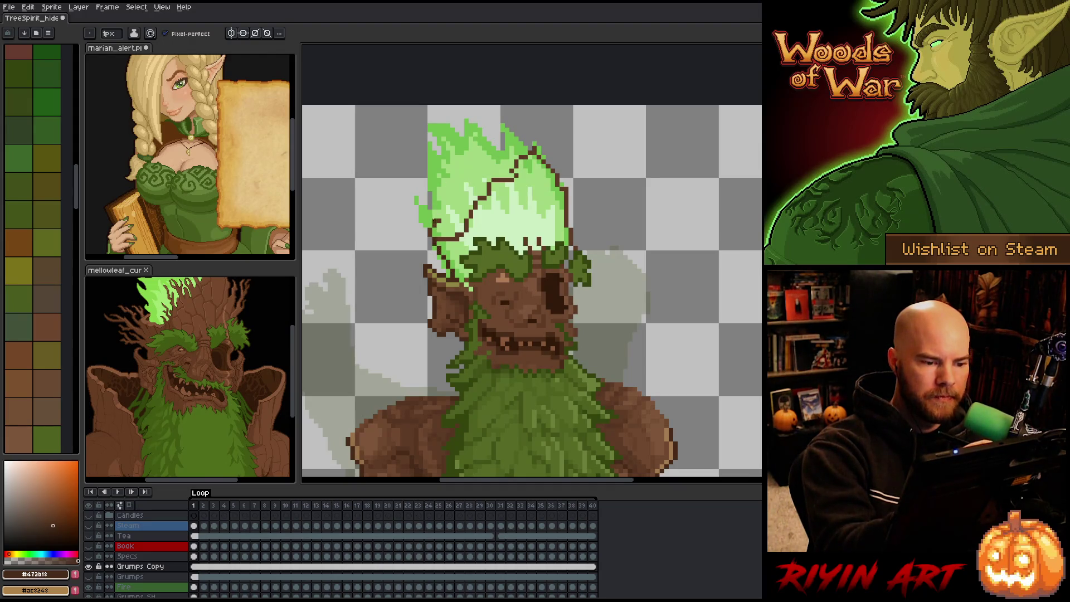
{"action": "left_click", "coordinate": [429, 239]}
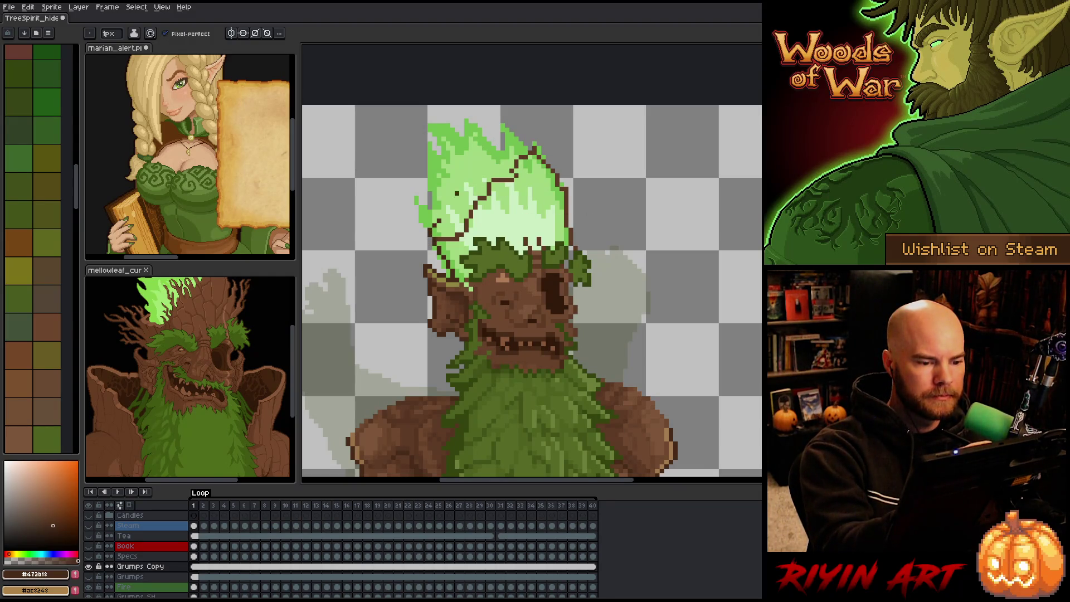
Step: Extend the dark crack outline up the flame's edge
{"action": "left_click", "coordinate": [448, 235], "text": "alt"}
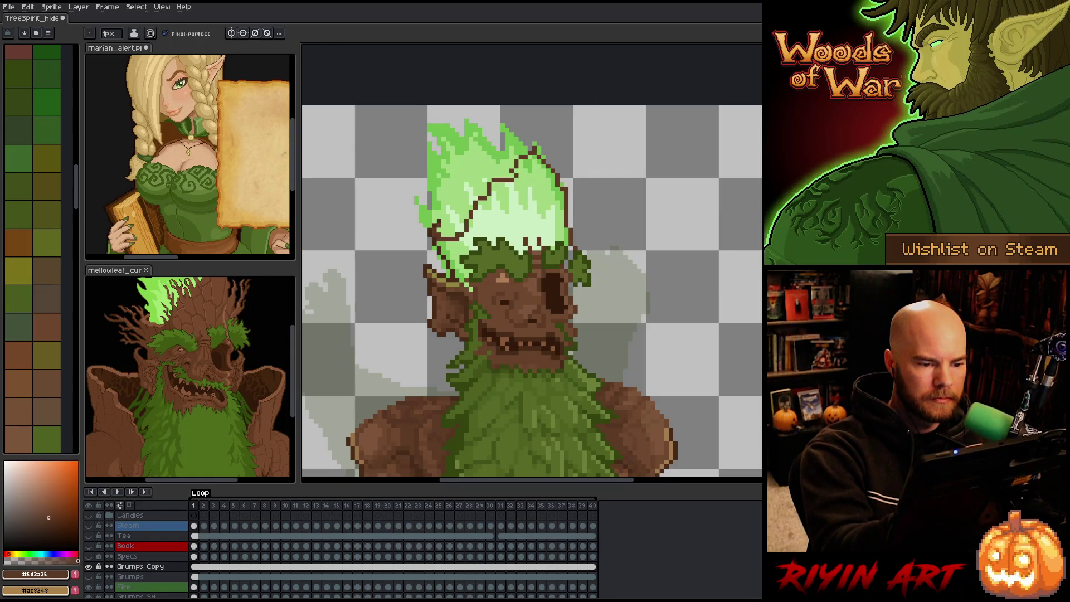
{"action": "key", "text": "e"}
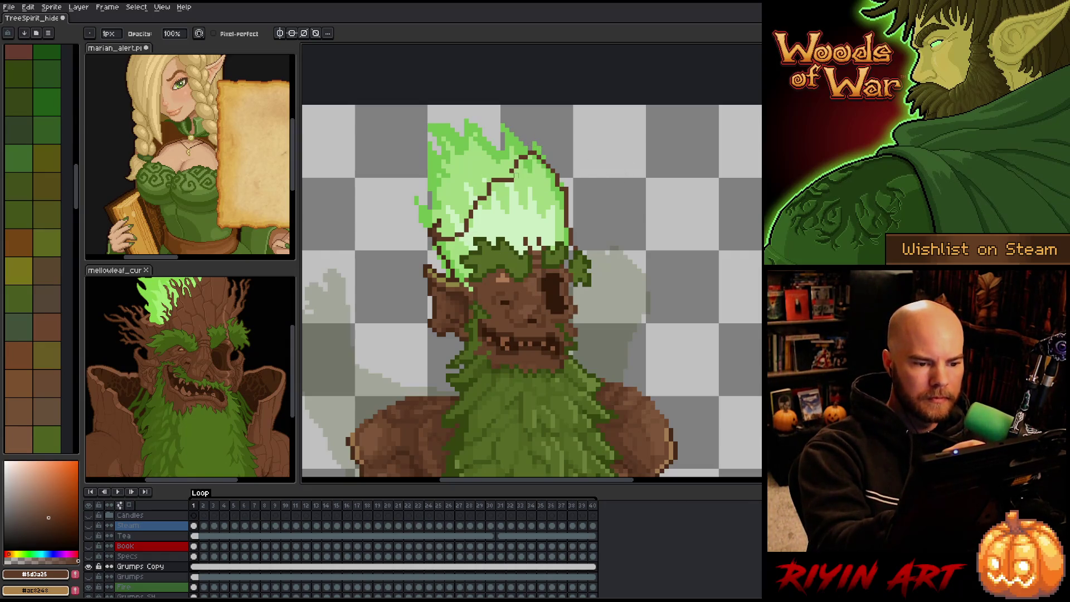
{"action": "key", "text": "b"}
{"action": "key", "text": "e"}
{"action": "key", "text": "b"}
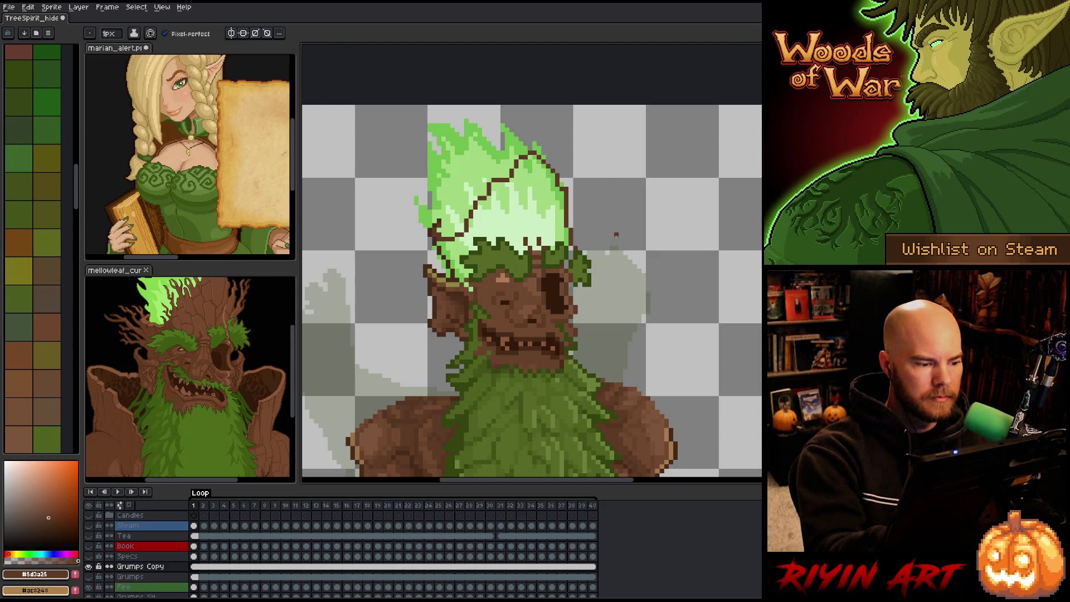
{"action": "key", "text": "e"}
{"action": "key", "text": "b"}
{"action": "left_click_drag", "start_coordinate": [502, 190], "coordinate": [502, 169]}
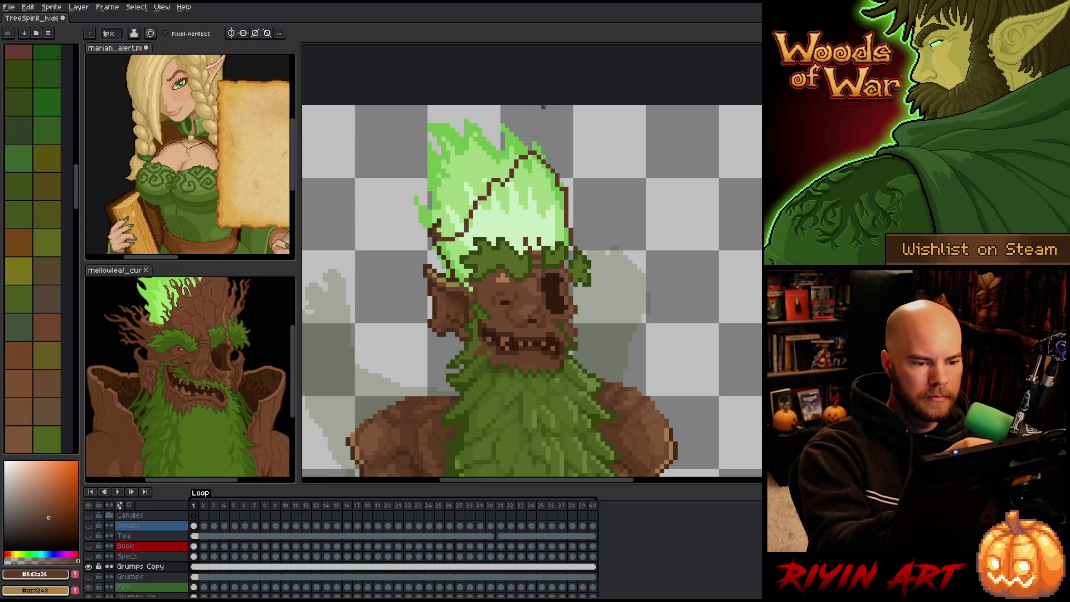
Step: Fill the outlined flame area above the head with brown
{"action": "key", "text": "g"}
{"action": "left_click", "coordinate": [532, 223]}
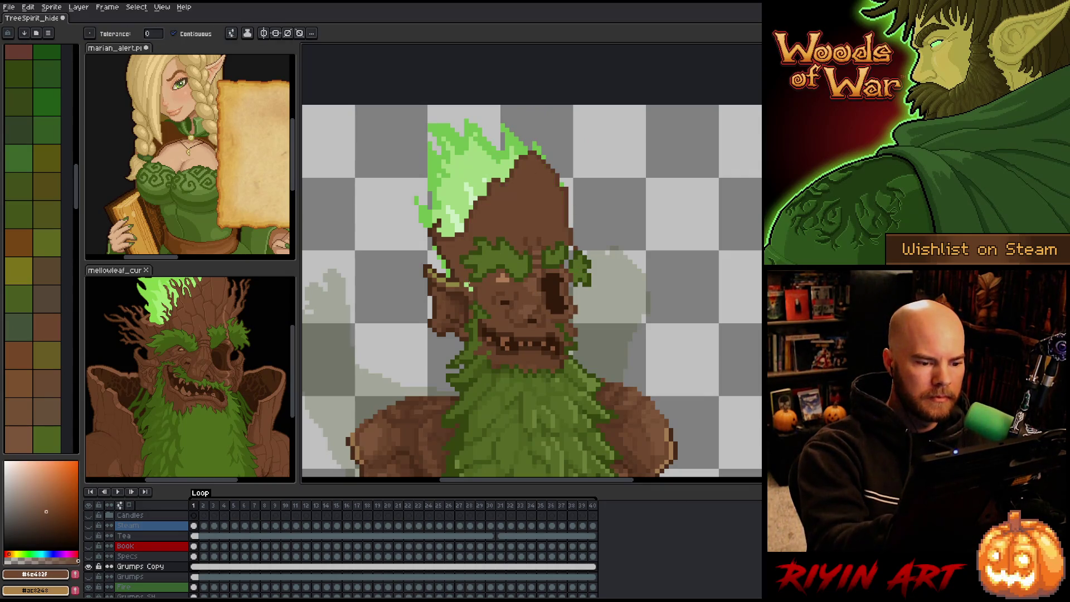
{"action": "key", "text": "b"}
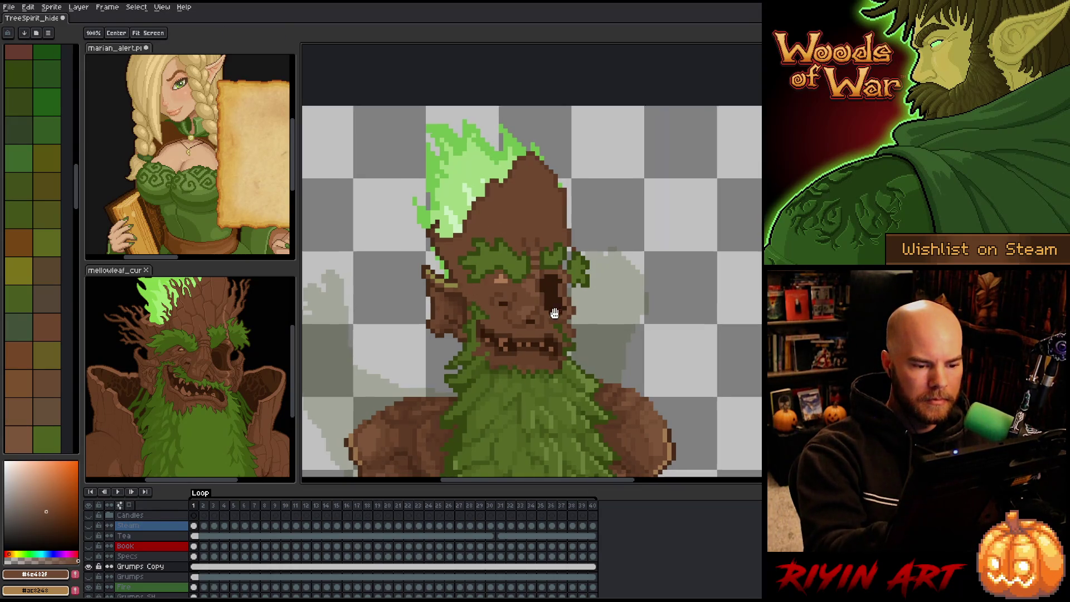
{"action": "left_click_drag", "start_coordinate": [494, 224], "coordinate": [448, 201]}
{"action": "left_click", "coordinate": [422, 246], "text": "alt"}
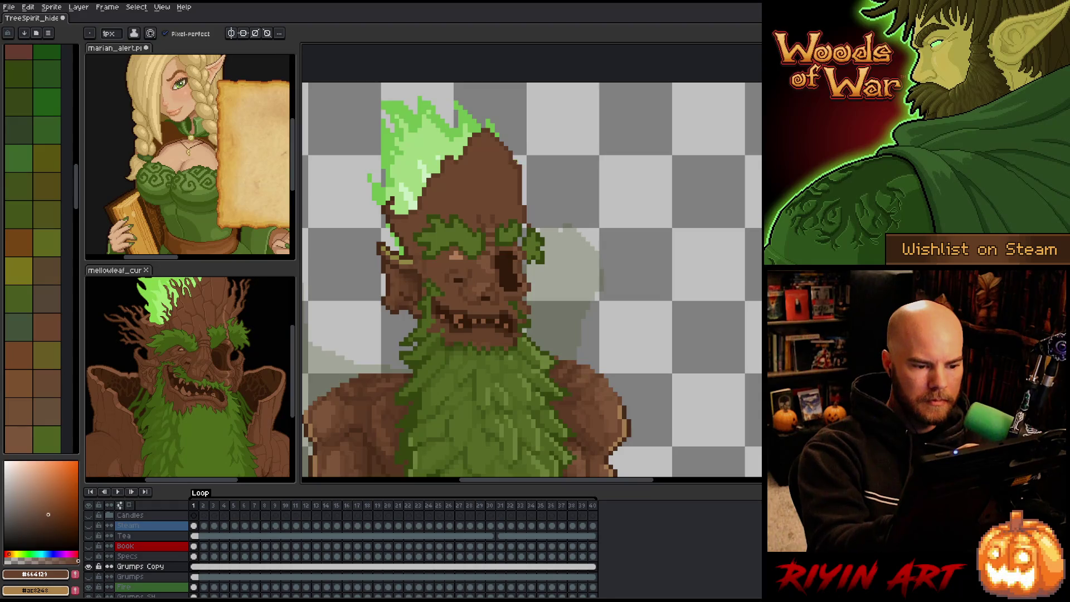
{"action": "left_click_drag", "start_coordinate": [571, 291], "coordinate": [592, 292]}
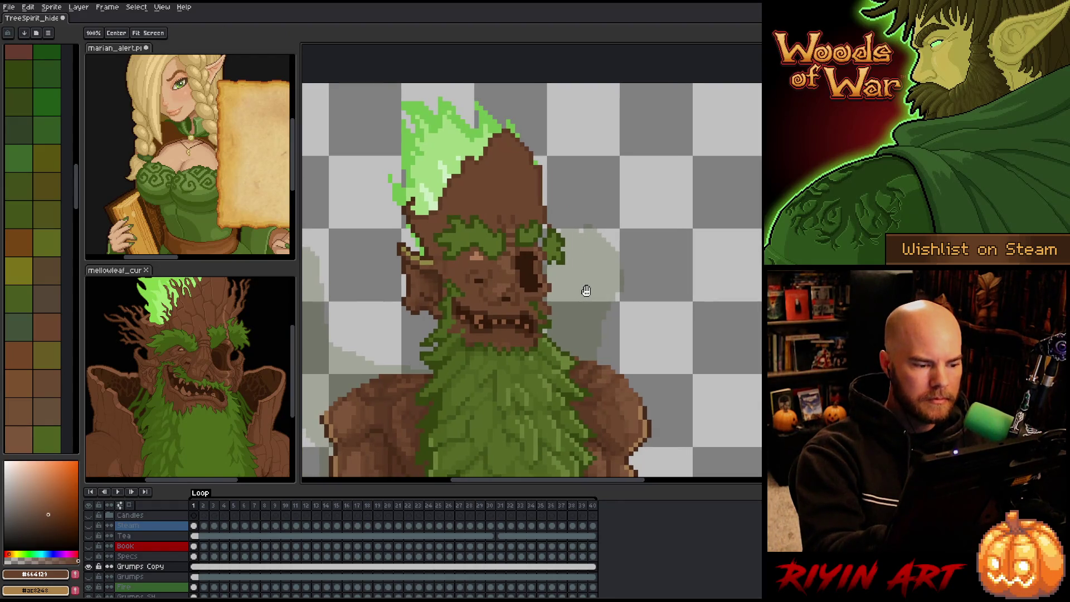
Step: Shift the lassoed left half of the face about 8 px left, then start selecting the right half
{"action": "key", "text": "m"}
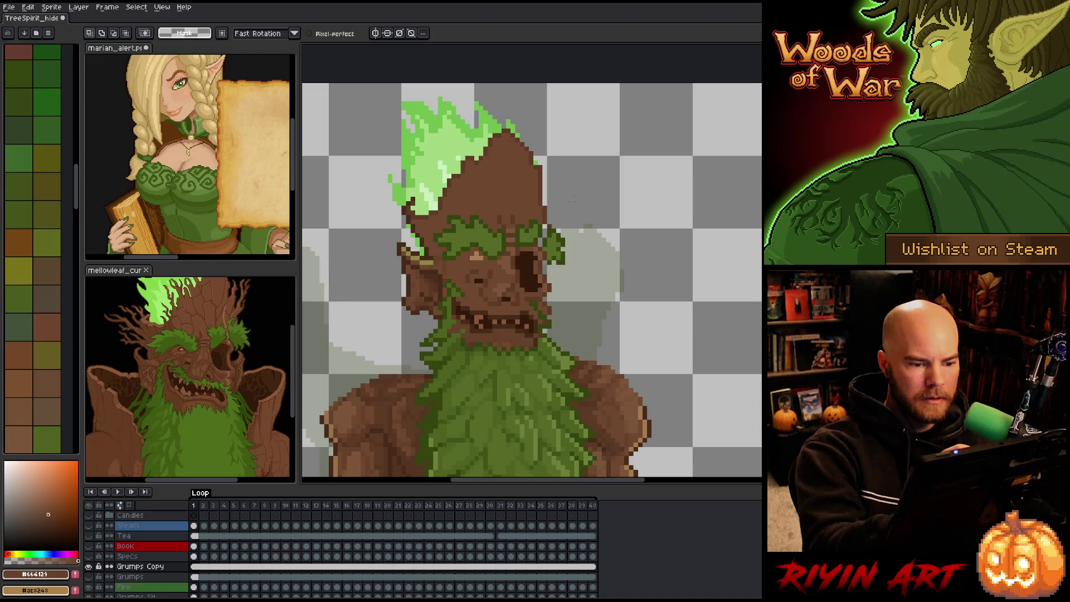
{"action": "left_click", "coordinate": [379, 144]}
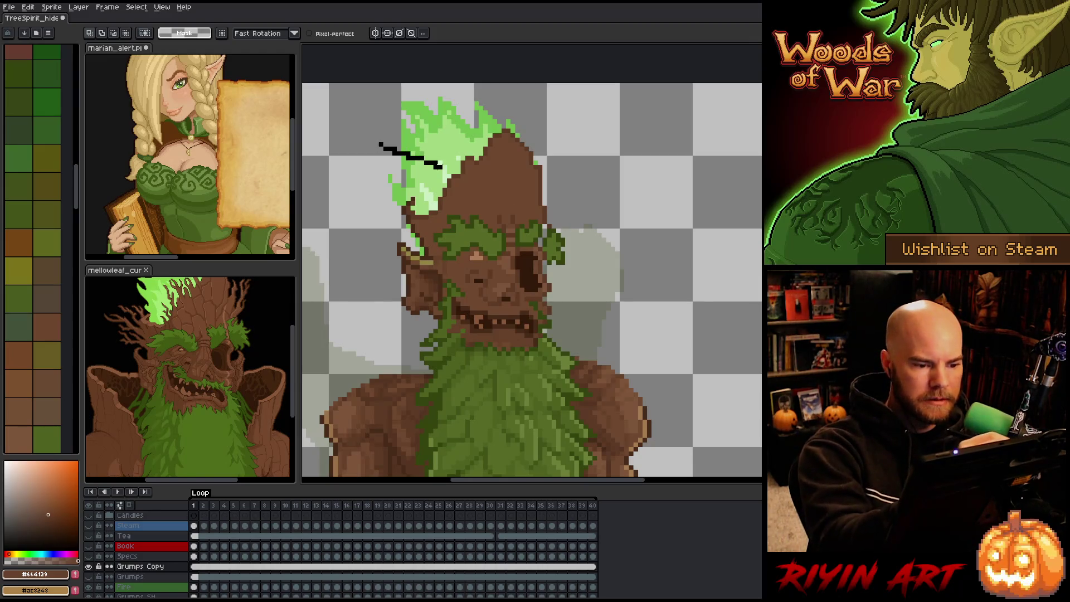
{"action": "mouse_move", "coordinate": [515, 220]}
{"action": "left_mouse_down"}
{"action": "mouse_move", "coordinate": [503, 268]}
{"action": "mouse_move", "coordinate": [471, 264]}
{"action": "mouse_move", "coordinate": [462, 274]}
{"action": "mouse_move", "coordinate": [509, 333]}
{"action": "mouse_move", "coordinate": [466, 339]}
{"action": "mouse_move", "coordinate": [437, 362]}
{"action": "mouse_move", "coordinate": [365, 307]}
{"action": "mouse_move", "coordinate": [357, 179]}
{"action": "left_mouse_up"}
{"action": "left_click_drag", "start_coordinate": [431, 257], "coordinate": [426, 257]}
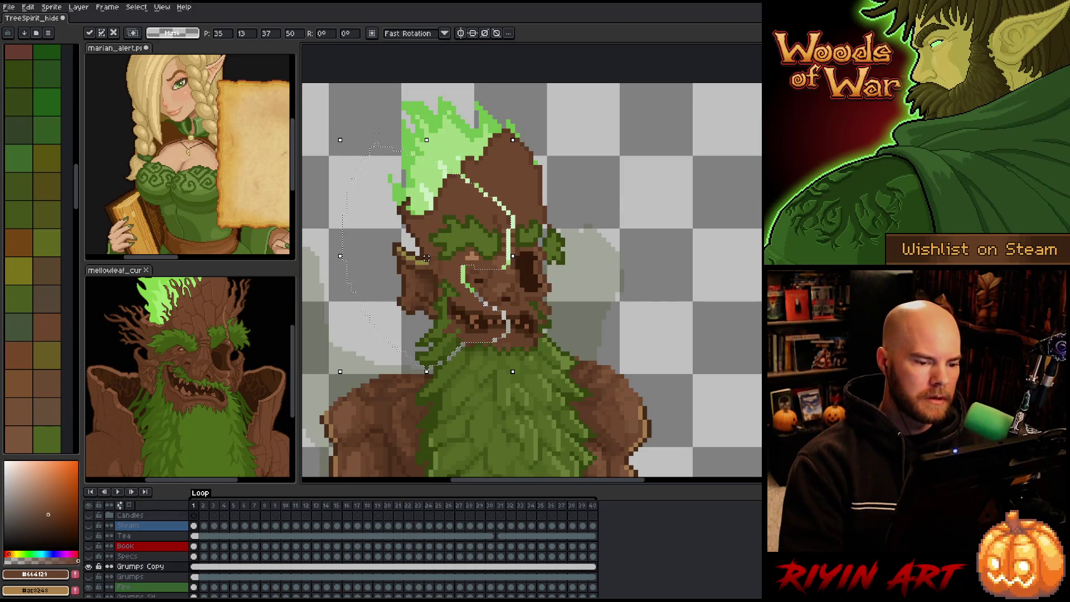
{"action": "key", "text": "ctrl+d"}
{"action": "key", "text": "b"}
{"action": "mouse_move", "coordinate": [552, 125]}
{"action": "left_mouse_down"}
{"action": "mouse_move", "coordinate": [574, 172]}
{"action": "mouse_move", "coordinate": [568, 309]}
{"action": "mouse_move", "coordinate": [534, 346]}
{"action": "mouse_move", "coordinate": [508, 324]}
{"action": "mouse_move", "coordinate": [523, 254]}
{"action": "mouse_move", "coordinate": [504, 134]}
{"action": "mouse_move", "coordinate": [552, 100]}
{"action": "left_mouse_up"}
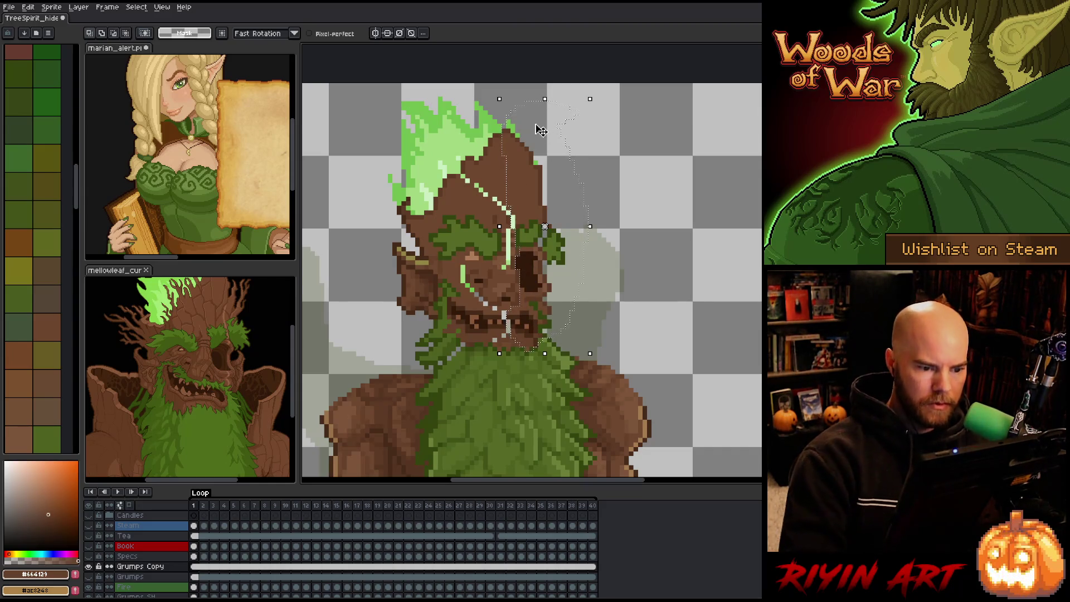
Step: Nudge the selected right half of the face outward and commit it
{"action": "key", "text": "Right"}
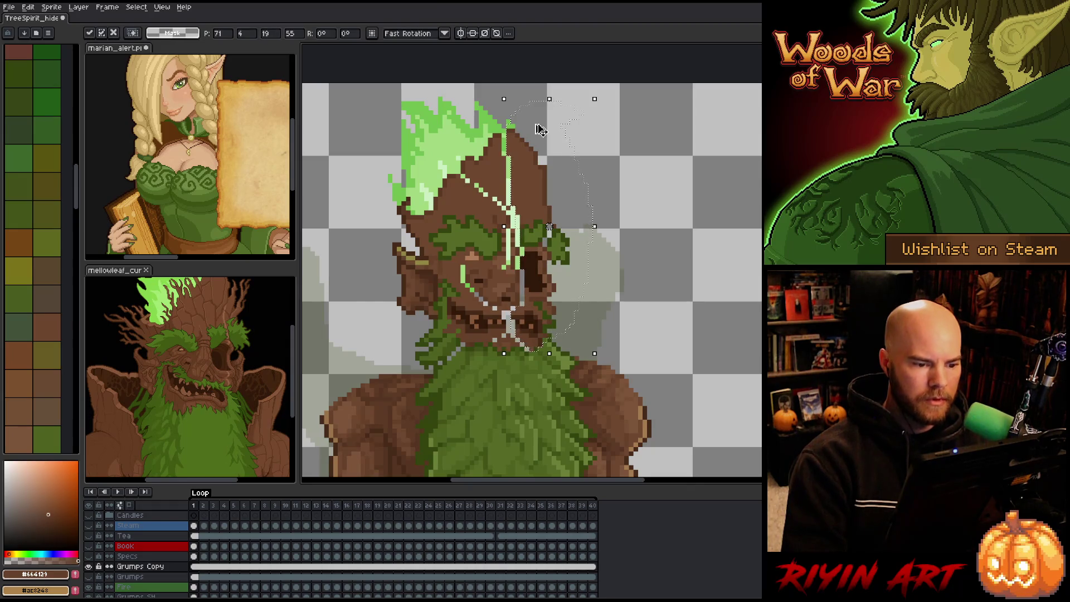
{"action": "key", "text": "ctrl+d"}
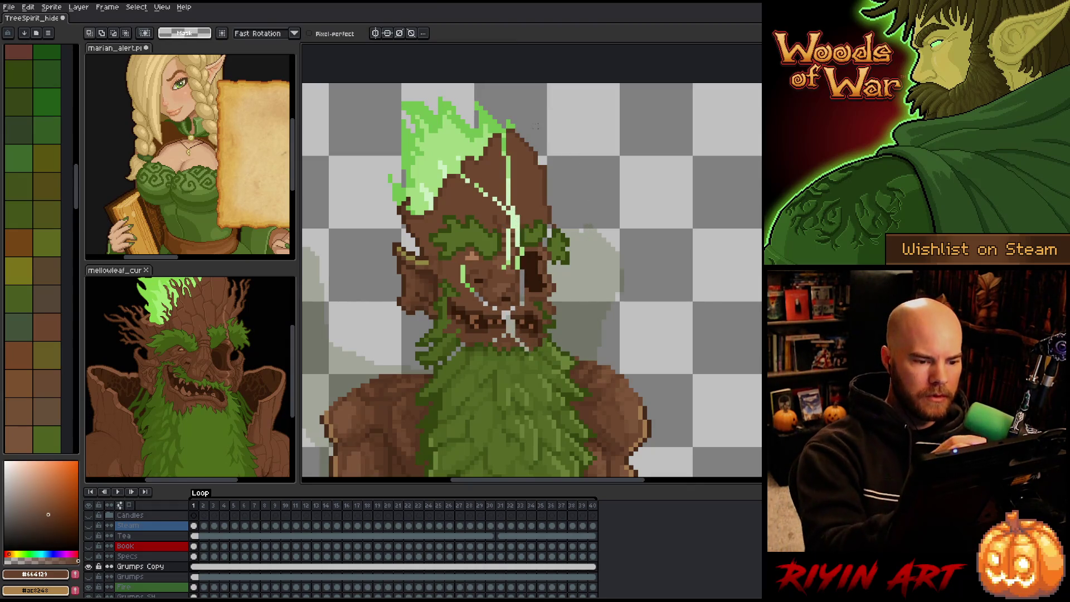
{"action": "key", "text": "b"}
Step: Paint eyedropped mid and light browns over the green forehead seam
{"action": "left_click", "coordinate": [504, 130], "text": "alt"}
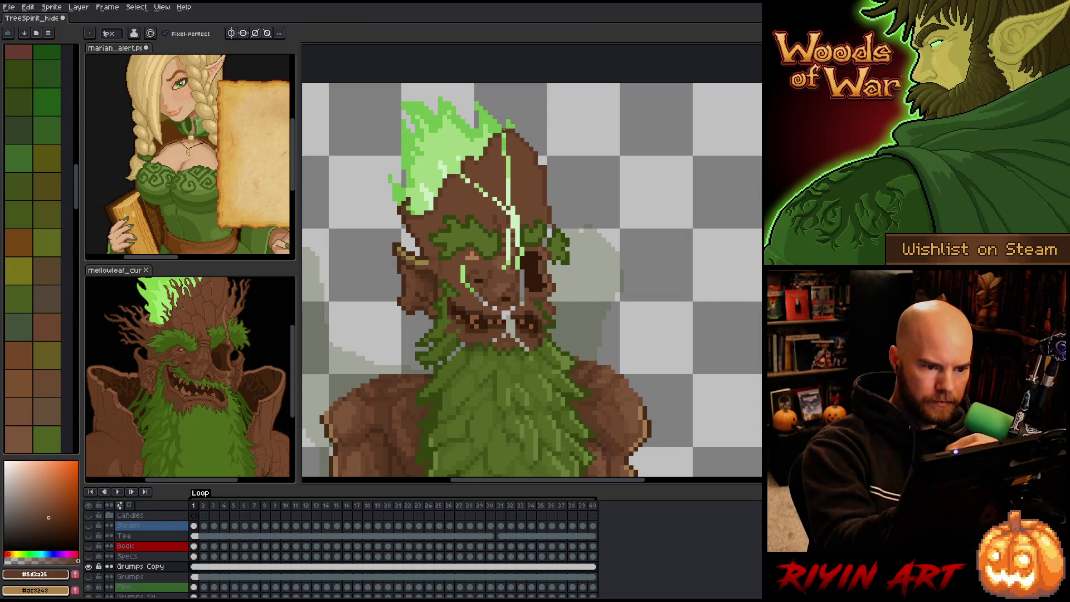
{"action": "left_click", "coordinate": [512, 136], "text": "alt"}
{"action": "left_click", "coordinate": [466, 165], "text": "alt"}
{"action": "left_click", "coordinate": [474, 174], "text": "alt"}
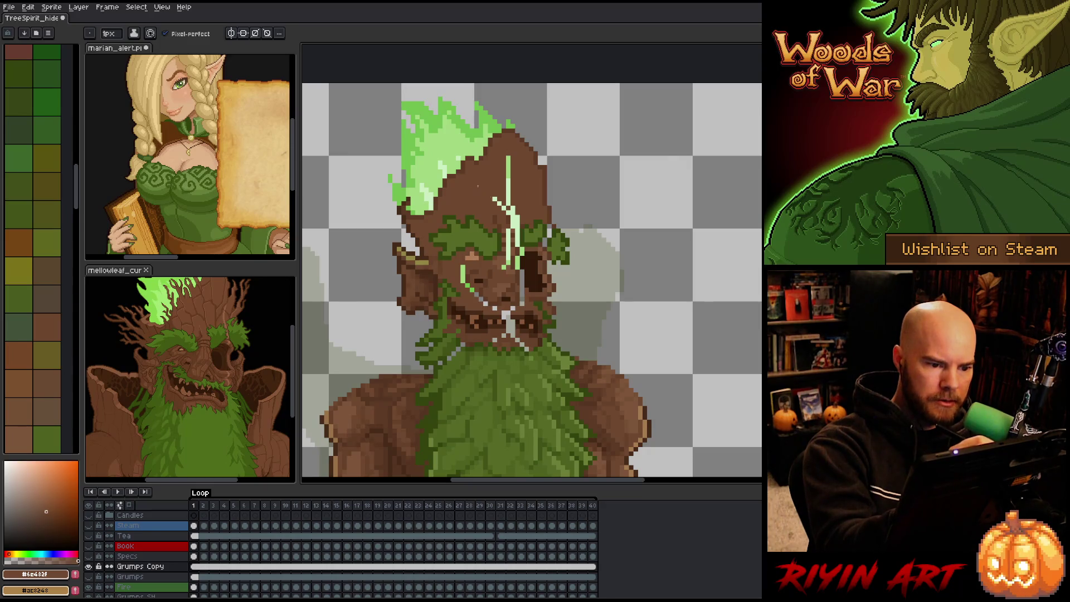
{"action": "left_click_drag", "start_coordinate": [508, 206], "coordinate": [508, 156]}
{"action": "mouse_move", "coordinate": [513, 224]}
{"action": "left_mouse_down"}
{"action": "mouse_move", "coordinate": [513, 206]}
{"action": "mouse_move", "coordinate": [517, 229]}
{"action": "left_mouse_up"}
Step: Sample darker, light tan, medium and eye-socket browns from the face for shading
{"action": "left_click", "coordinate": [521, 224], "text": "alt"}
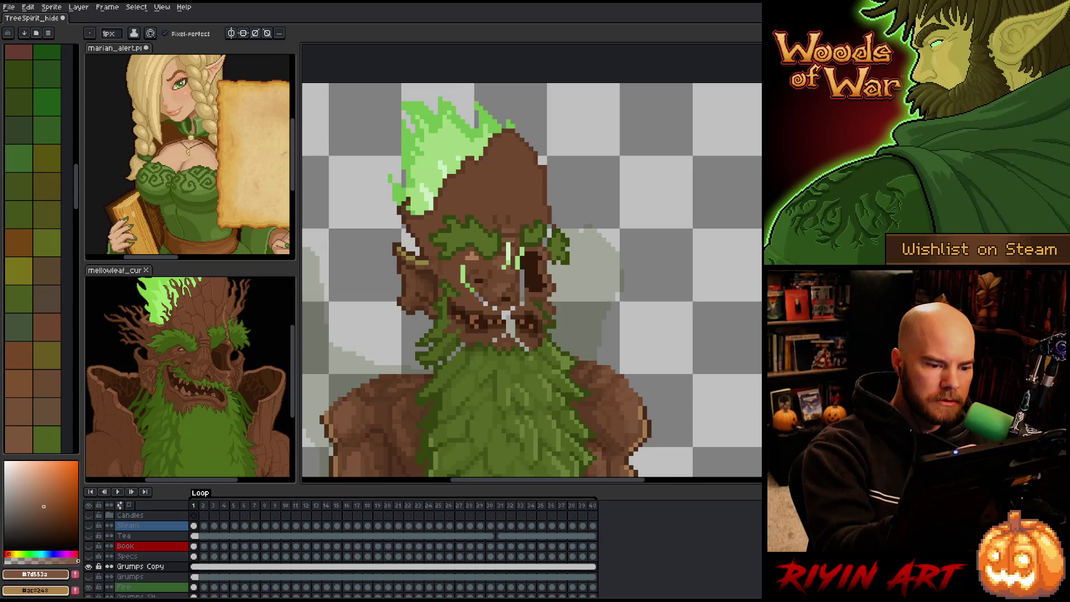
{"action": "left_click", "coordinate": [513, 245], "text": "alt"}
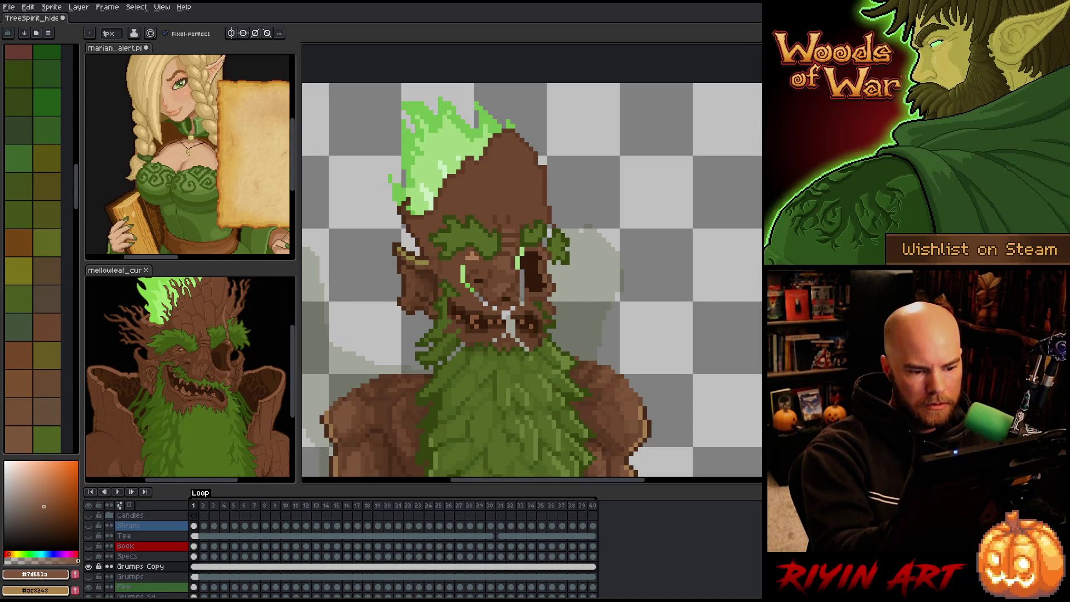
{"action": "left_click", "coordinate": [532, 296], "text": "alt"}
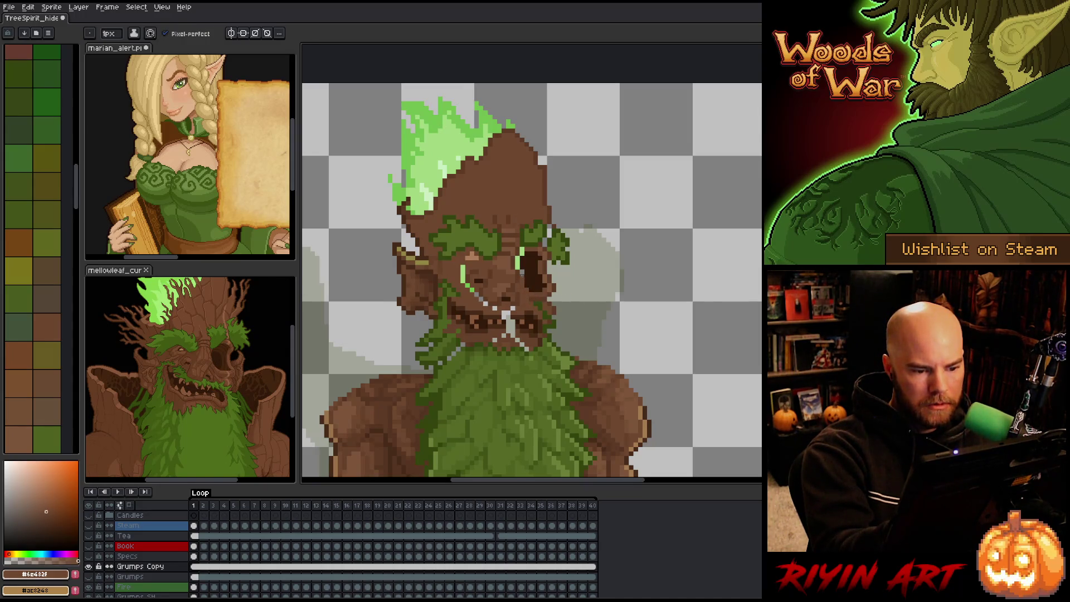
{"action": "left_click", "coordinate": [528, 268], "text": "alt"}
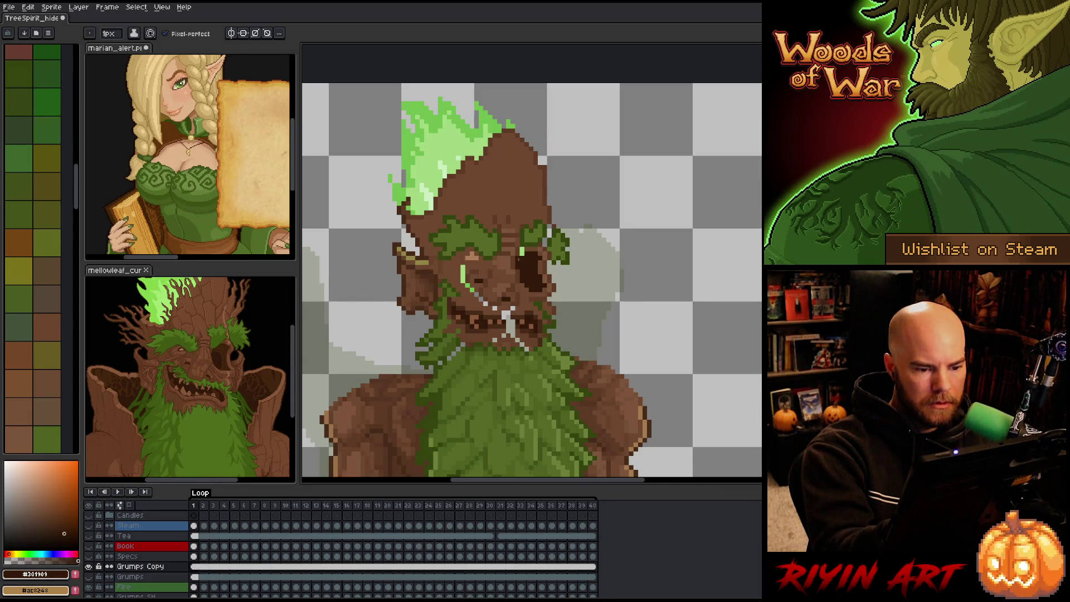
{"action": "left_click", "coordinate": [530, 248], "text": "alt"}
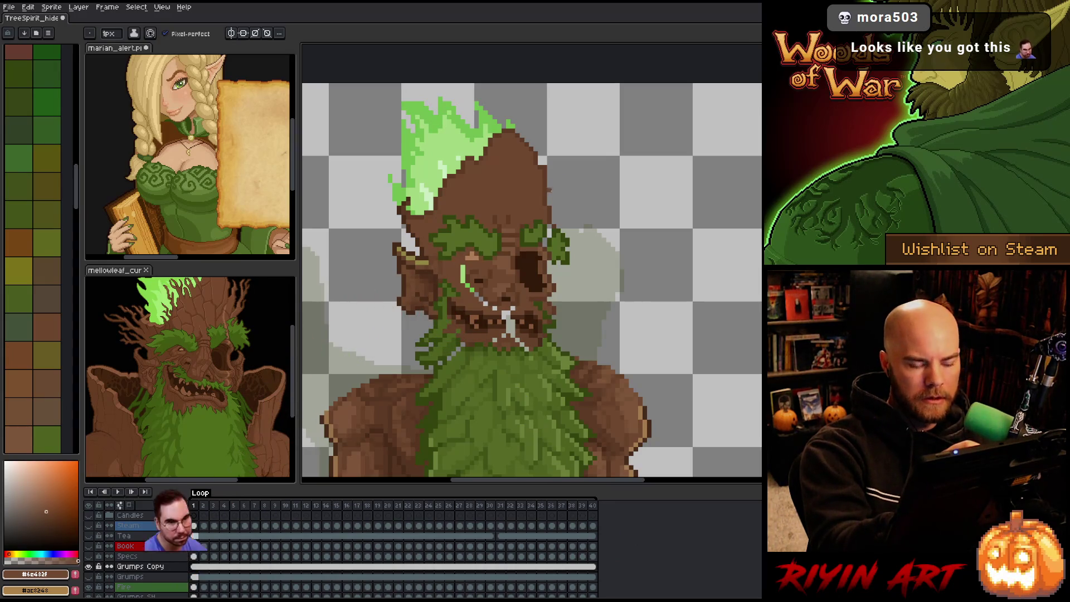
Step: Select the area beside the right eye, then drop the selection
{"action": "key", "text": "m"}
{"action": "mouse_move", "coordinate": [544, 218]}
{"action": "left_mouse_down"}
{"action": "mouse_move", "coordinate": [550, 246]}
{"action": "mouse_move", "coordinate": [538, 228]}
{"action": "left_mouse_up"}
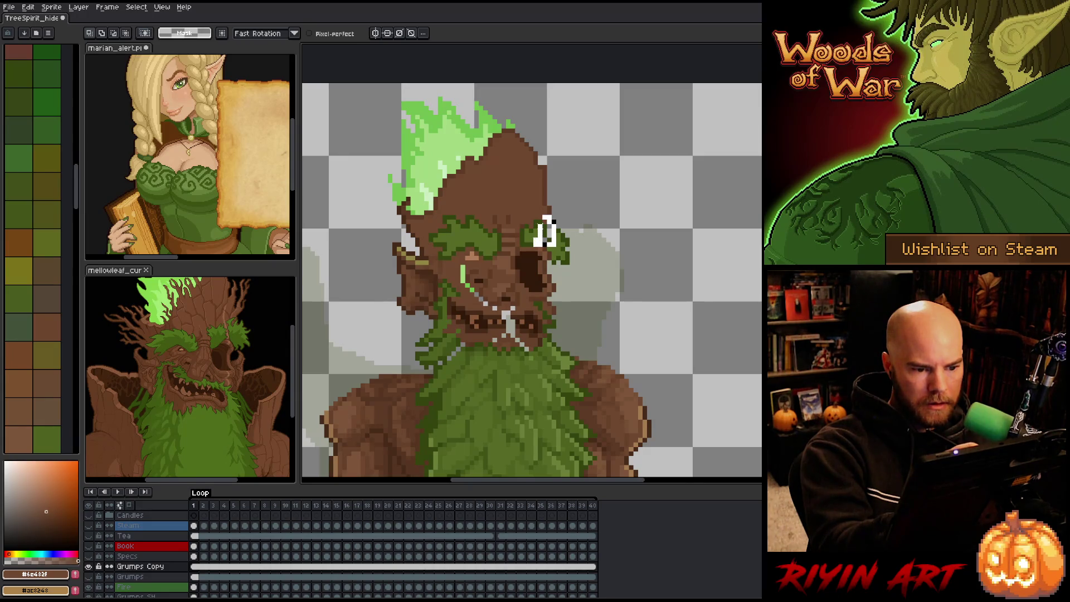
{"action": "left_click_drag", "start_coordinate": [537, 228], "coordinate": [543, 217]}
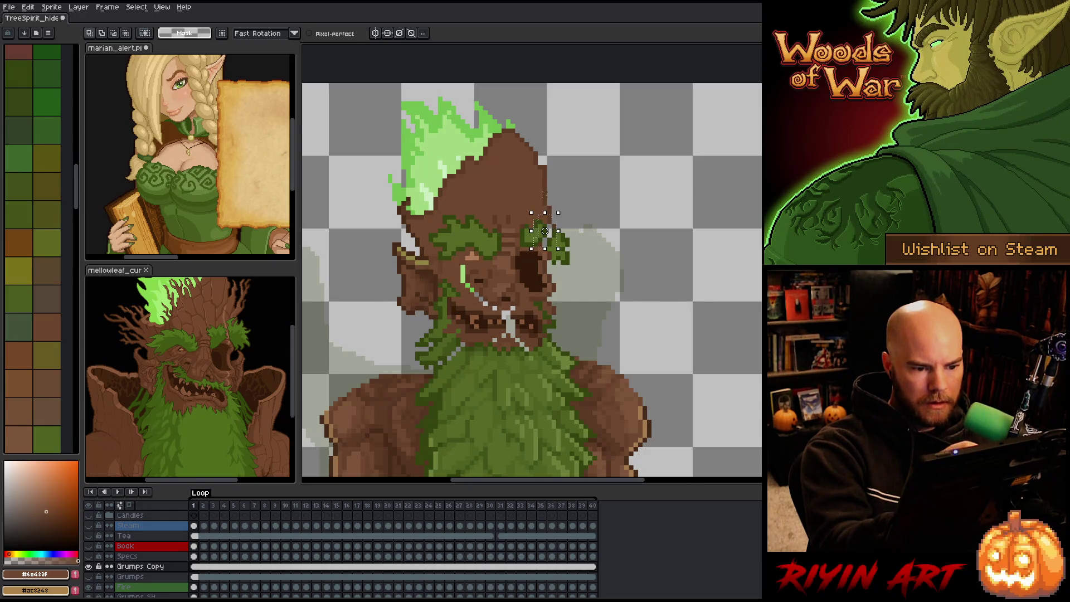
{"action": "key", "text": "ctrl+d"}
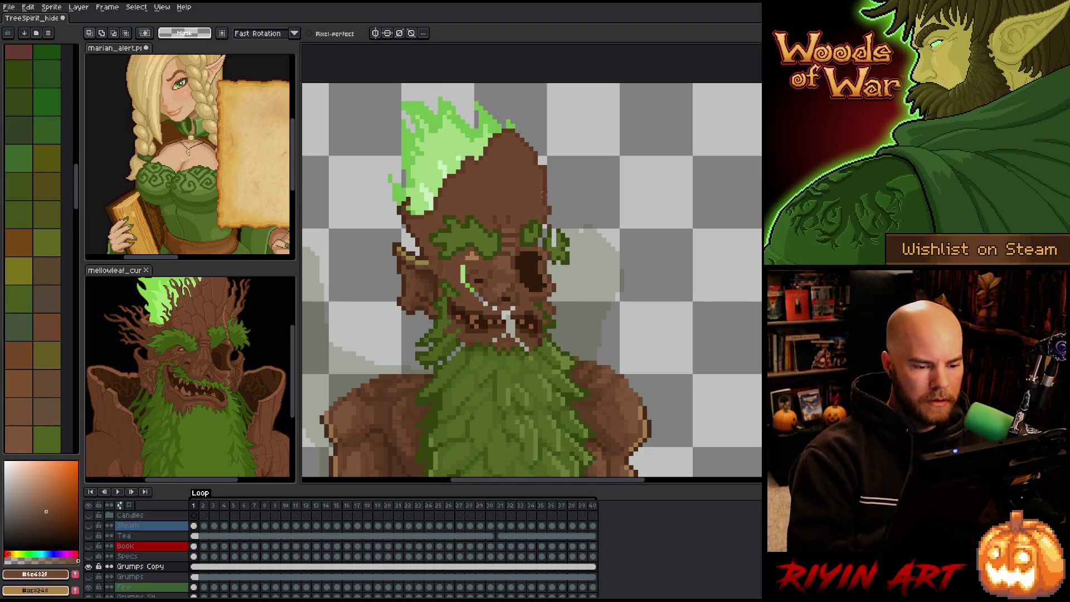
Step: Sample mid green #556a25 and lighter brown #6e482f, then save the sprite
{"action": "key", "text": "b"}
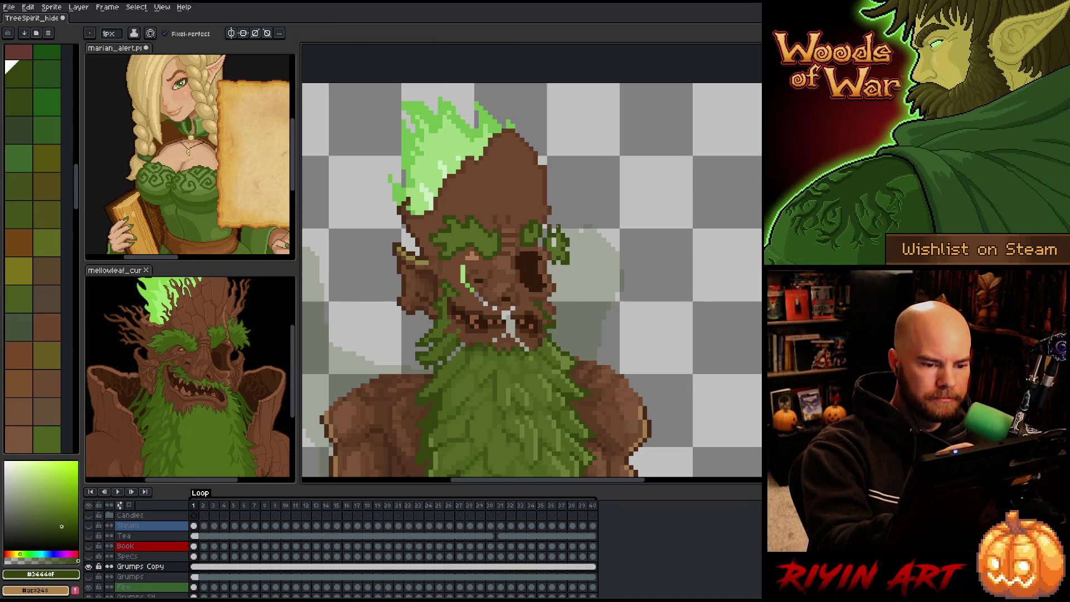
{"action": "left_click", "coordinate": [559, 226], "text": "alt"}
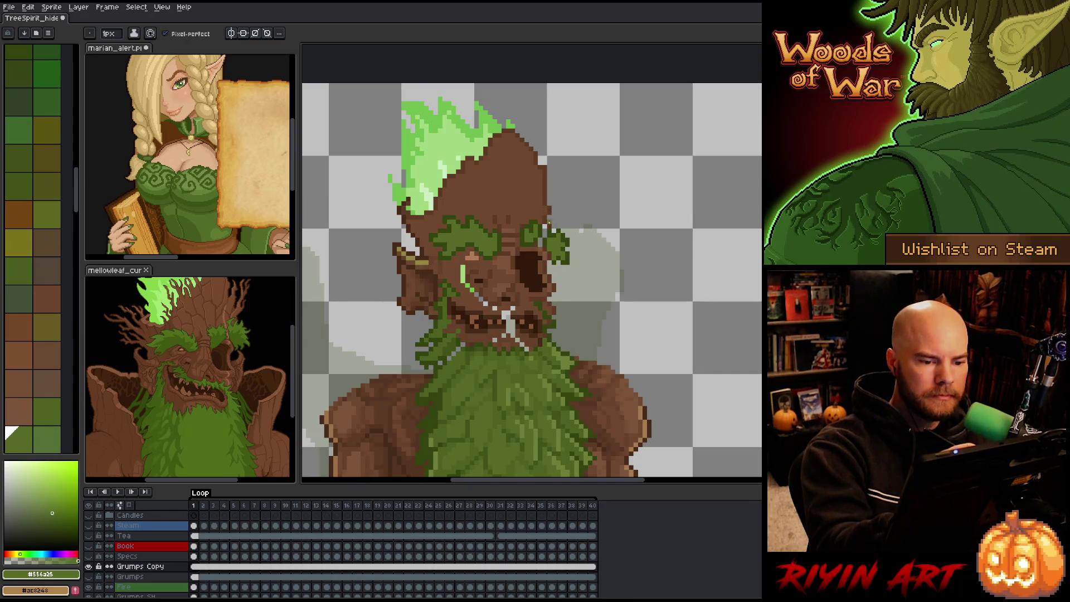
{"action": "left_click", "coordinate": [550, 212], "text": "alt"}
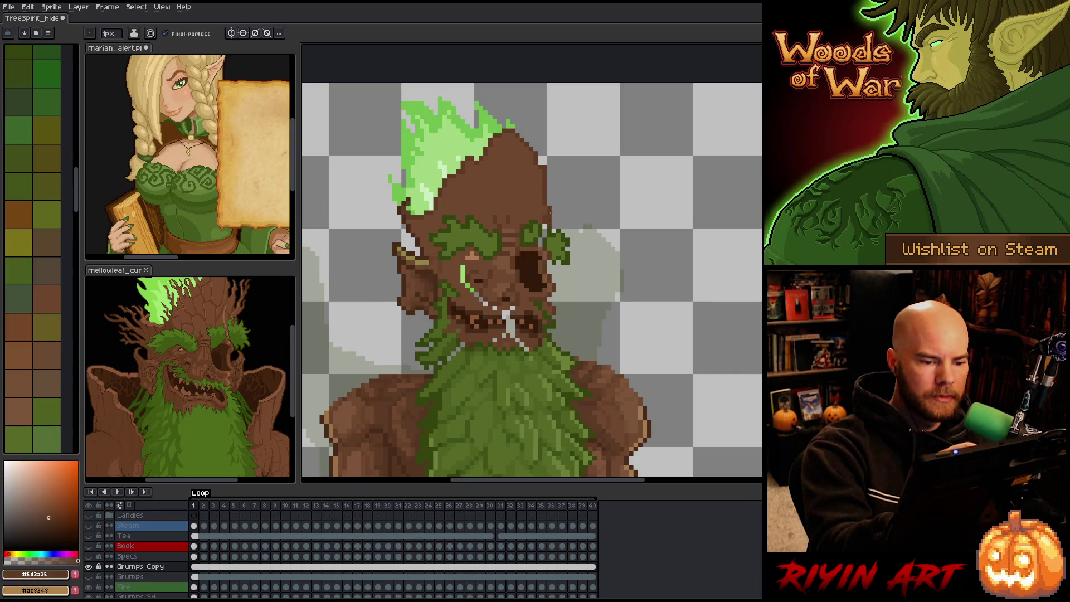
{"action": "left_click", "coordinate": [544, 224], "text": "alt"}
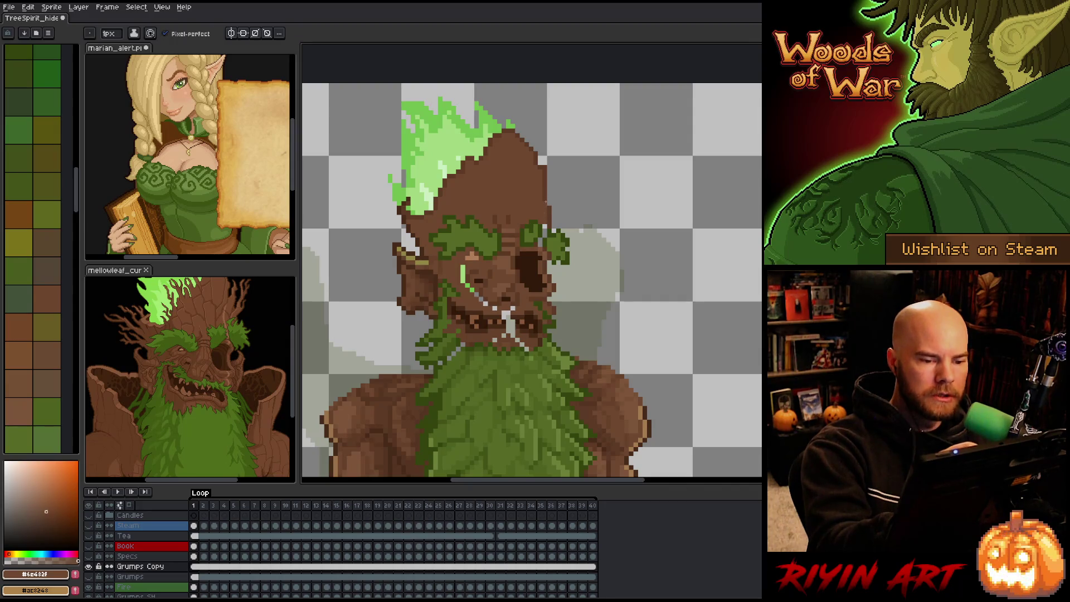
{"action": "key", "text": "ctrl+s"}
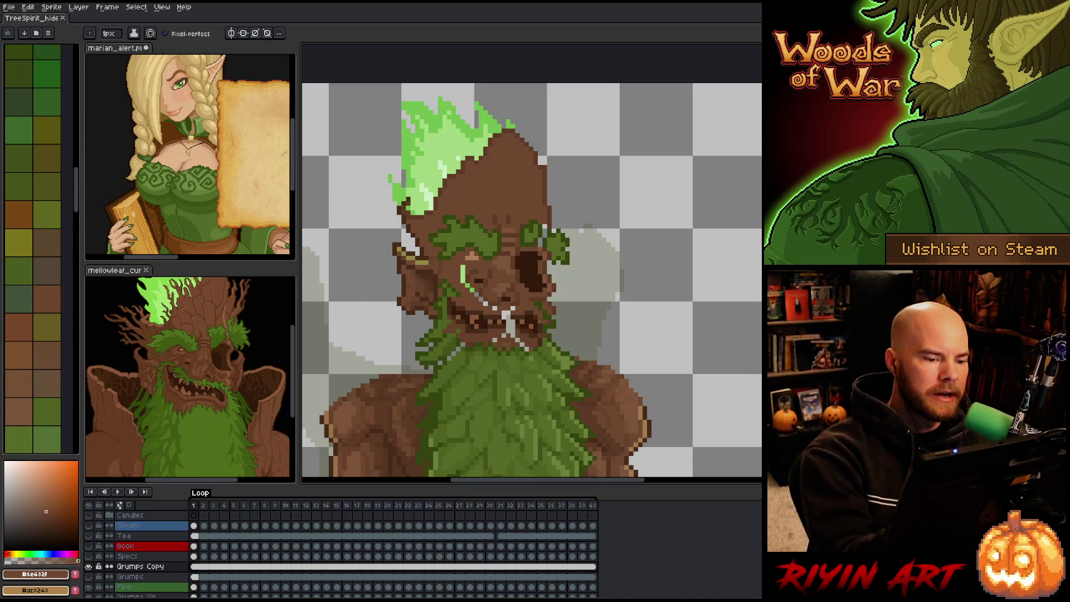
Step: Paint brown over the stray green on the cheek
{"action": "scroll", "coordinate": [206, 366], "scroll_direction": "up", "scroll_amount": 3}
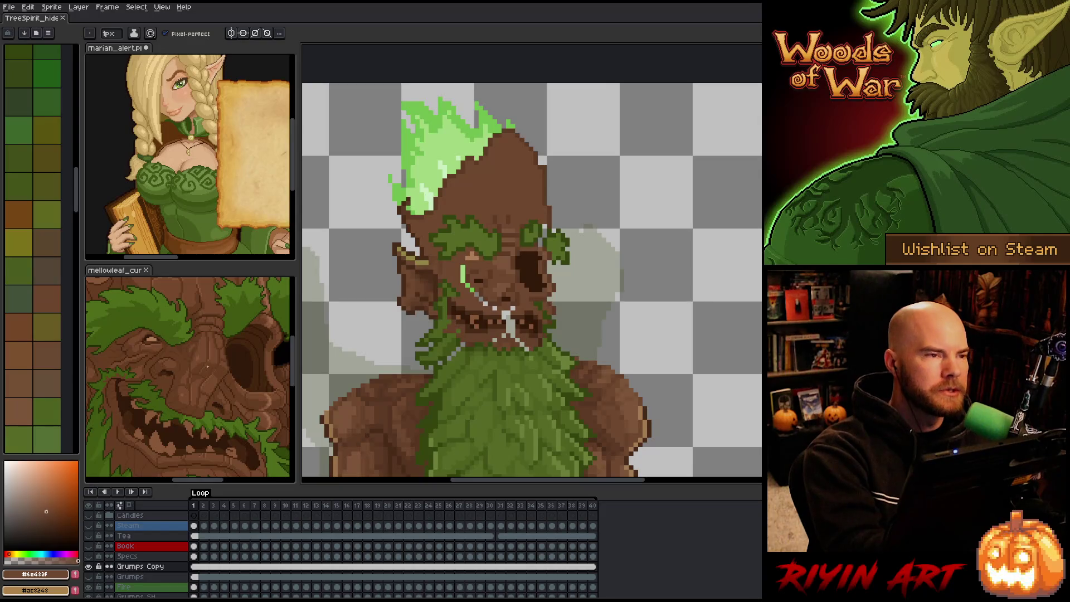
{"action": "scroll", "coordinate": [203, 358], "scroll_direction": "down", "scroll_amount": 3}
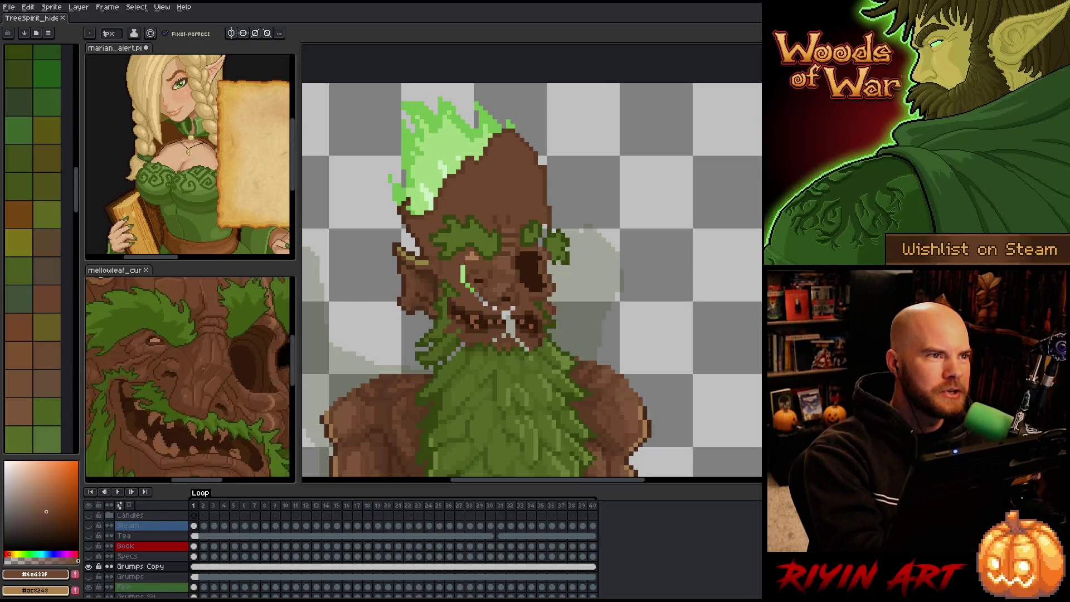
{"action": "scroll", "coordinate": [204, 368], "scroll_direction": "up", "scroll_amount": 2}
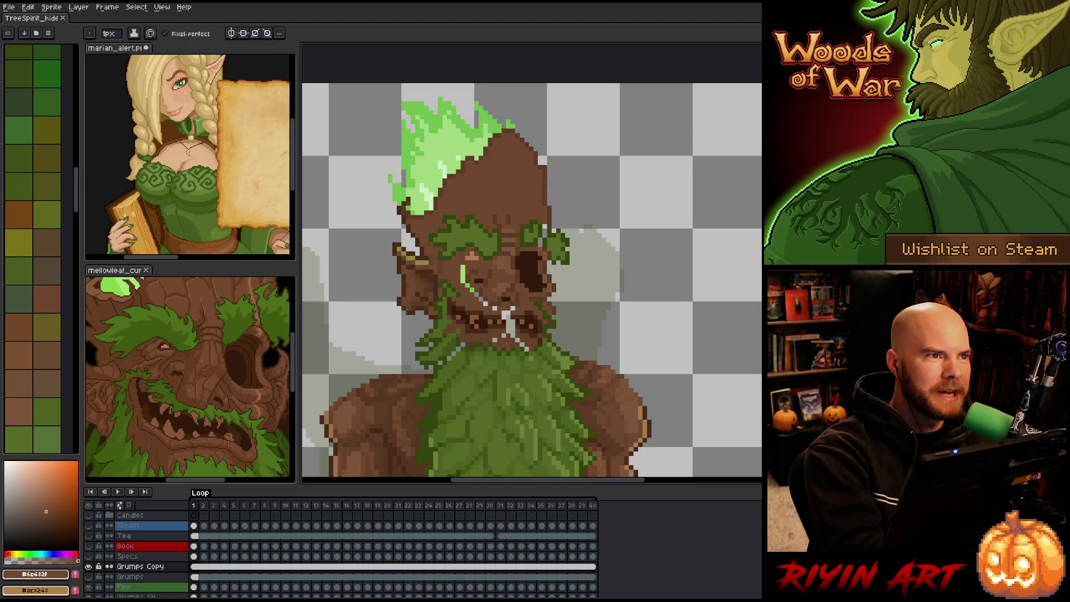
{"action": "scroll", "coordinate": [204, 369], "scroll_direction": "down", "scroll_amount": 1}
{"action": "scroll", "coordinate": [203, 370], "scroll_direction": "up", "scroll_amount": 1}
{"action": "scroll", "coordinate": [202, 371], "scroll_direction": "down", "scroll_amount": 1}
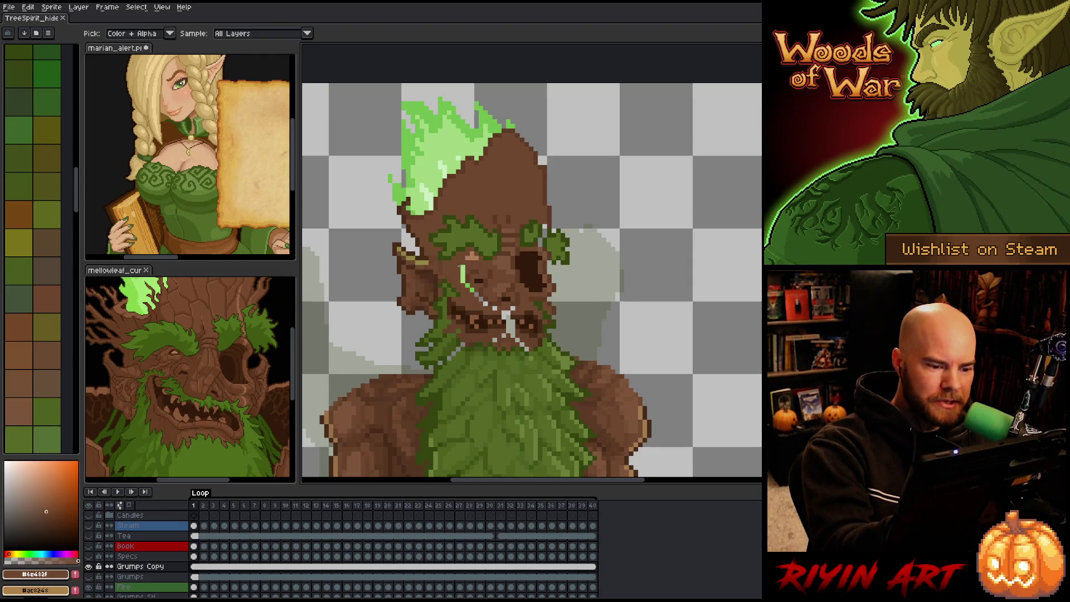
{"action": "left_click_drag", "start_coordinate": [468, 281], "coordinate": [478, 295]}
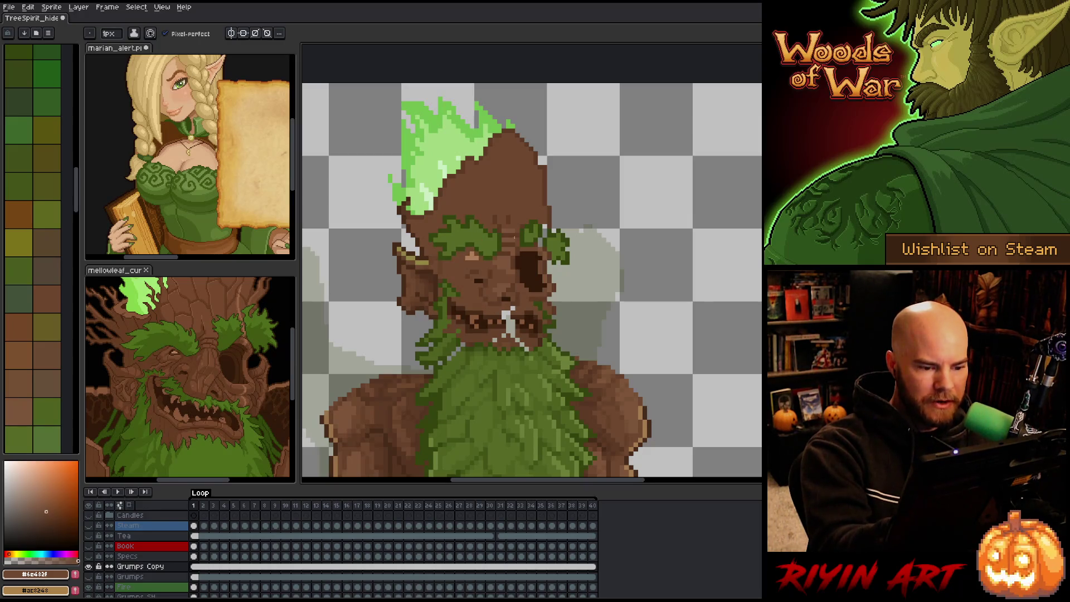
Step: Rework the mouth and teeth with browns #472b18, #301909 and #664129, then lasso the face
{"action": "key", "text": "m"}
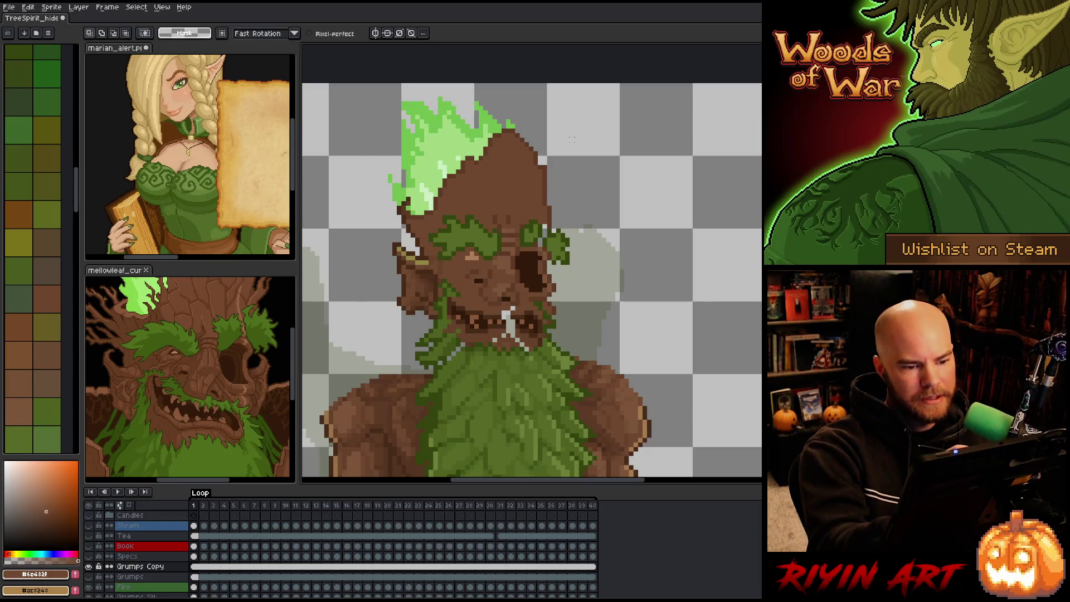
{"action": "key", "text": "b"}
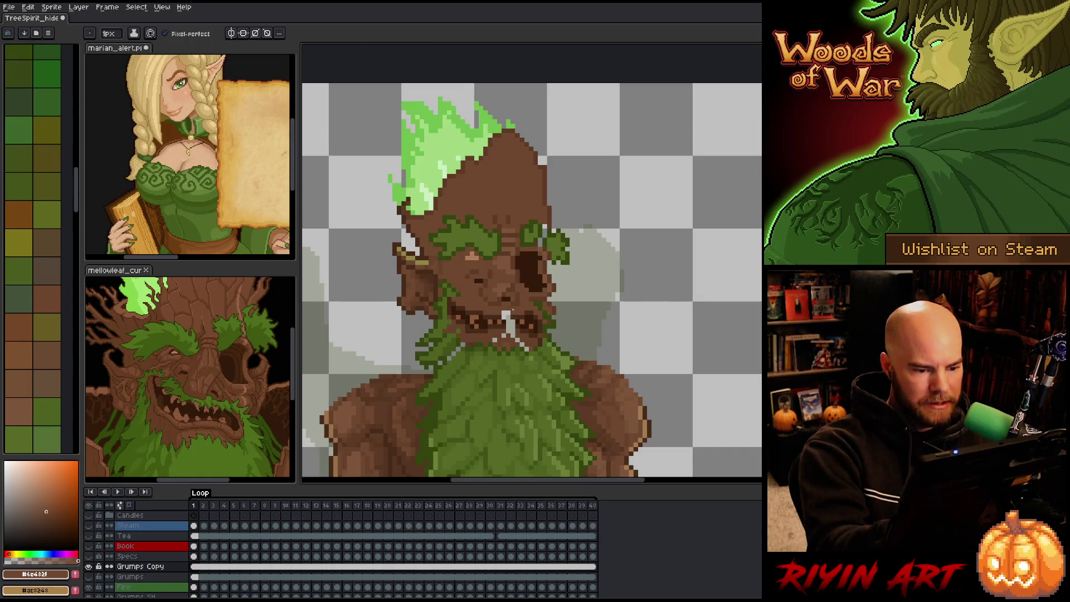
{"action": "left_click", "coordinate": [509, 309], "text": "alt"}
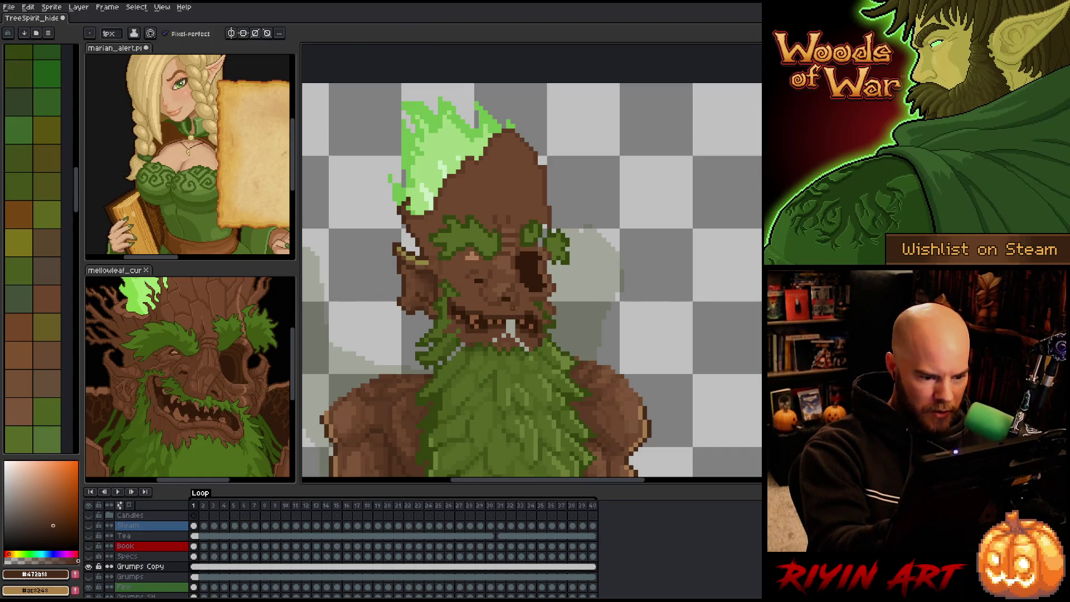
{"action": "left_click", "coordinate": [509, 323], "text": "alt"}
{"action": "left_click", "coordinate": [518, 317], "text": "alt"}
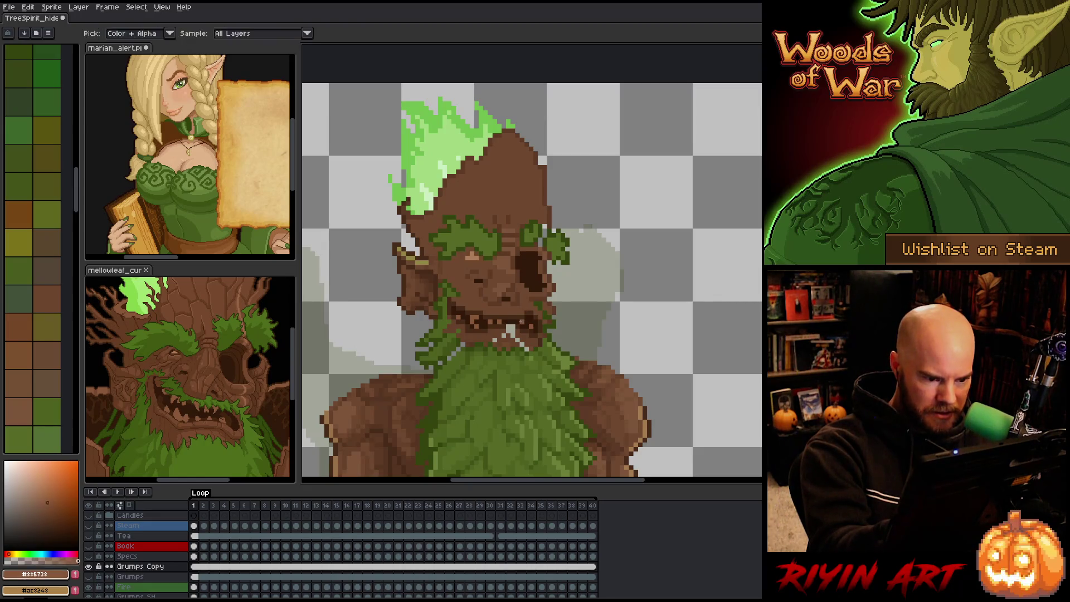
{"action": "left_click", "coordinate": [508, 325], "text": "alt"}
{"action": "left_click", "coordinate": [508, 325], "text": "alt"}
{"action": "left_click", "coordinate": [521, 329], "text": "alt"}
{"action": "left_click", "coordinate": [516, 333], "text": "alt"}
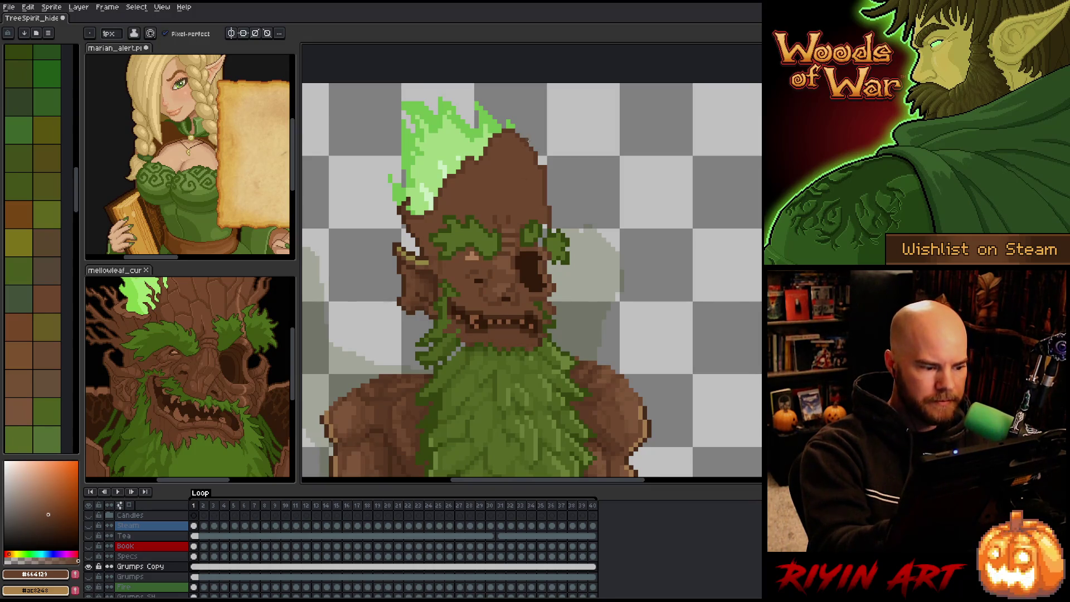
{"action": "key", "text": "q"}
{"action": "mouse_move", "coordinate": [577, 143]}
{"action": "left_mouse_down"}
{"action": "mouse_move", "coordinate": [579, 247]}
{"action": "mouse_move", "coordinate": [559, 332]}
{"action": "mouse_move", "coordinate": [483, 337]}
{"action": "mouse_move", "coordinate": [454, 324]}
{"action": "mouse_move", "coordinate": [443, 291]}
{"action": "mouse_move", "coordinate": [457, 273]}
{"action": "mouse_move", "coordinate": [438, 262]}
{"action": "mouse_move", "coordinate": [470, 202]}
{"action": "mouse_move", "coordinate": [521, 192]}
{"action": "mouse_move", "coordinate": [588, 215]}
{"action": "left_mouse_up"}
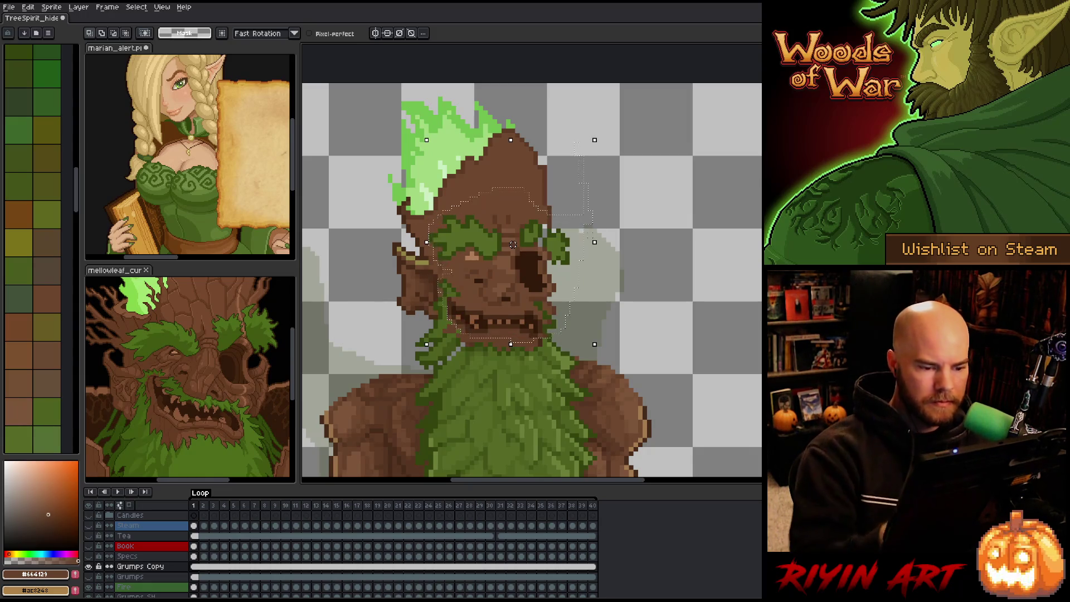
Step: Move the lassoed face region down about 8 px, readjust its position, and commit
{"action": "left_click_drag", "start_coordinate": [512, 244], "coordinate": [512, 248]}
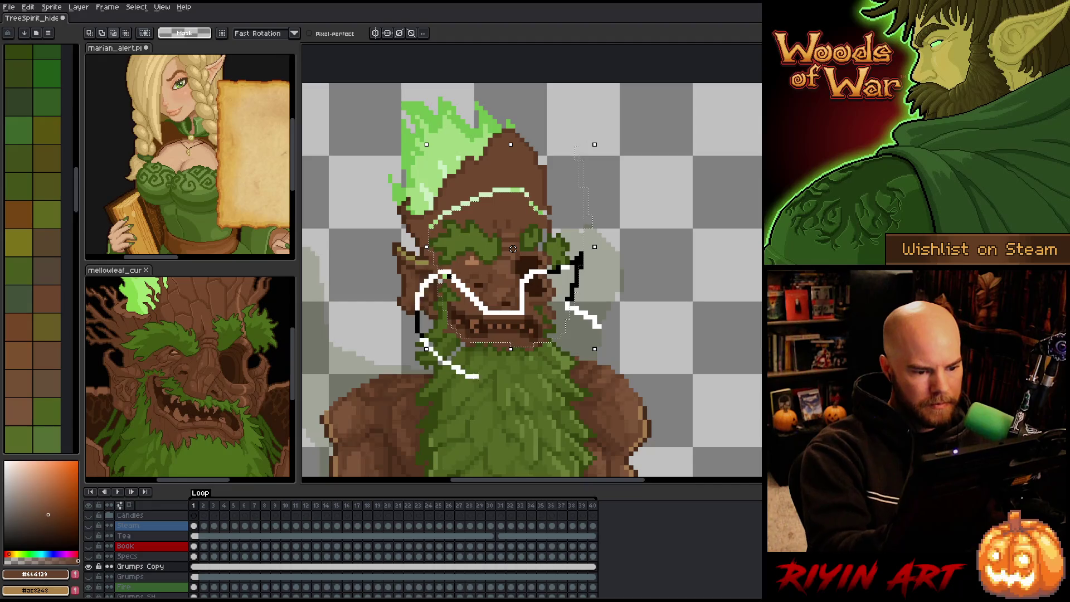
{"action": "left_click_drag", "start_coordinate": [512, 249], "coordinate": [512, 235]}
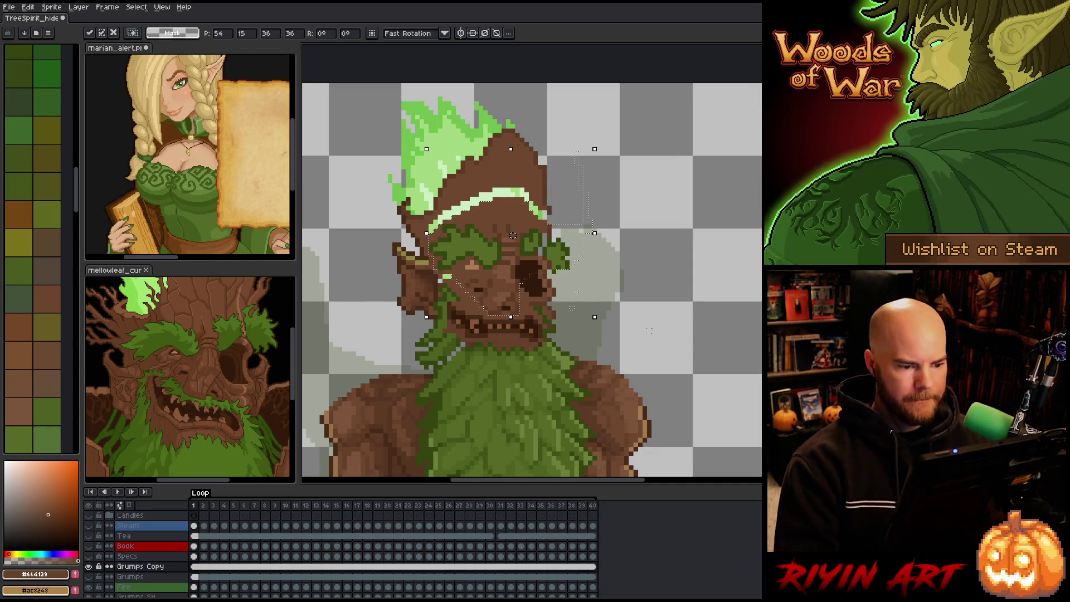
{"action": "key", "text": "ctrl+d"}
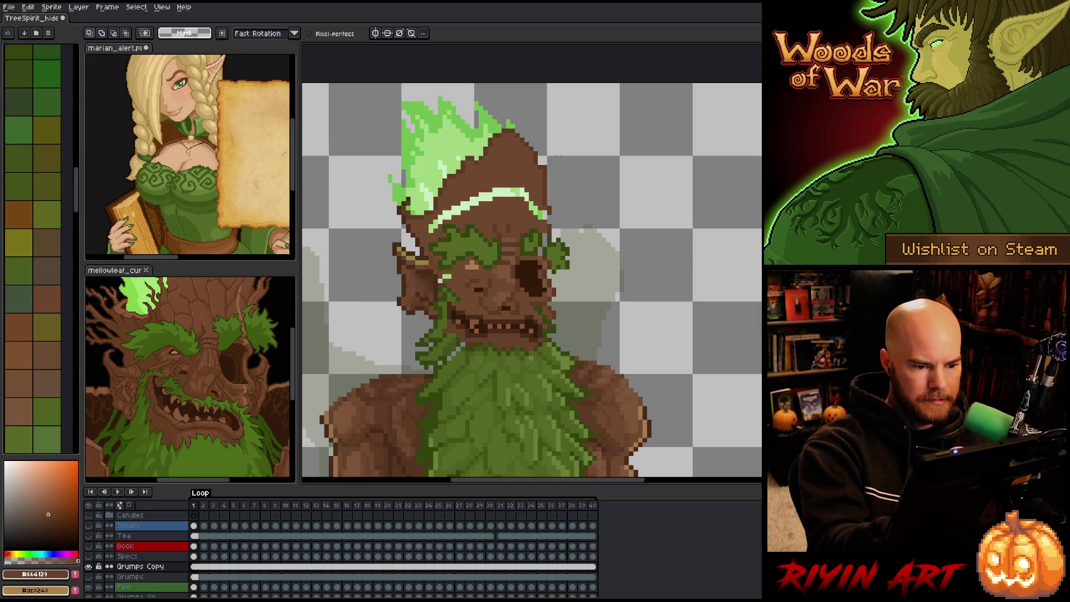
Step: Undo the light-green line across the head, sample browns #664129 and #301909, and save
{"action": "left_click", "coordinate": [527, 180], "text": "alt"}
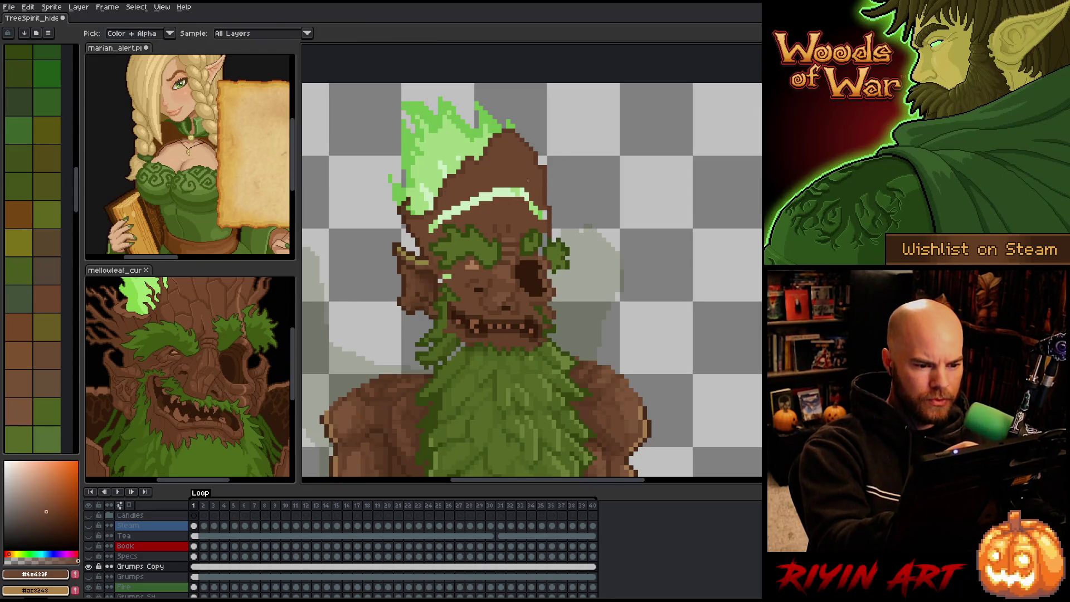
{"action": "key", "text": "ctrl+z"}
{"action": "key", "text": "b"}
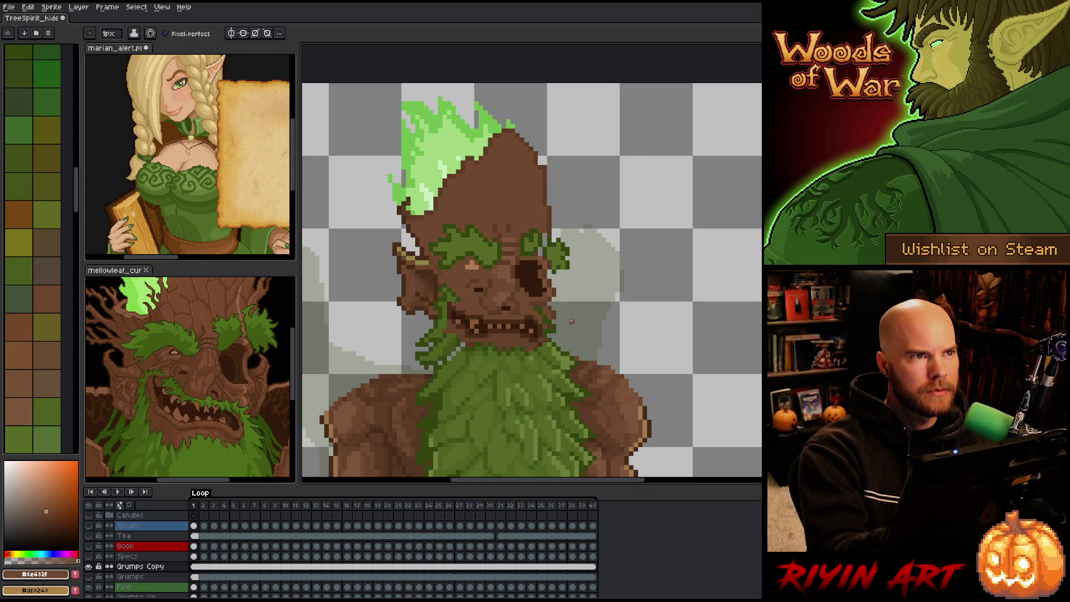
{"action": "key", "text": "alt"}
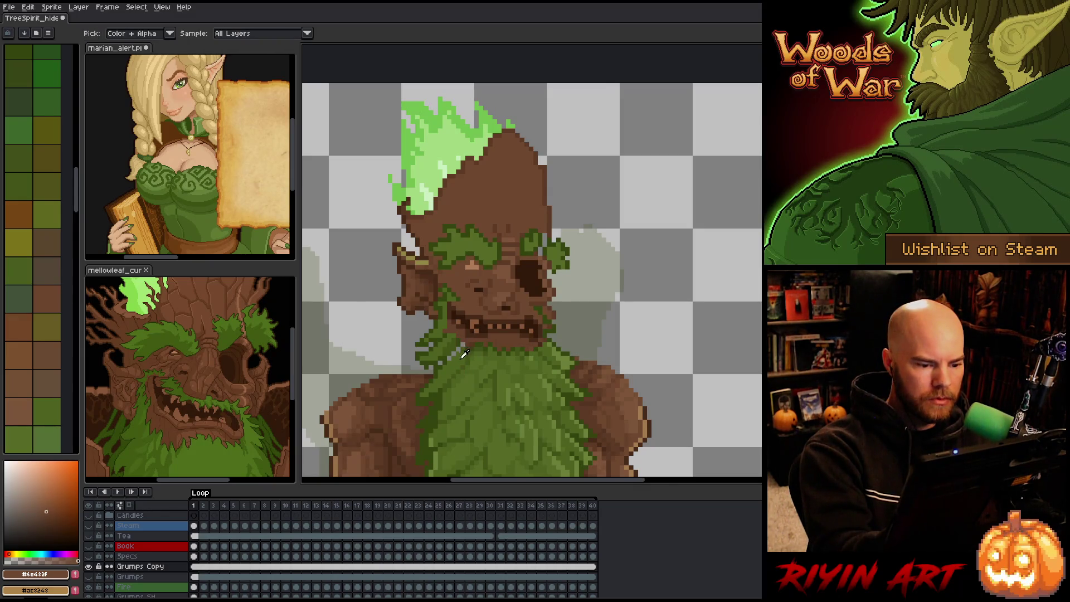
{"action": "left_click", "coordinate": [464, 351], "text": "alt"}
{"action": "left_click", "coordinate": [468, 328], "text": "alt"}
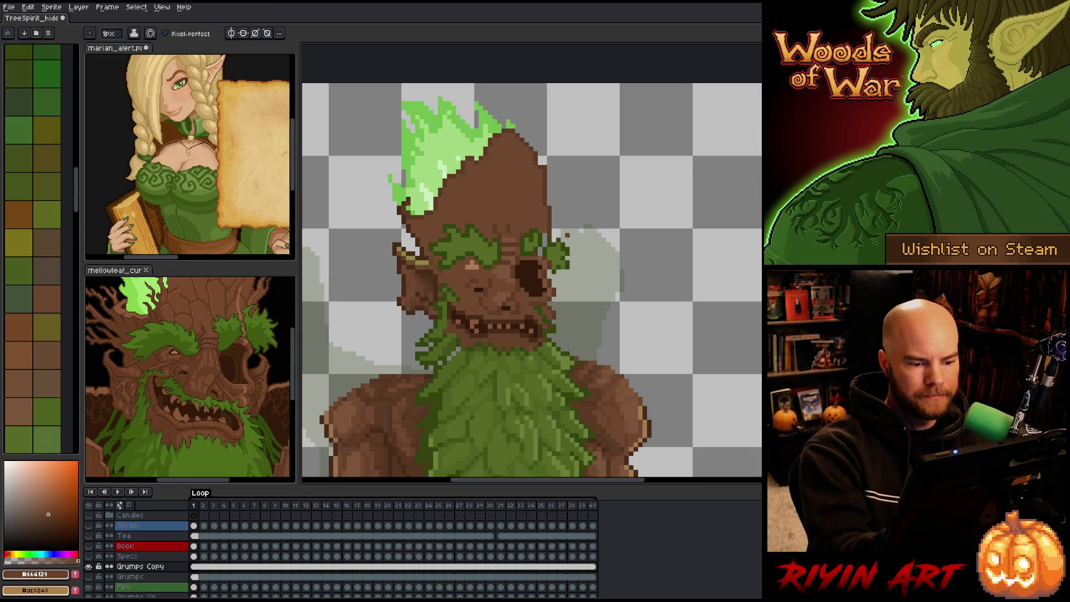
{"action": "left_click", "coordinate": [491, 325], "text": "alt"}
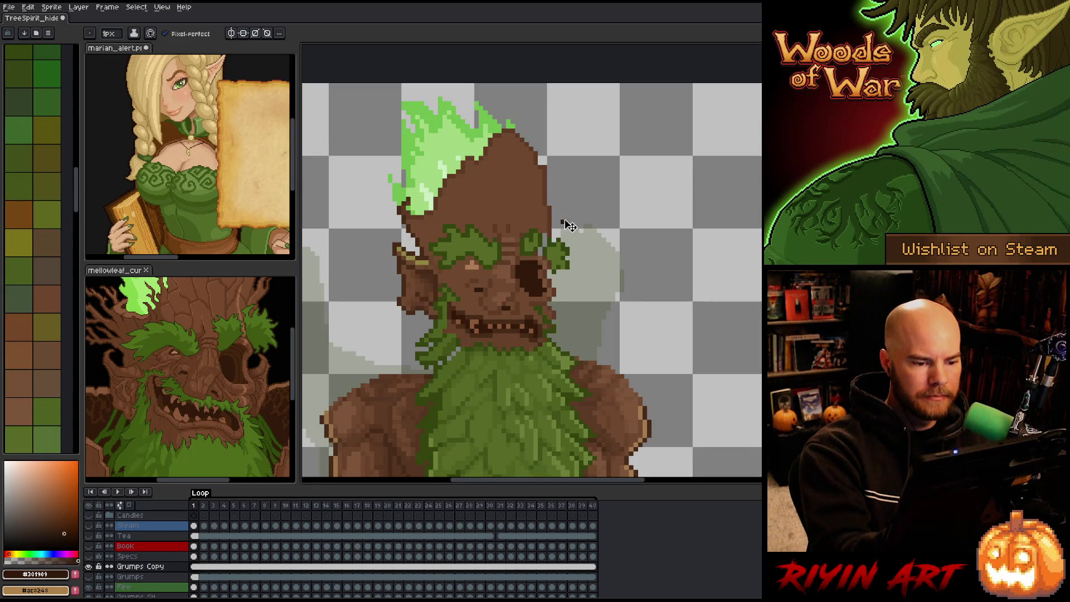
{"action": "key", "text": "ctrl+s"}
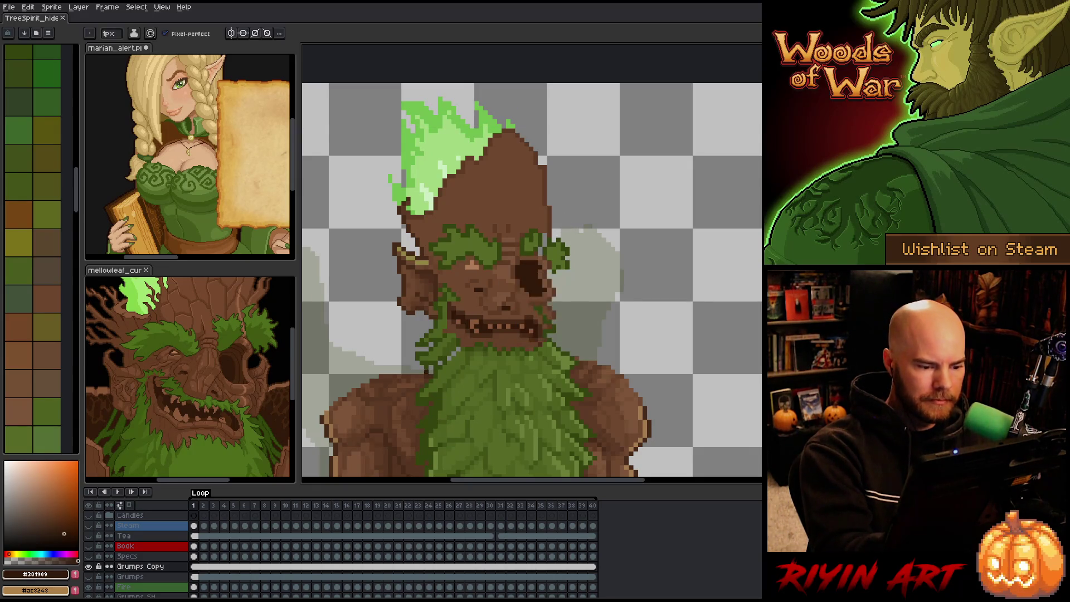
Step: Sample dark green #34440F and lighter green #4E6120 for the beard
{"action": "left_click", "coordinate": [429, 361], "text": "alt"}
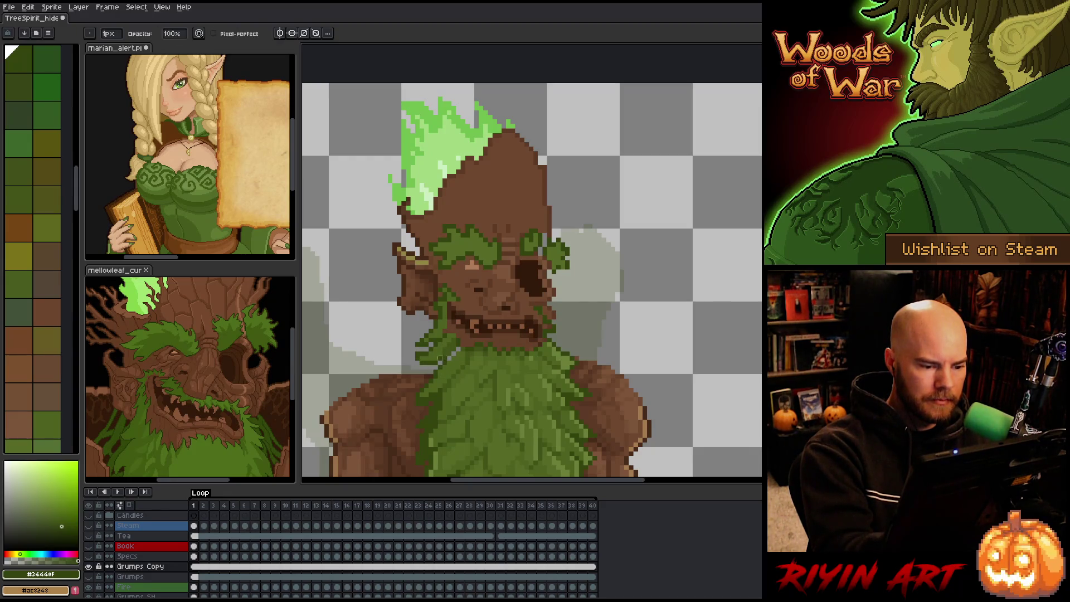
{"action": "left_click", "coordinate": [453, 357], "text": "alt"}
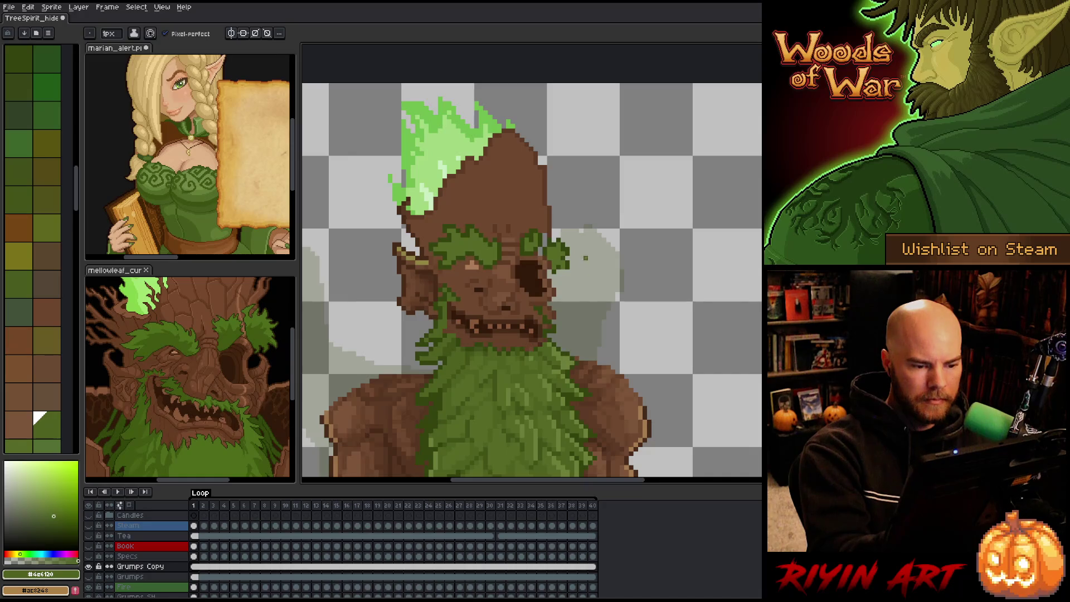
{"action": "left_click", "coordinate": [435, 358], "text": "alt"}
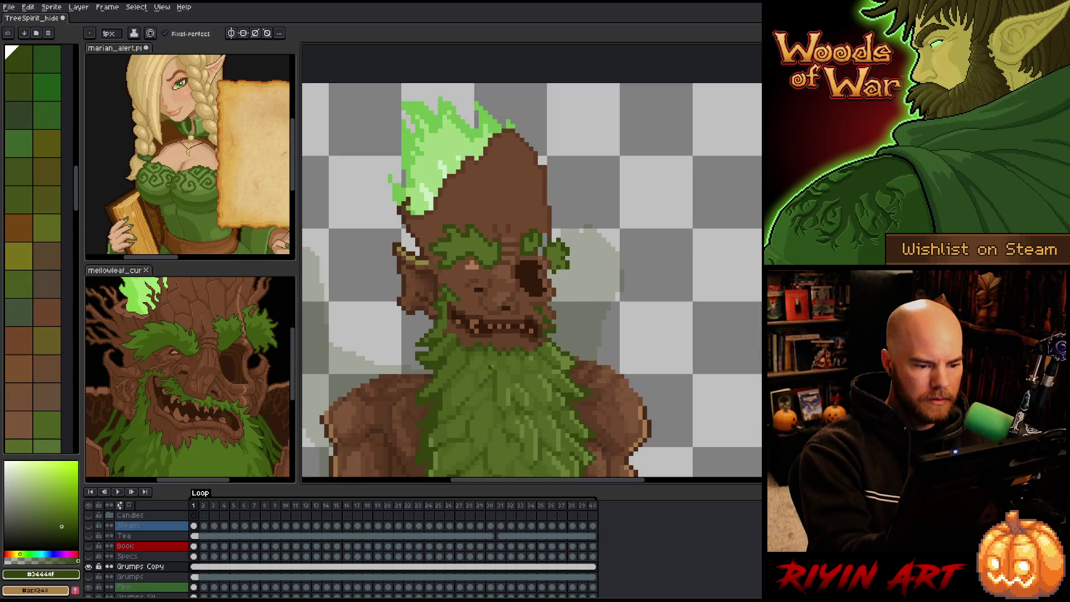
Step: Lasso the left ear and shift it slightly down and left
{"action": "key", "text": "q"}
{"action": "mouse_move", "coordinate": [384, 230]}
{"action": "left_mouse_down"}
{"action": "mouse_move", "coordinate": [432, 262]}
{"action": "mouse_move", "coordinate": [434, 323]}
{"action": "left_mouse_up"}
{"action": "left_click_drag", "start_coordinate": [411, 278], "coordinate": [403, 286]}
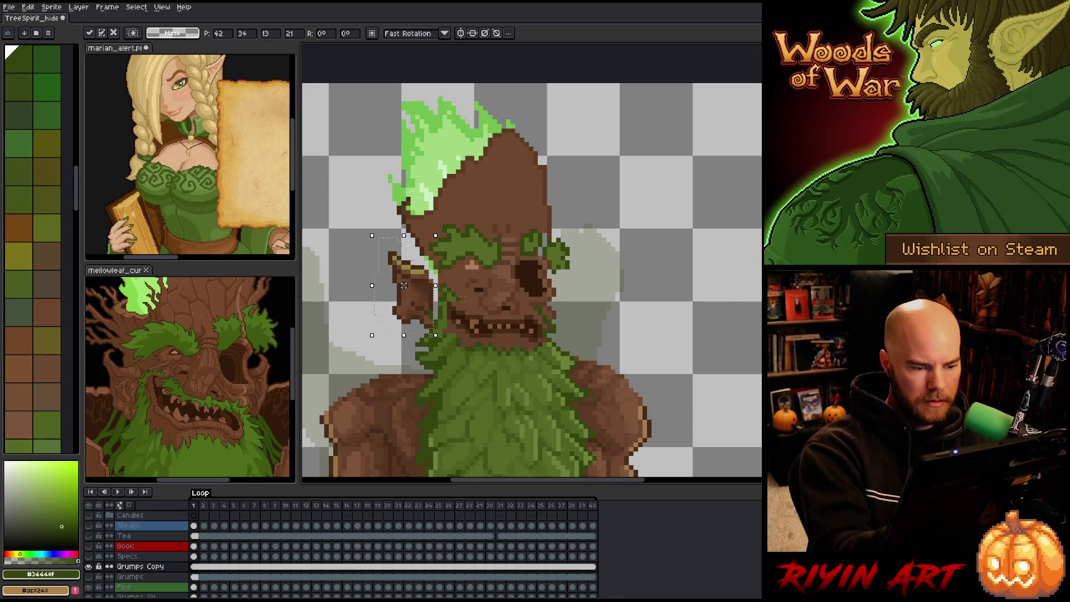
{"action": "left_click", "coordinate": [581, 277]}
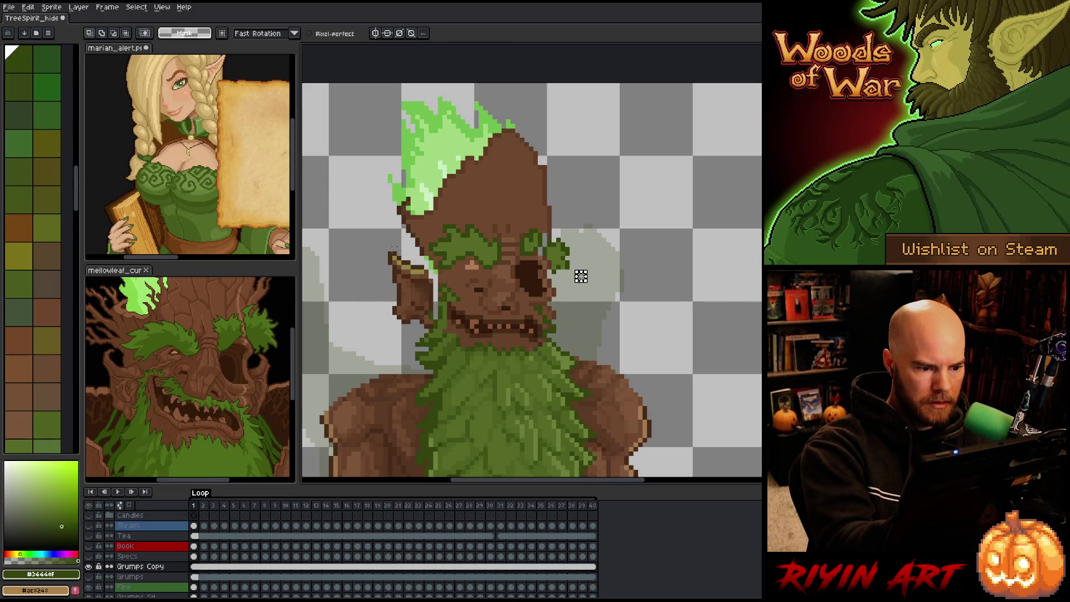
Step: Extend the ear's tip upward with dark brown pixels, then sample olive and browns
{"action": "left_click", "coordinate": [398, 248], "text": "alt"}
{"action": "left_click", "coordinate": [394, 248]}
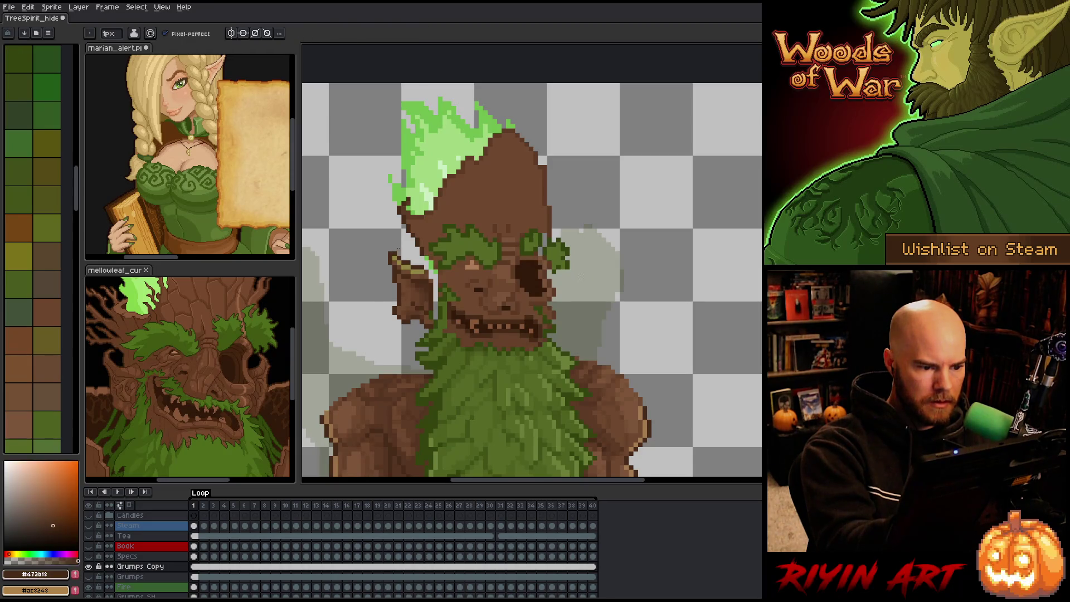
{"action": "left_click", "coordinate": [398, 249], "text": "alt"}
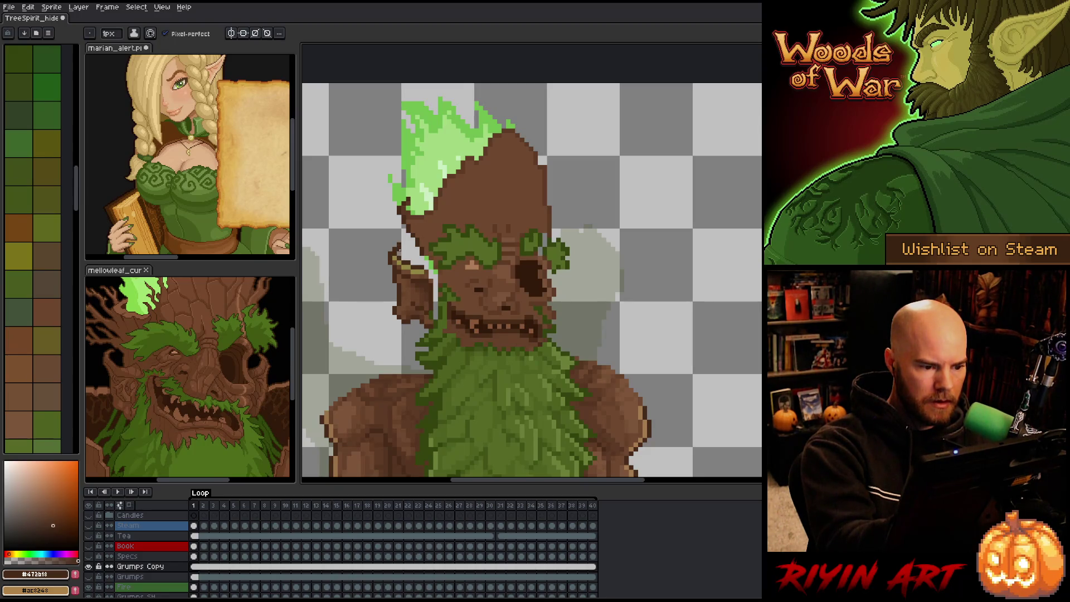
{"action": "left_click_drag", "start_coordinate": [399, 249], "coordinate": [402, 244]}
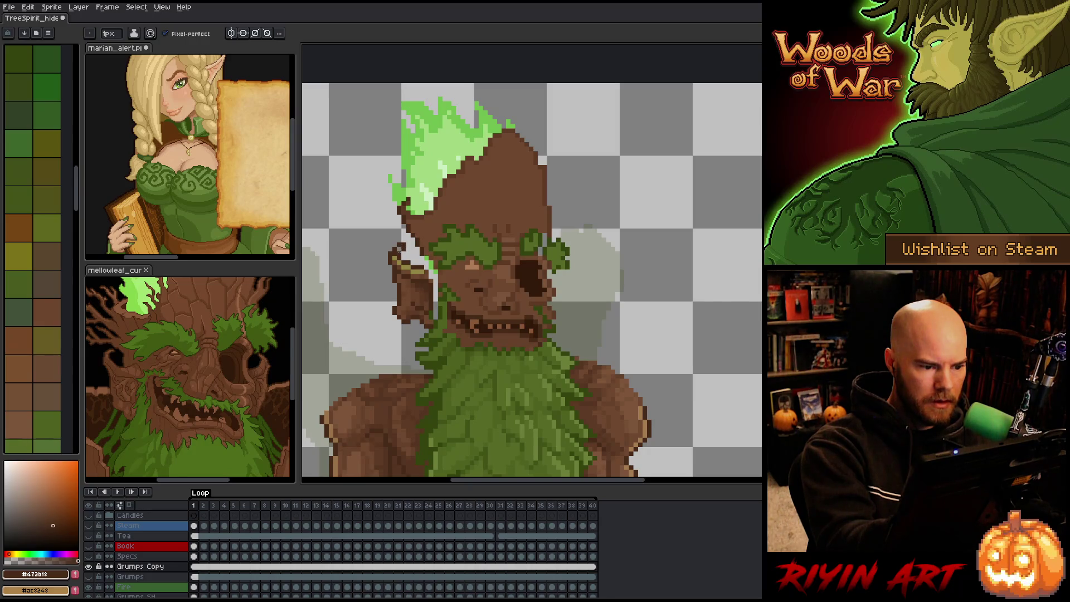
{"action": "left_click", "coordinate": [405, 268], "text": "alt"}
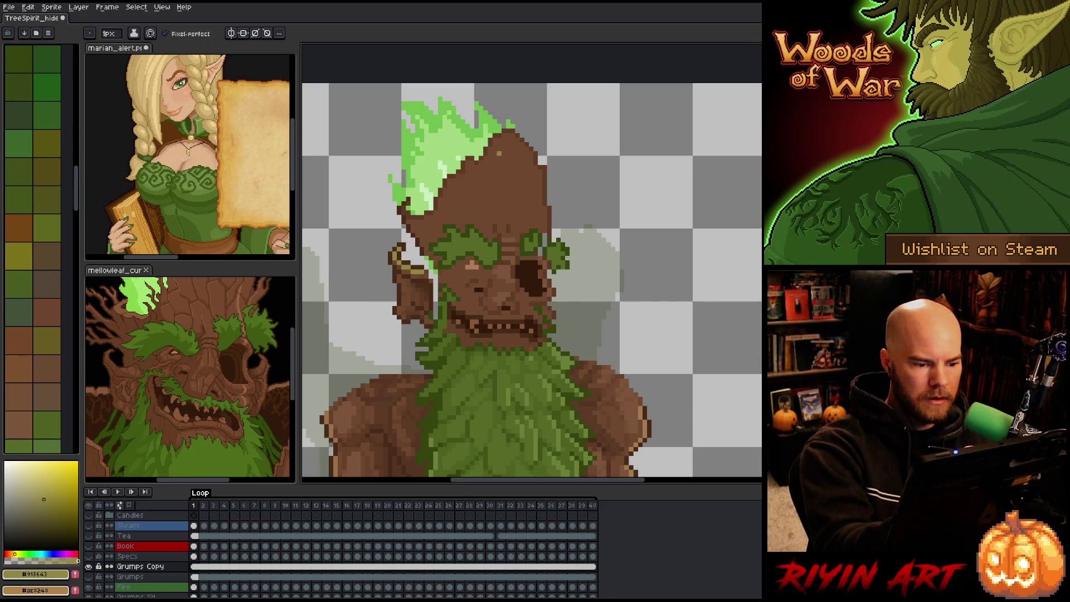
{"action": "left_click", "coordinate": [501, 156], "text": "alt"}
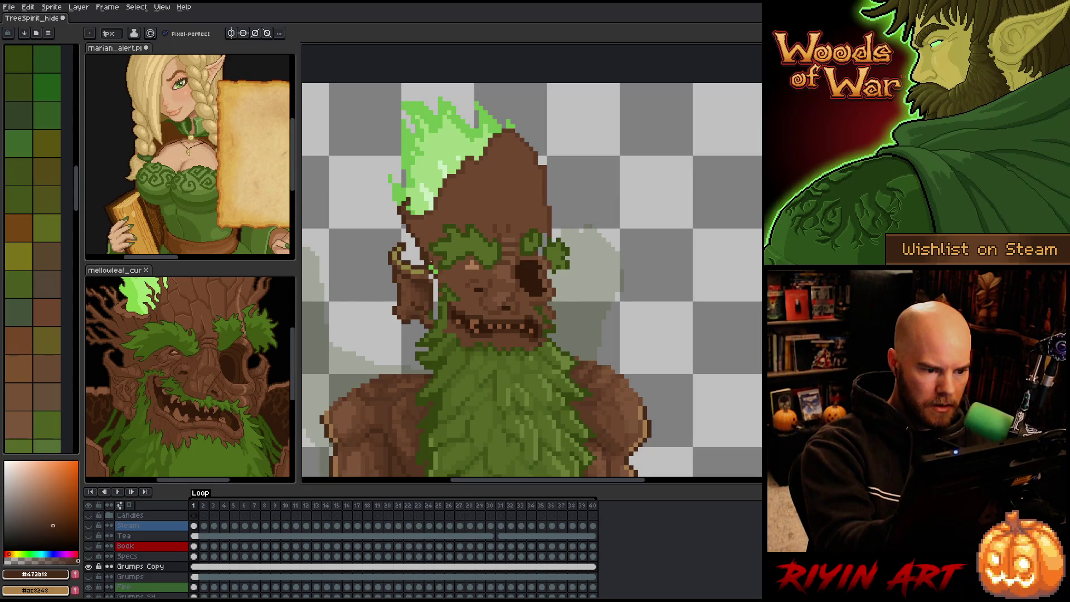
{"action": "left_click", "coordinate": [434, 257], "text": "alt"}
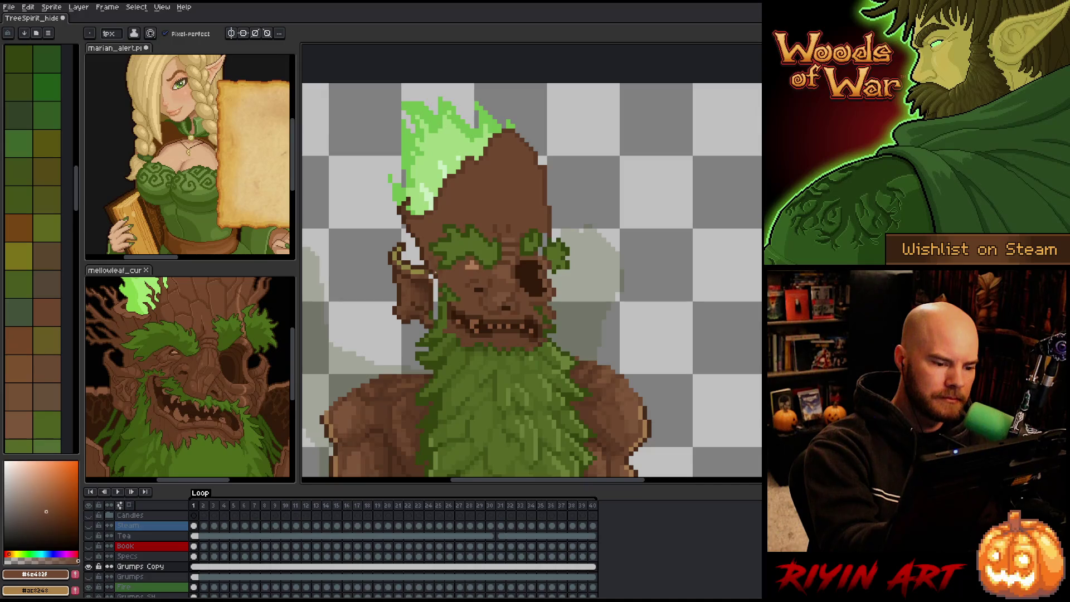
Step: Grow moss around the mouth, alternating dark green, mid green and face brown
{"action": "left_click", "coordinate": [436, 305], "text": "alt"}
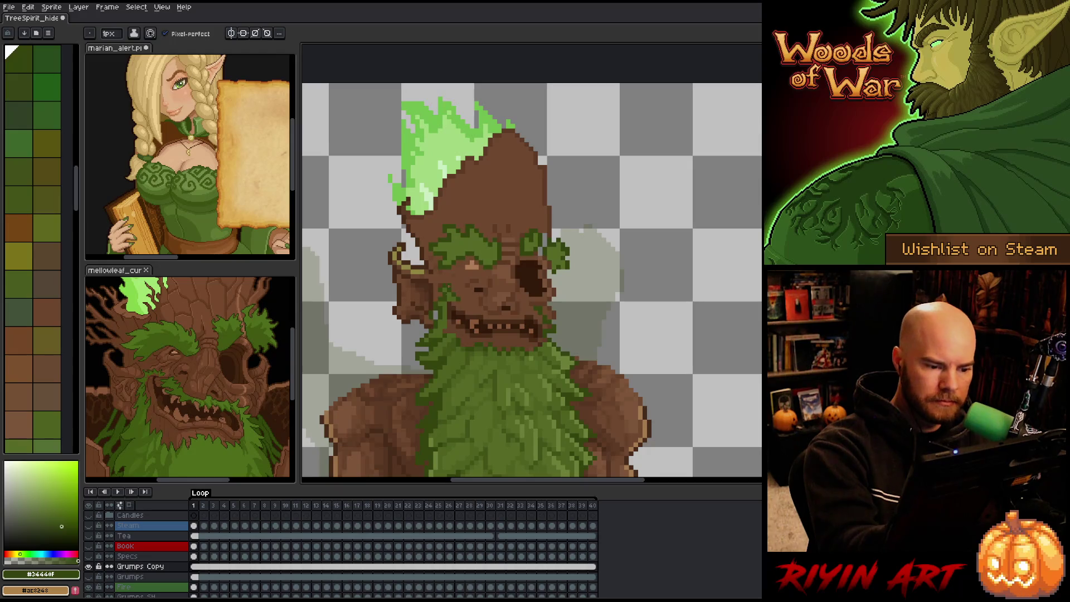
{"action": "left_click", "coordinate": [441, 307], "text": "alt"}
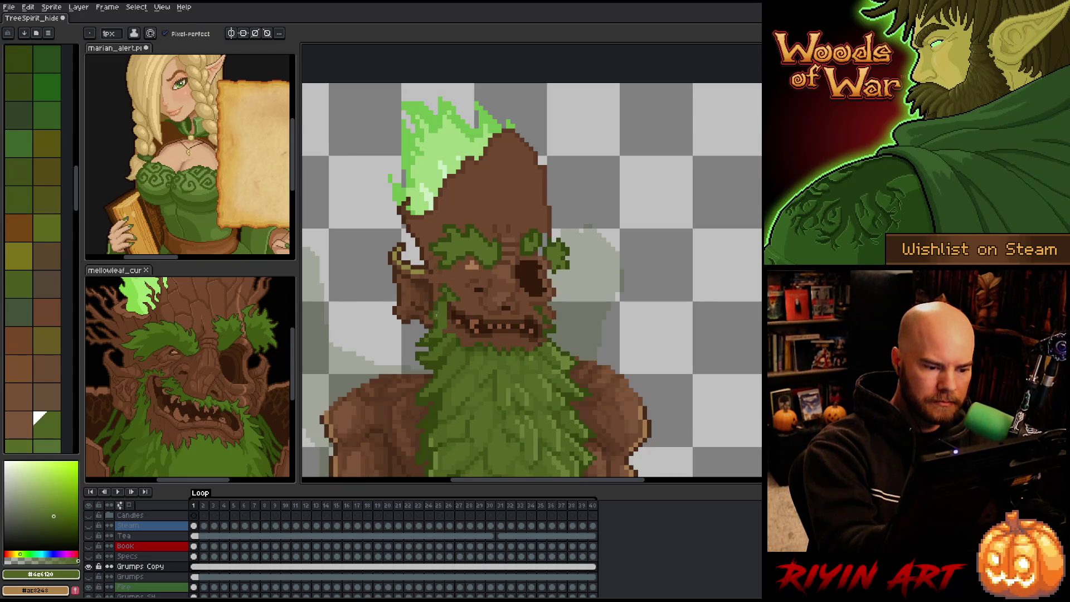
{"action": "left_click", "coordinate": [440, 316], "text": "alt"}
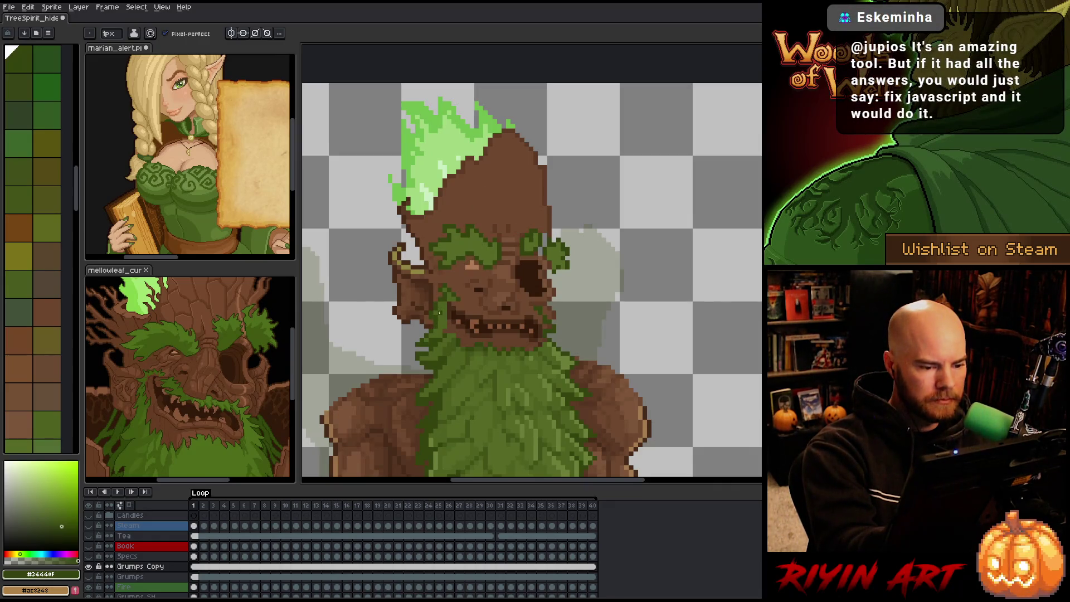
{"action": "left_click", "coordinate": [456, 268], "text": "alt"}
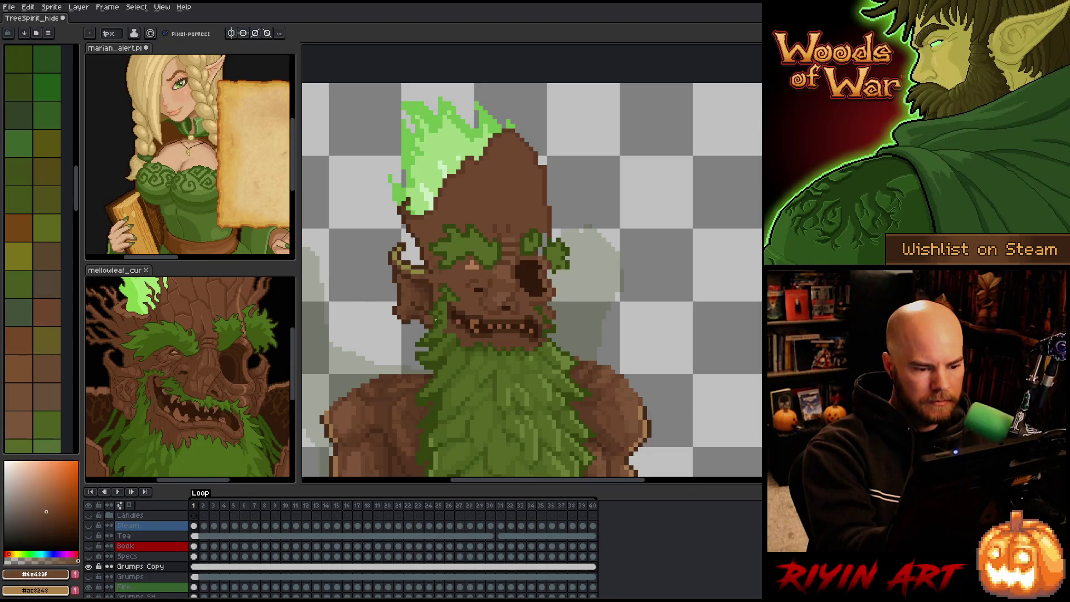
{"action": "left_click", "coordinate": [446, 315], "text": "alt"}
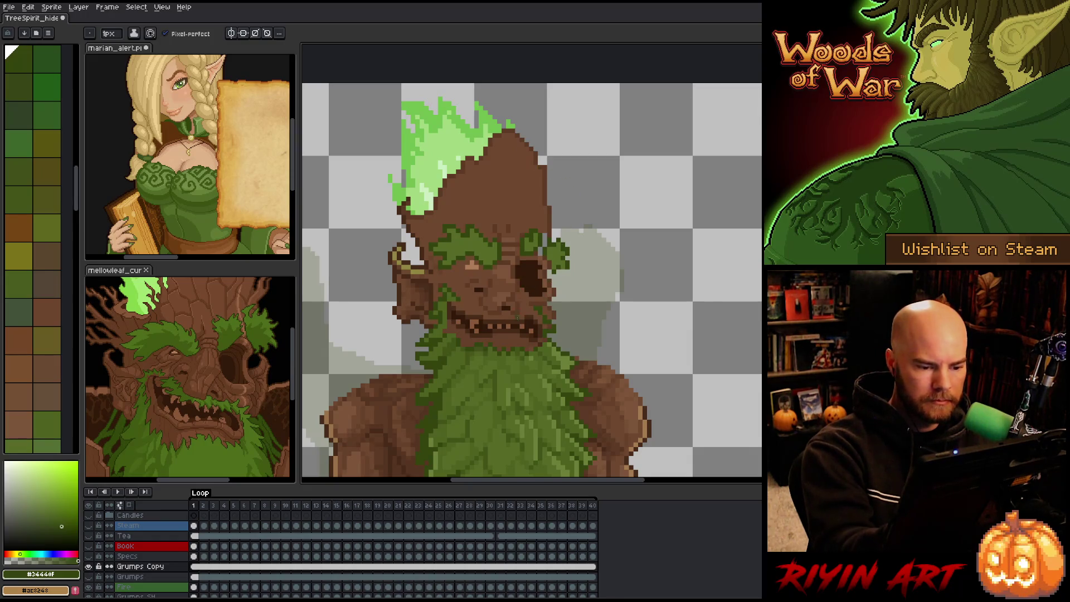
{"action": "left_click", "coordinate": [450, 338], "text": "alt"}
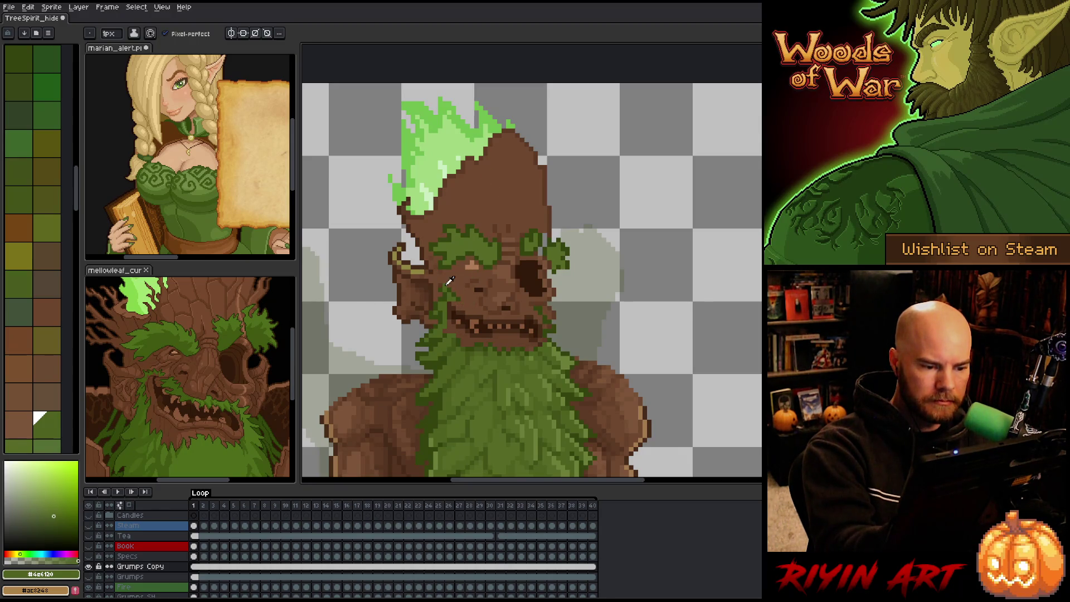
{"action": "left_click", "coordinate": [449, 281], "text": "alt"}
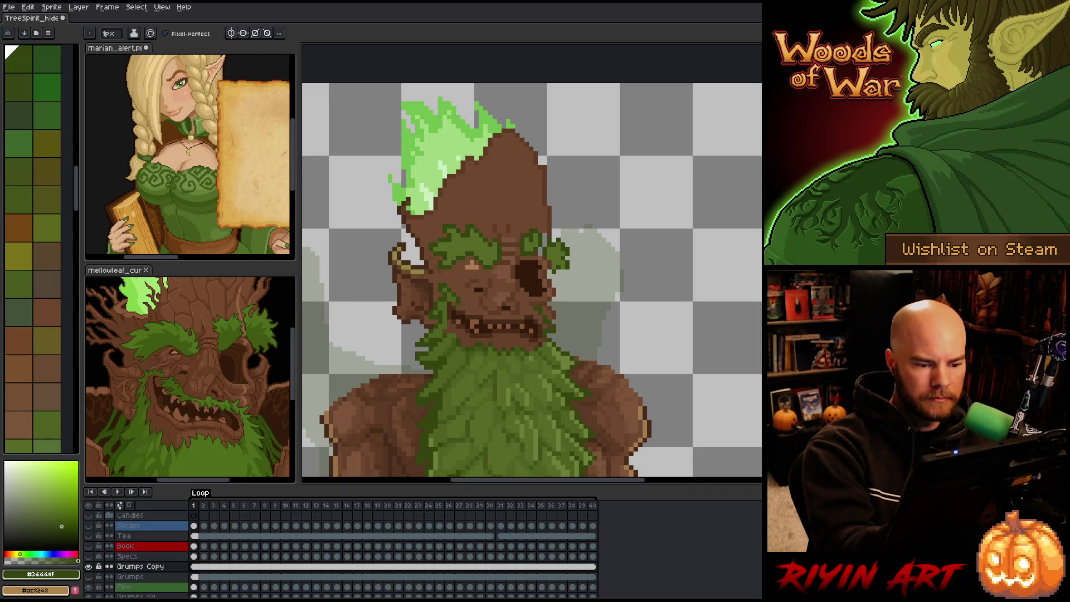
{"action": "left_click", "coordinate": [464, 304], "text": "alt"}
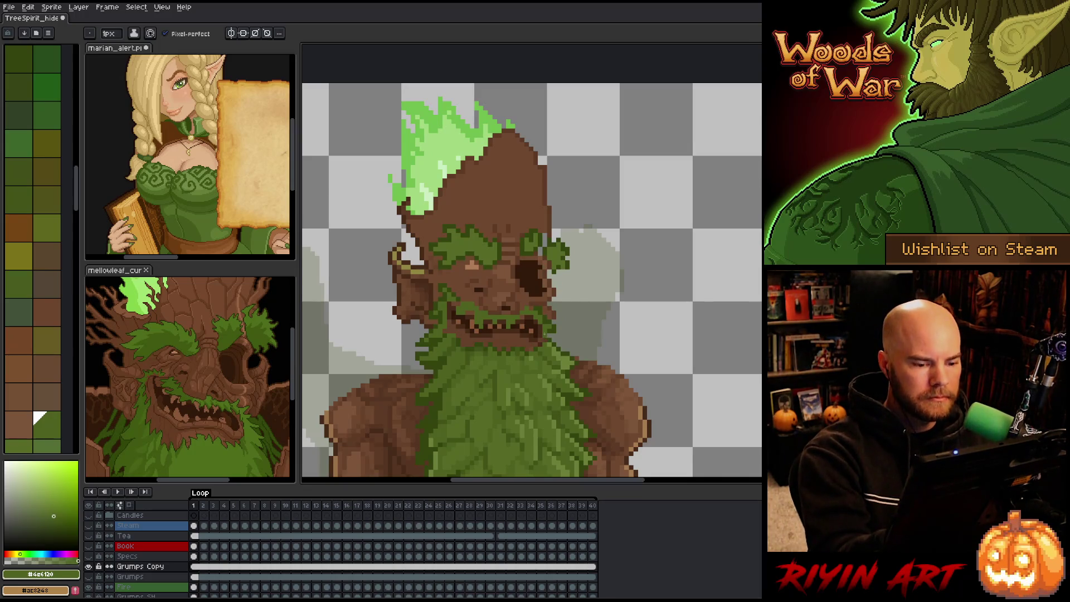
{"action": "left_click", "coordinate": [553, 319], "text": "alt"}
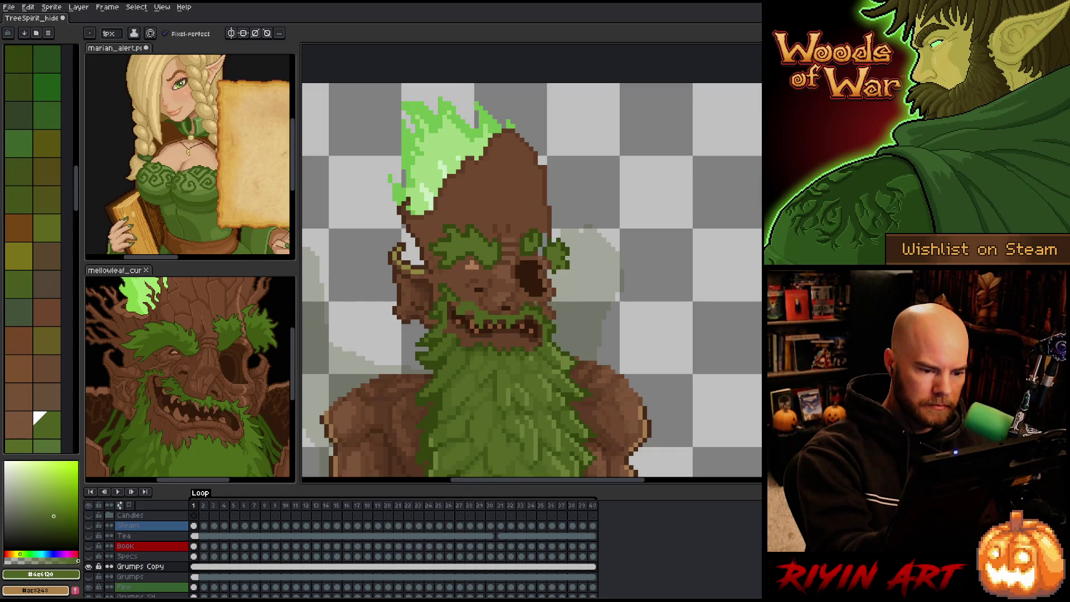
Step: Blend the moss with mid green and dark brown shadow, then save the TreeSpirit sprite
{"action": "key", "text": "alt"}
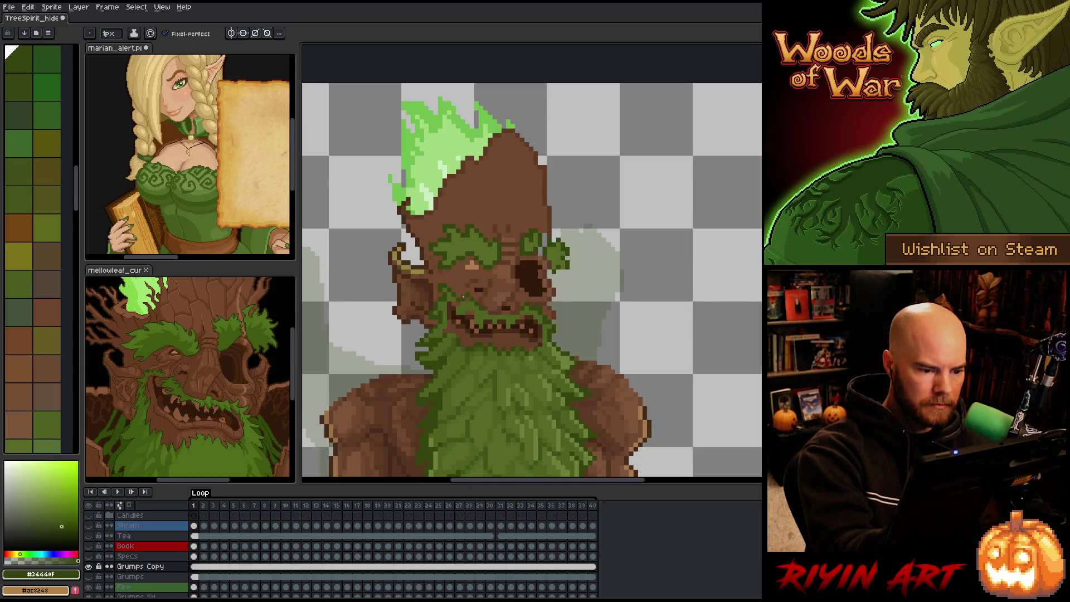
{"action": "left_click", "coordinate": [456, 304], "text": "alt"}
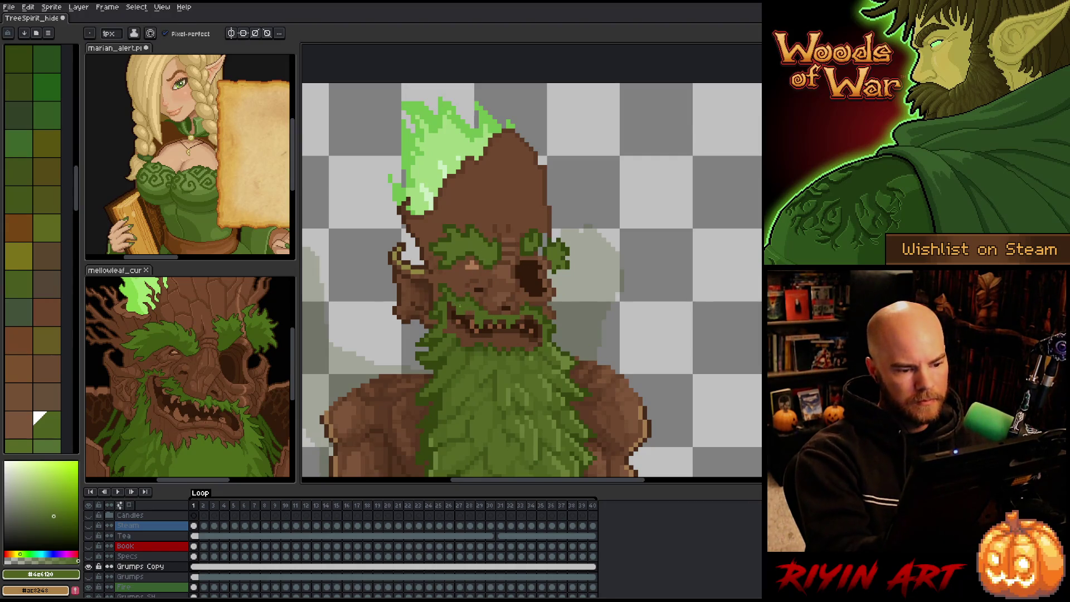
{"action": "key", "text": "alt"}
{"action": "left_click", "coordinate": [472, 311], "text": "alt"}
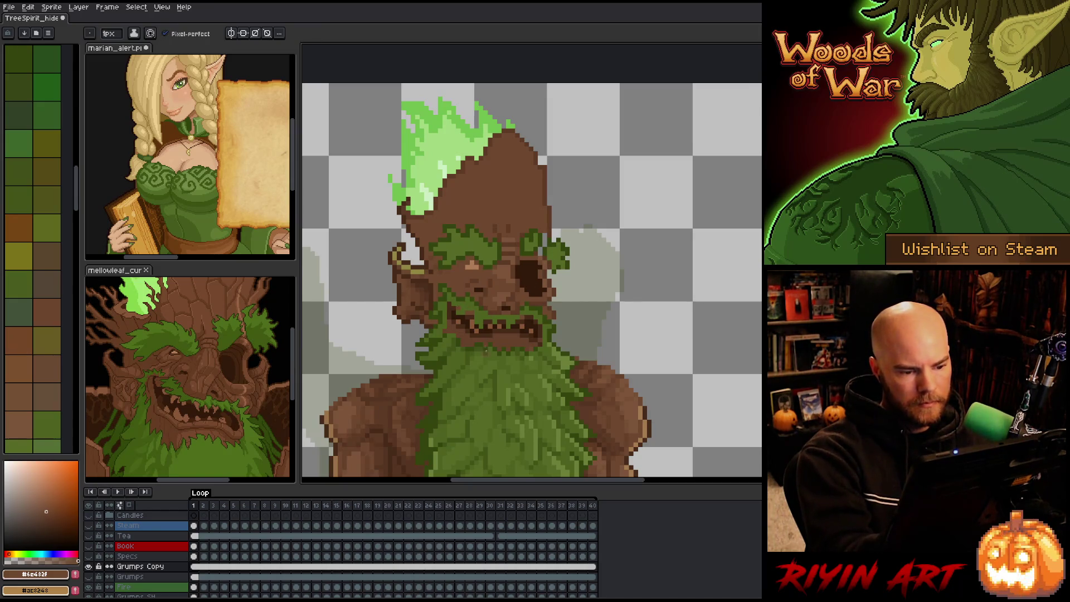
{"action": "left_click", "coordinate": [482, 322], "text": "alt"}
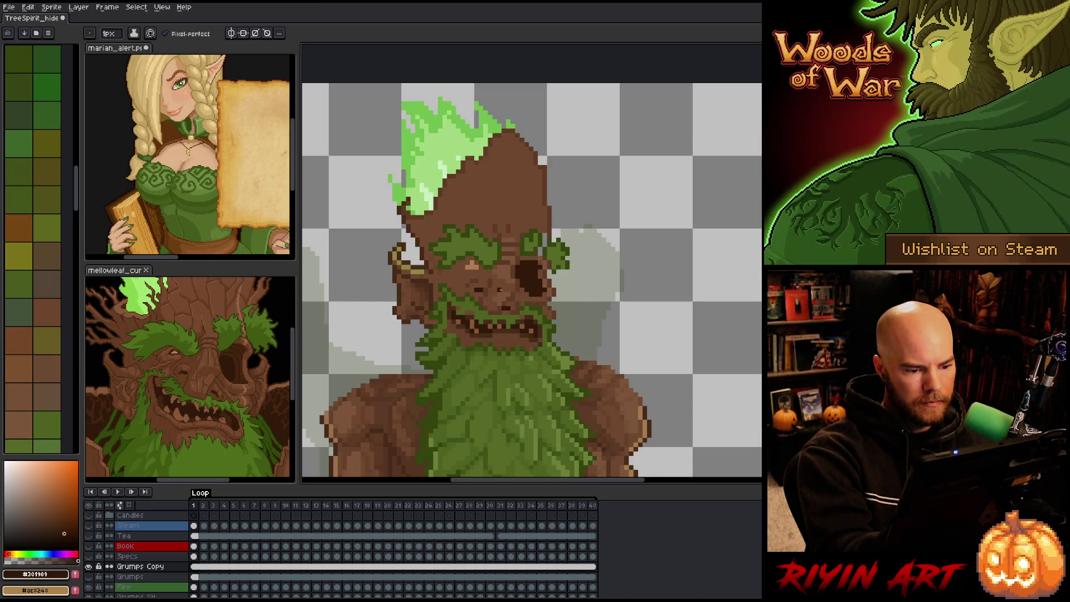
{"action": "left_click", "coordinate": [494, 306], "text": "alt"}
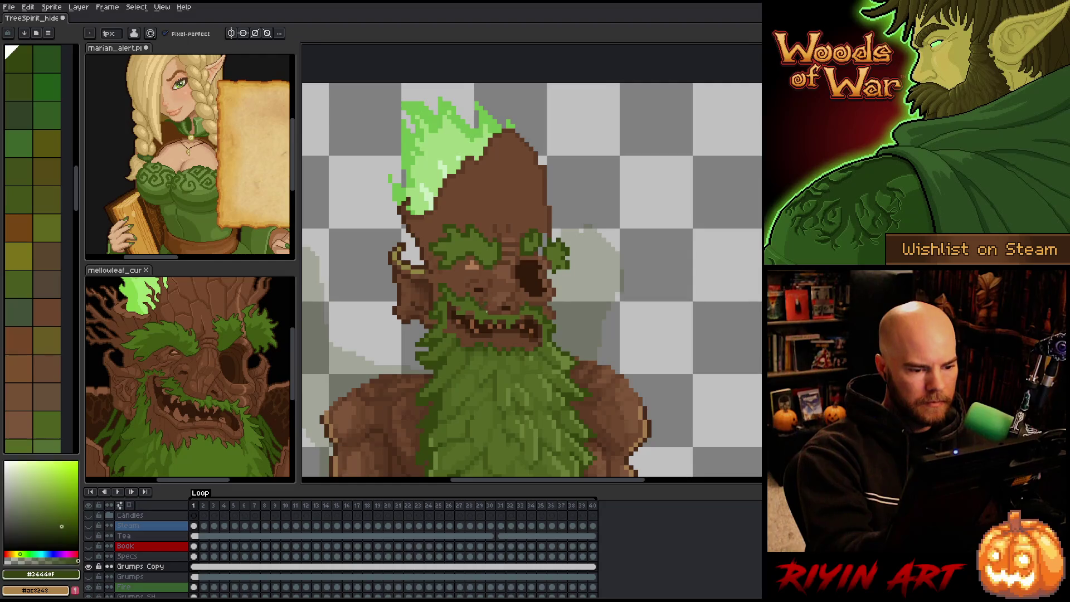
{"action": "key", "text": "ctrl+s"}
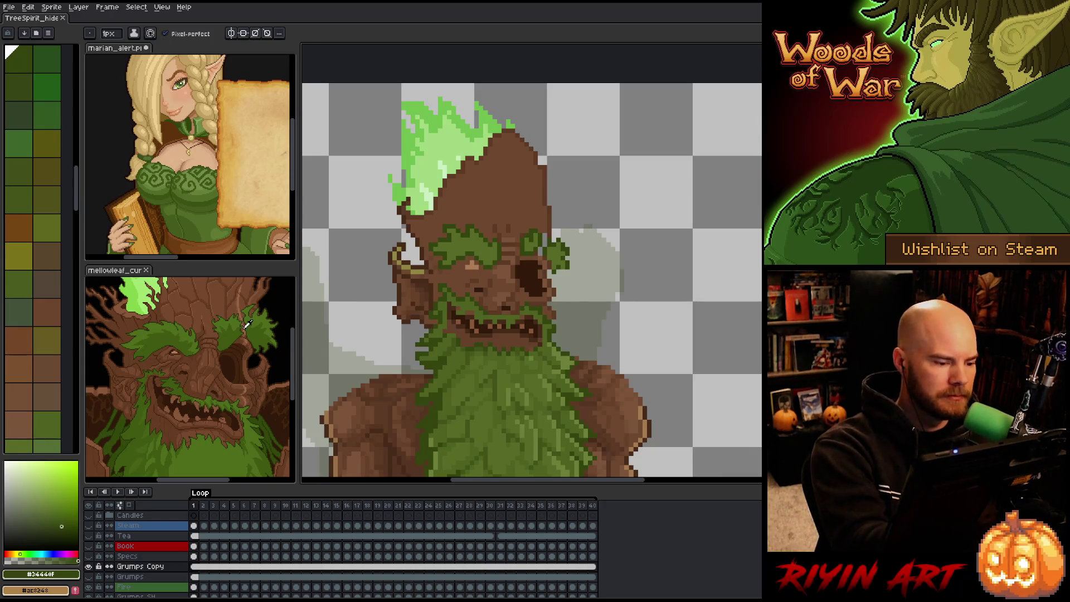
Step: Add a light brown highlight along the forehead edge, sampled from the mellowleaf reference
{"action": "key", "text": "alt"}
{"action": "left_click", "coordinate": [245, 329]}
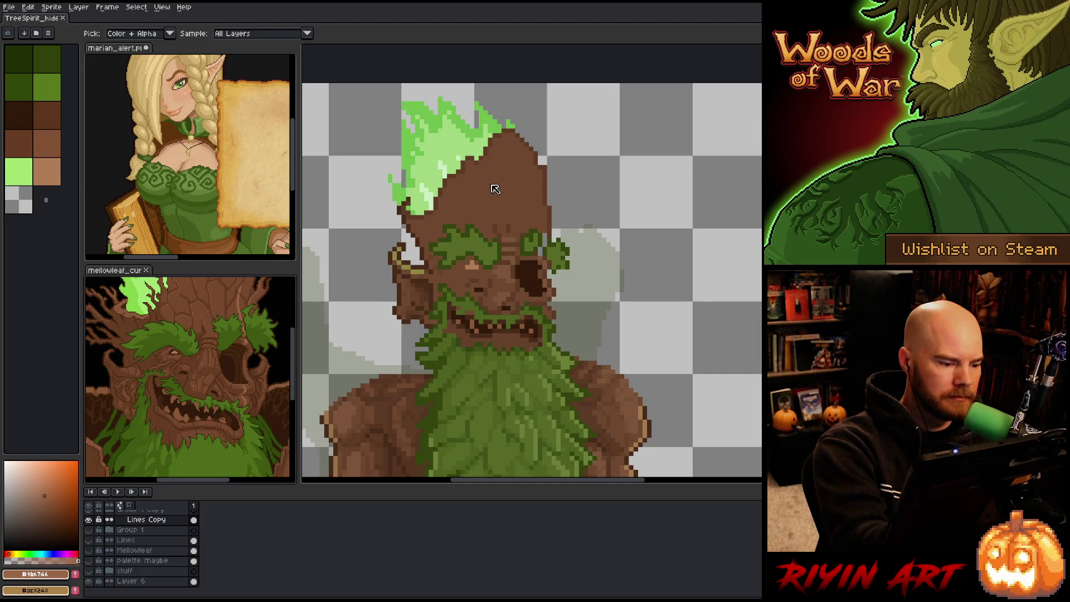
{"action": "left_click", "coordinate": [545, 241]}
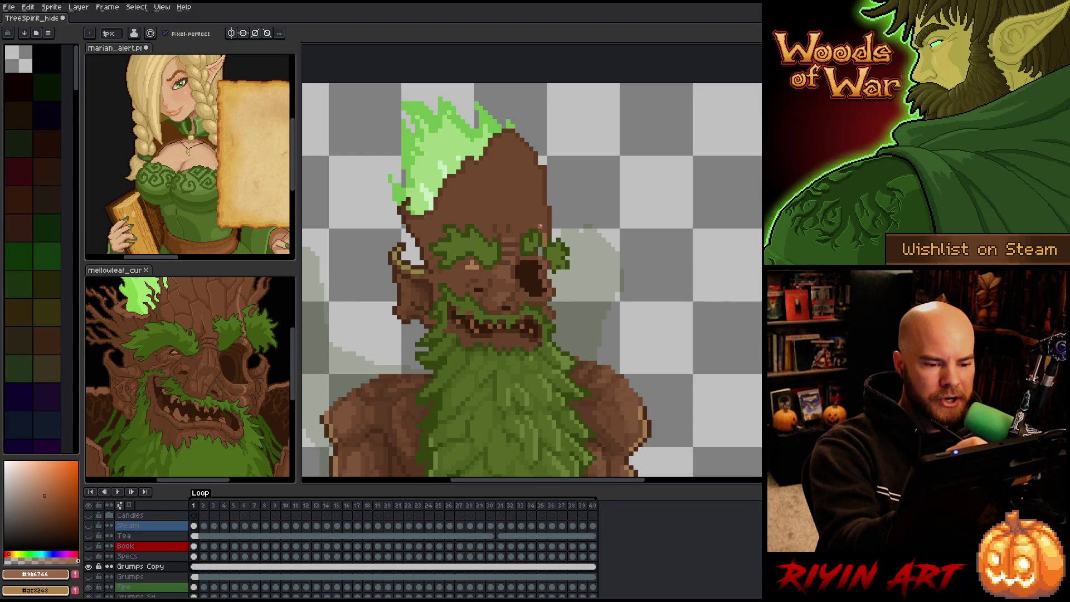
{"action": "left_click_drag", "start_coordinate": [540, 231], "coordinate": [540, 215]}
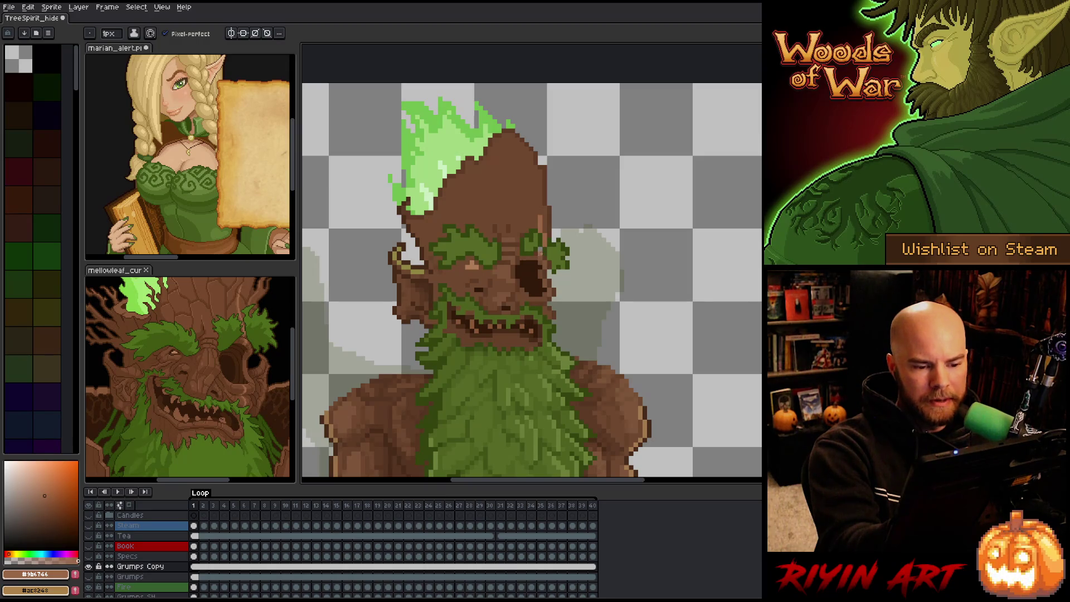
Step: Sample deeper and mid browns from the head, ending on the darker bark brown, and save
{"action": "left_click", "coordinate": [549, 219], "text": "alt"}
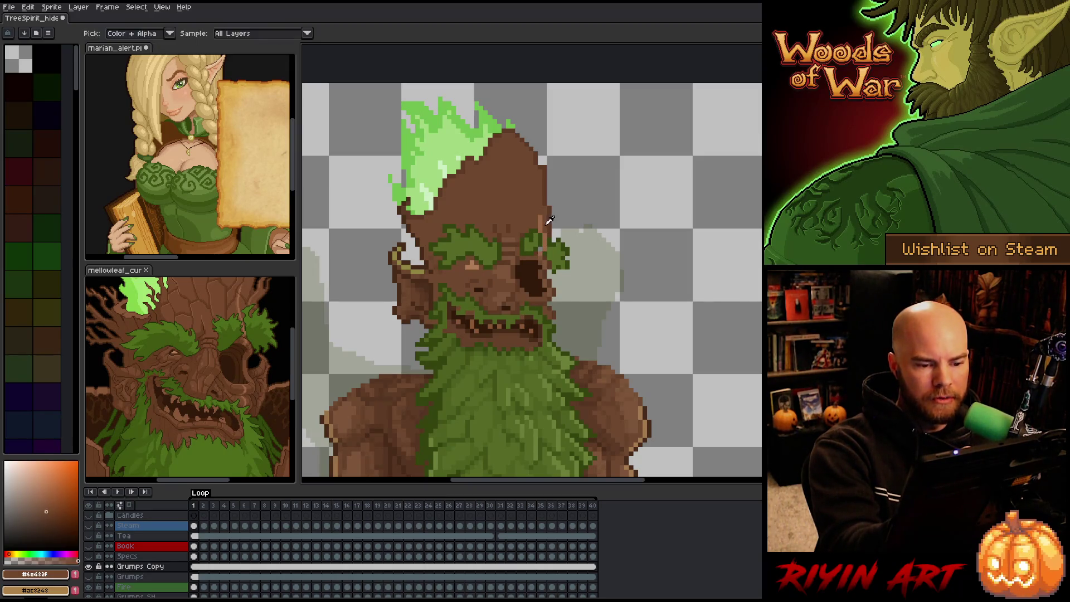
{"action": "left_click", "coordinate": [548, 242], "text": "alt"}
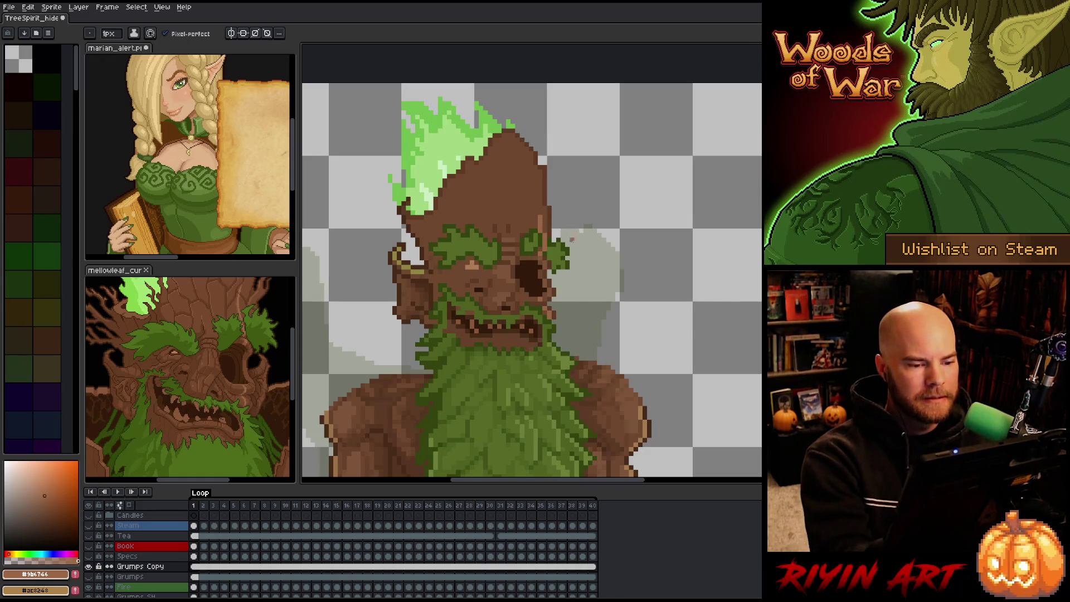
{"action": "left_click", "coordinate": [515, 236], "text": "alt"}
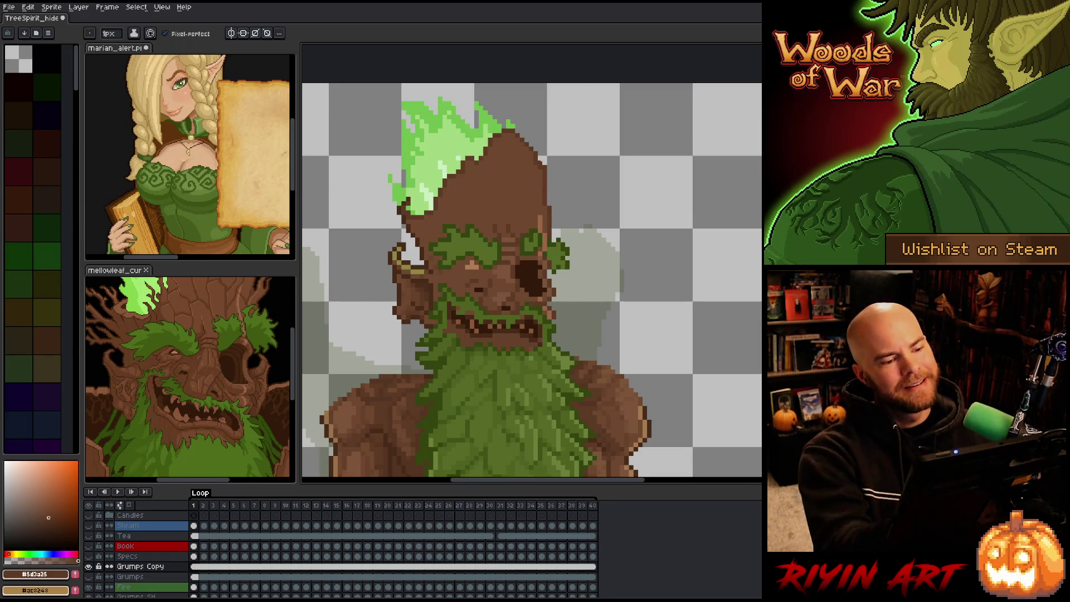
{"action": "left_click", "coordinate": [519, 204], "text": "alt"}
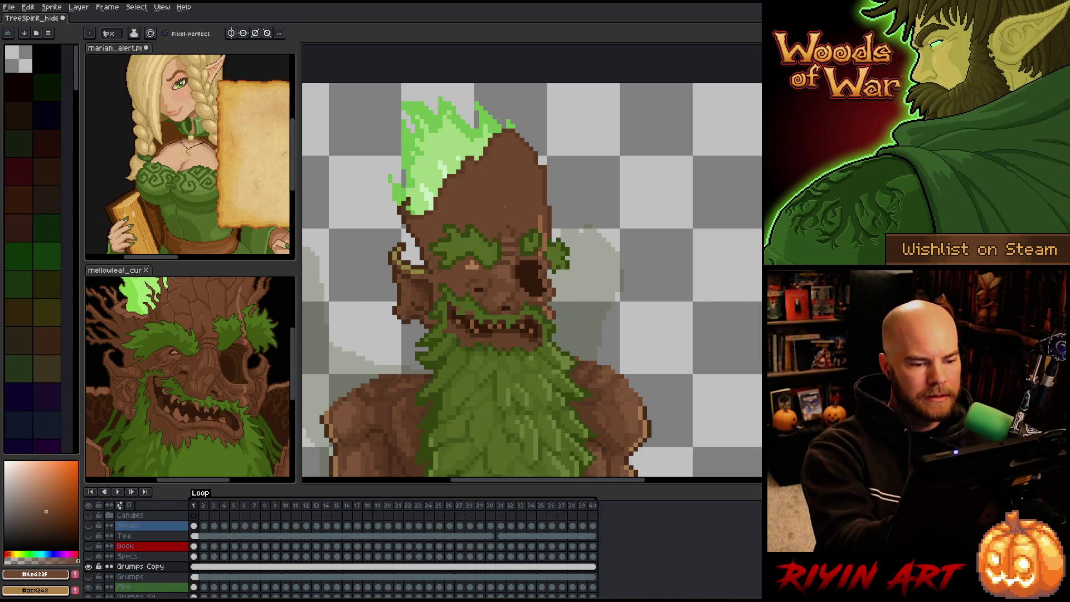
{"action": "left_click", "coordinate": [498, 229], "text": "alt"}
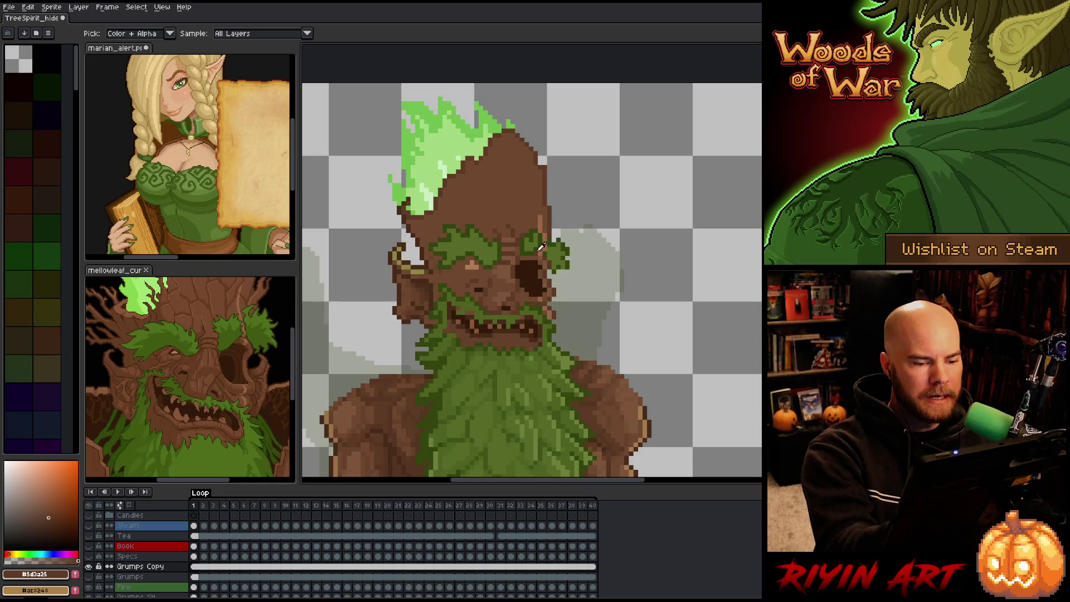
{"action": "key", "text": "ctrl+s"}
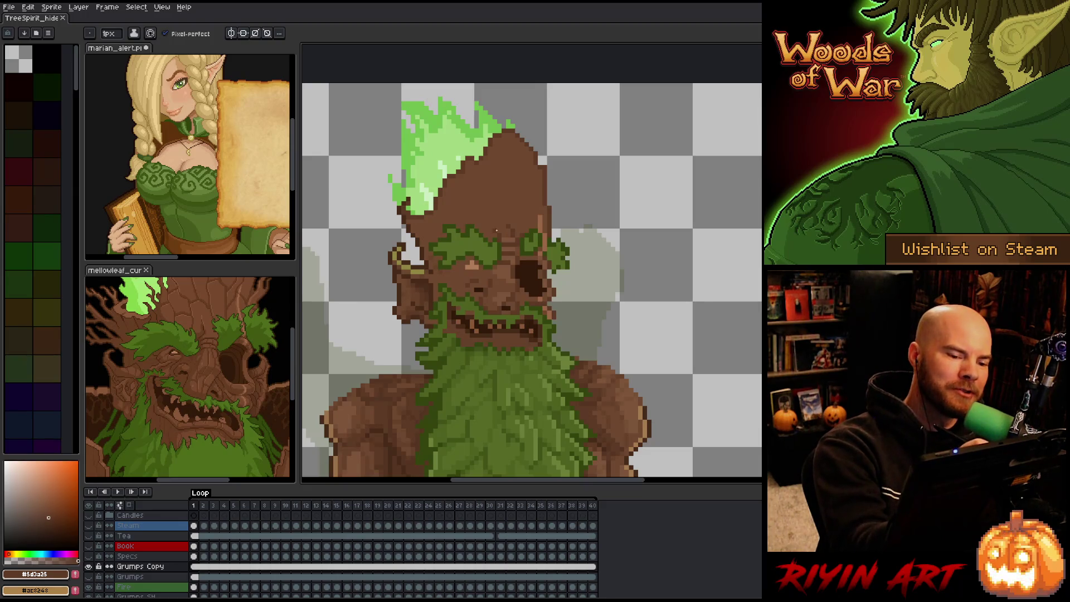
Step: Paint a darkest bark brown pixel beside the right leaf
{"action": "left_click", "coordinate": [509, 217], "text": "alt"}
{"action": "left_click", "coordinate": [516, 212], "text": "alt"}
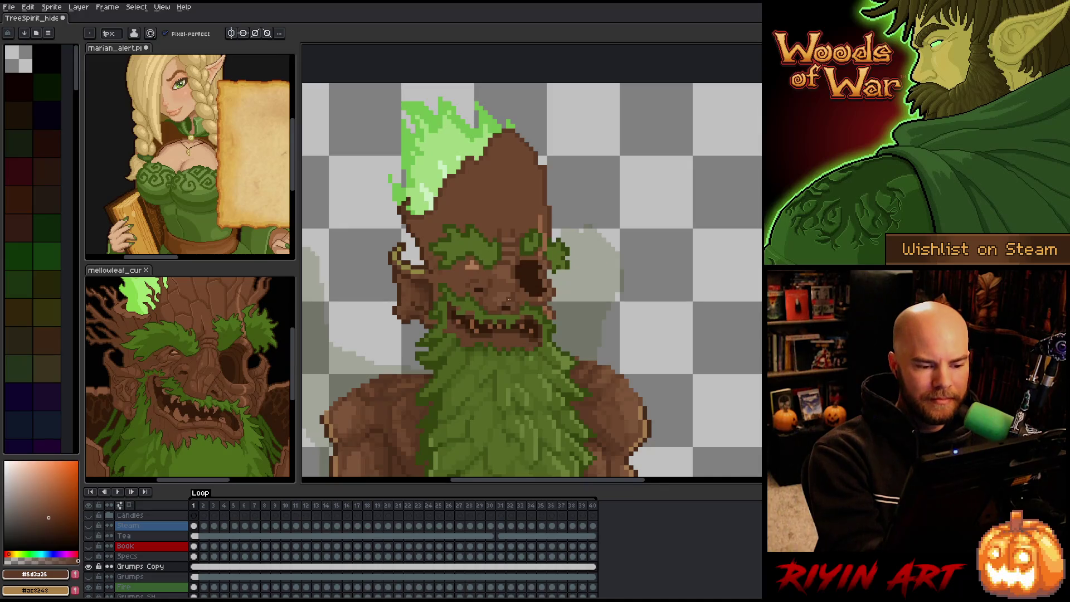
{"action": "left_click", "coordinate": [531, 262], "text": "alt"}
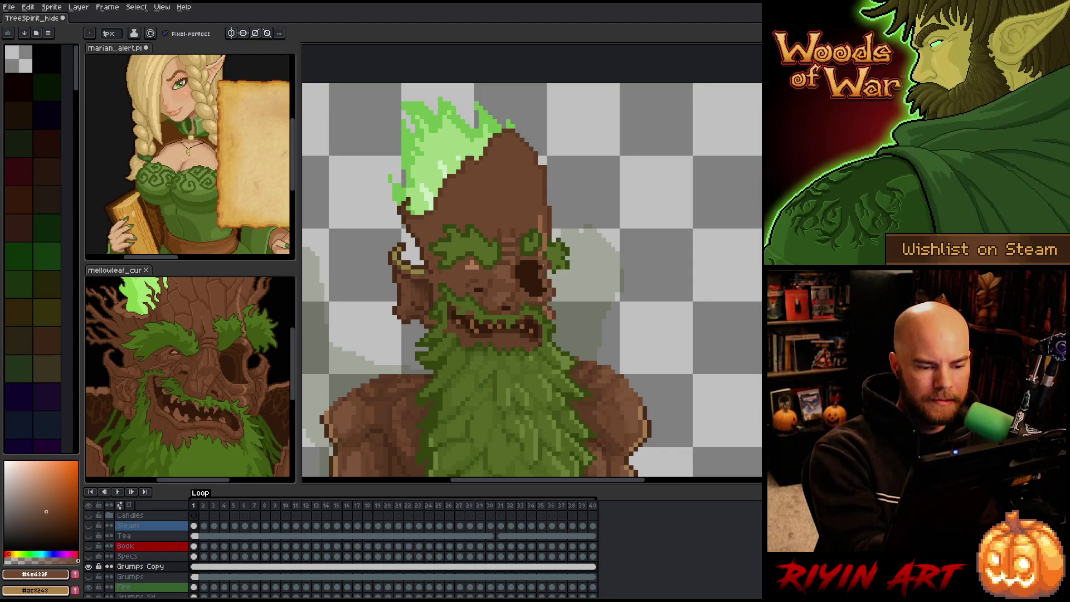
{"action": "right_click", "coordinate": [541, 265]}
{"action": "left_click", "coordinate": [551, 250]}
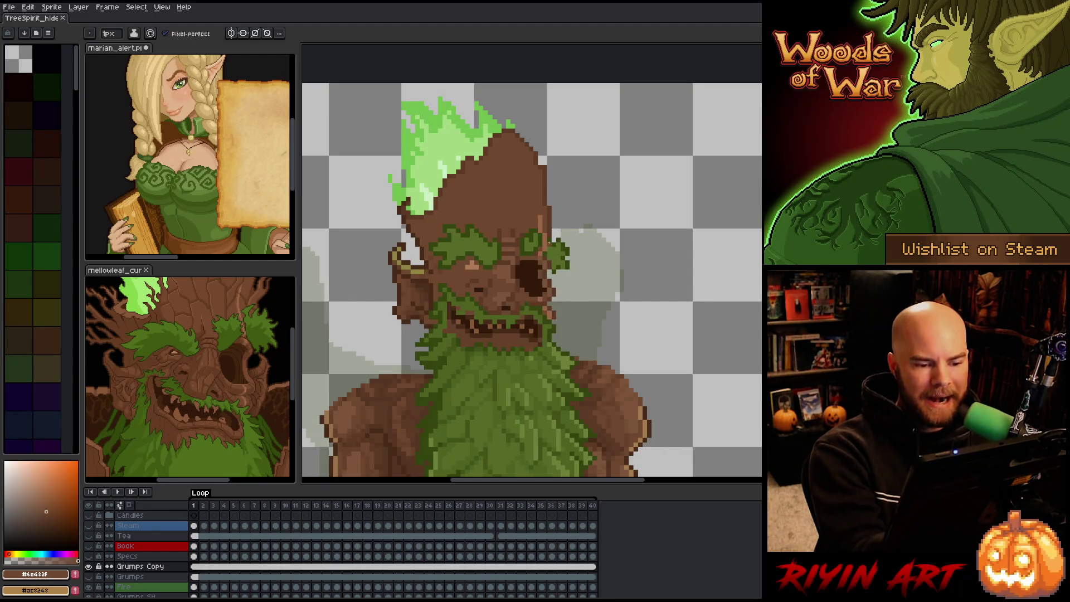
{"action": "left_click", "coordinate": [512, 288], "text": "alt"}
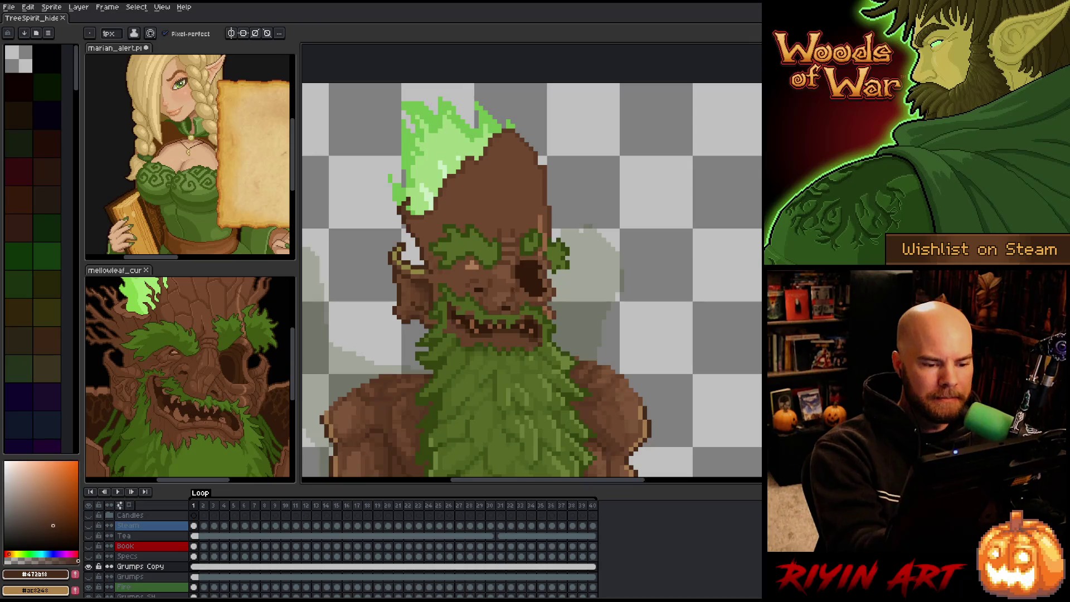
{"action": "left_click", "coordinate": [554, 236]}
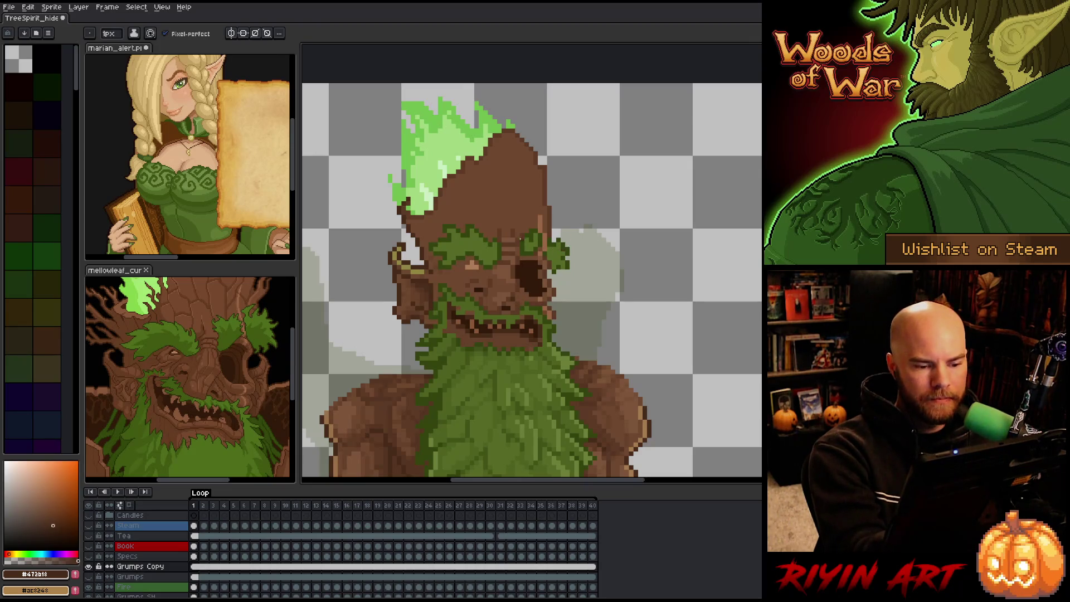
Step: Sample mid, darker and lighter bark browns from the head
{"action": "key", "text": "alt"}
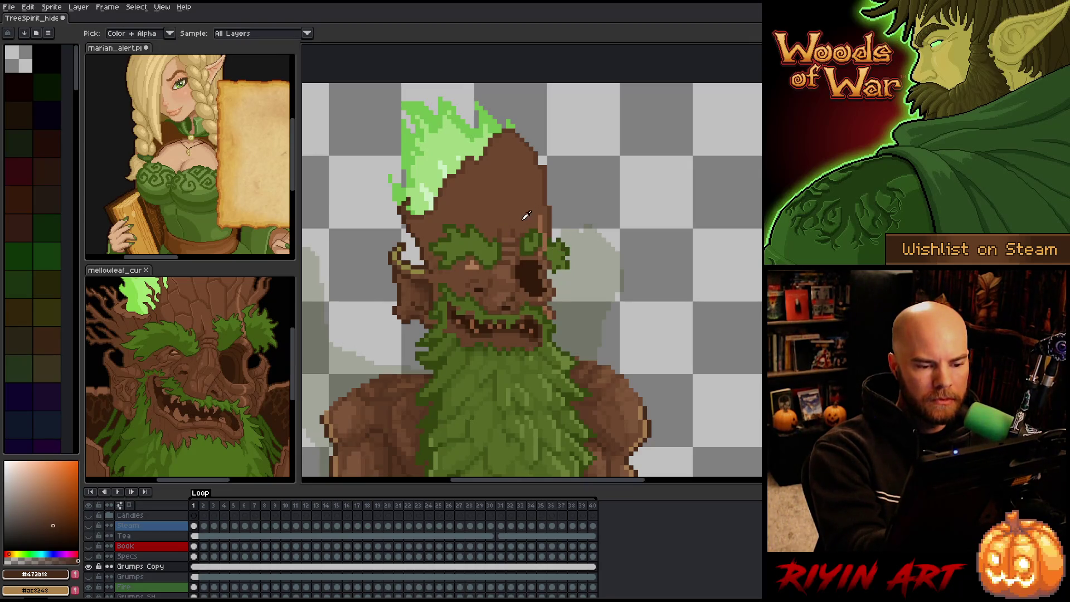
{"action": "left_click", "coordinate": [502, 281], "text": "alt"}
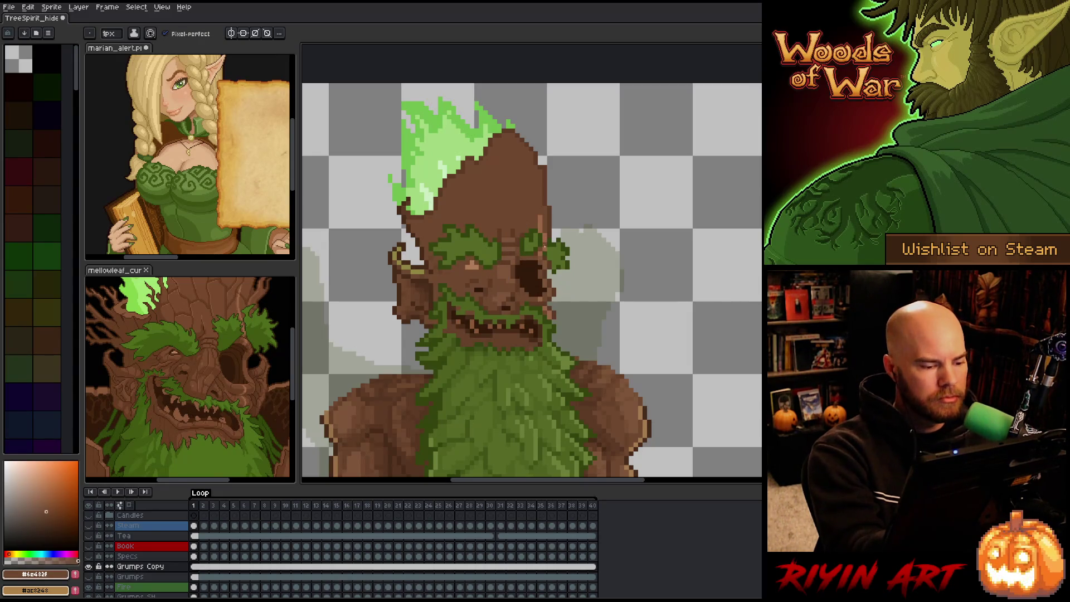
{"action": "left_click", "coordinate": [571, 373], "text": "alt"}
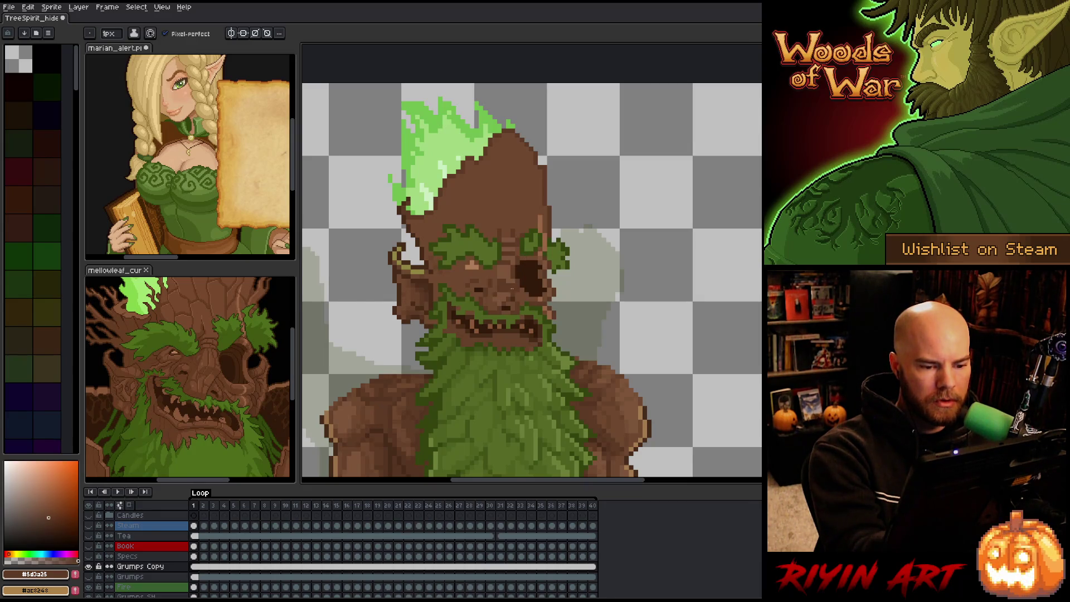
{"action": "left_click", "coordinate": [507, 291], "text": "alt"}
{"action": "left_click", "coordinate": [509, 288], "text": "alt"}
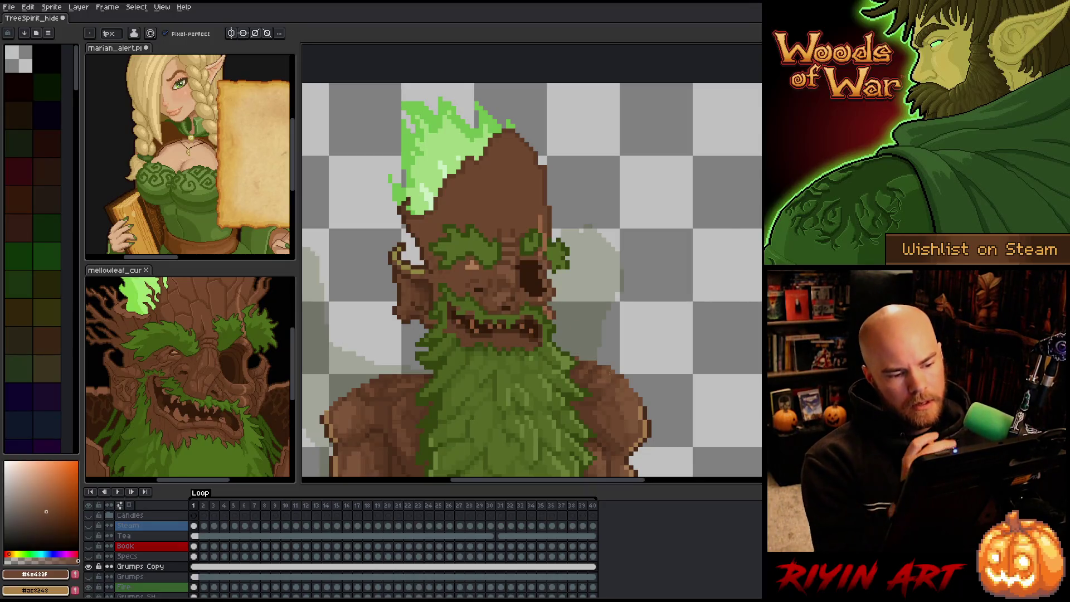
{"action": "left_click", "coordinate": [509, 289], "text": "alt"}
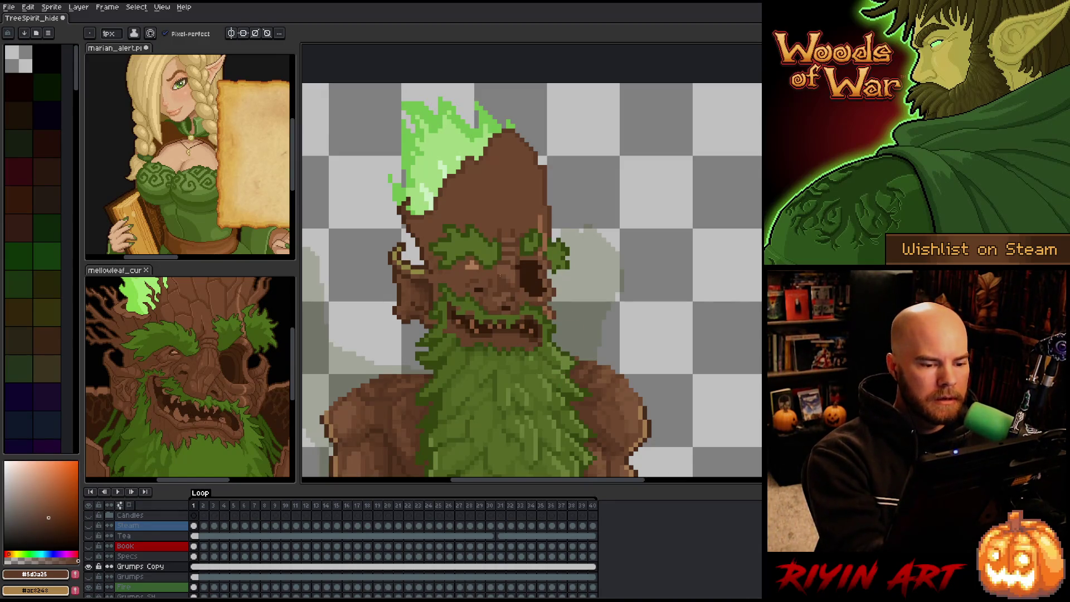
{"action": "left_click", "coordinate": [521, 204], "text": "alt"}
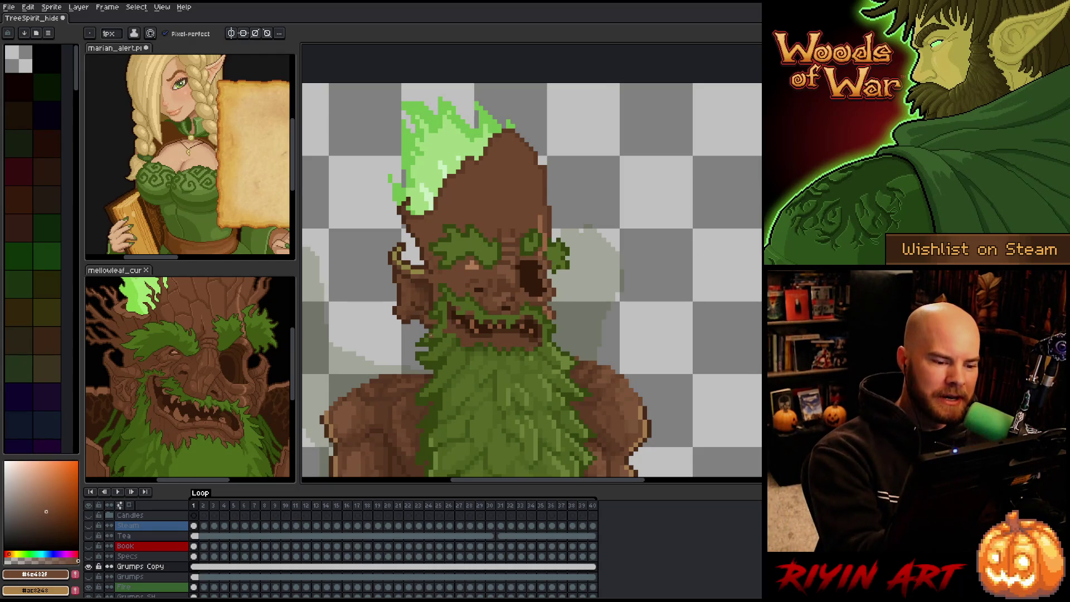
{"action": "left_click", "coordinate": [435, 370], "text": "alt"}
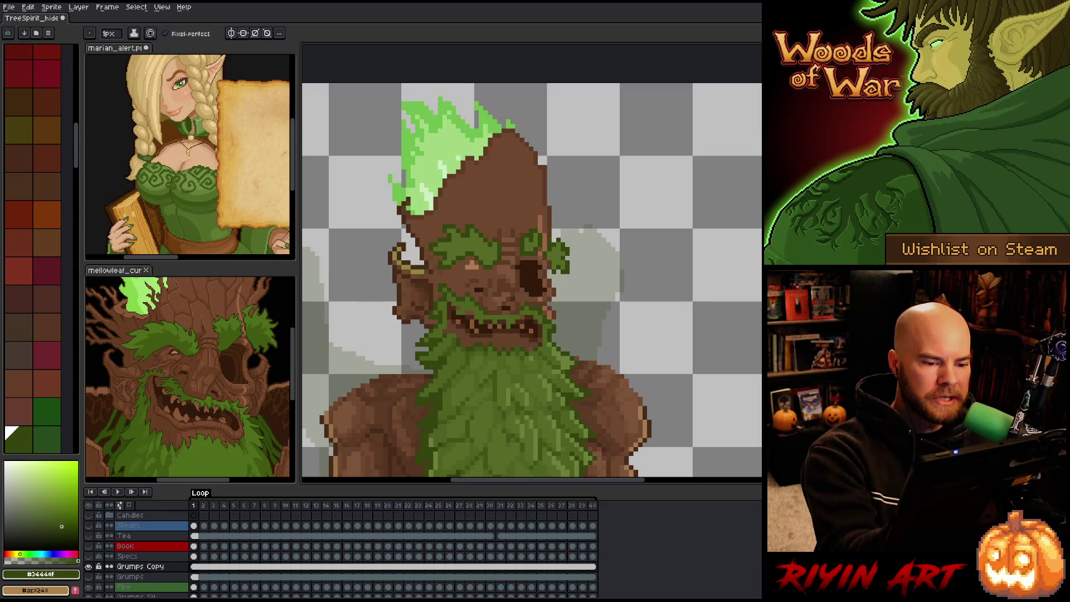
Step: Darken two pixels along the eye socket edge with a near-black brown
{"action": "left_click", "coordinate": [553, 229], "text": "alt"}
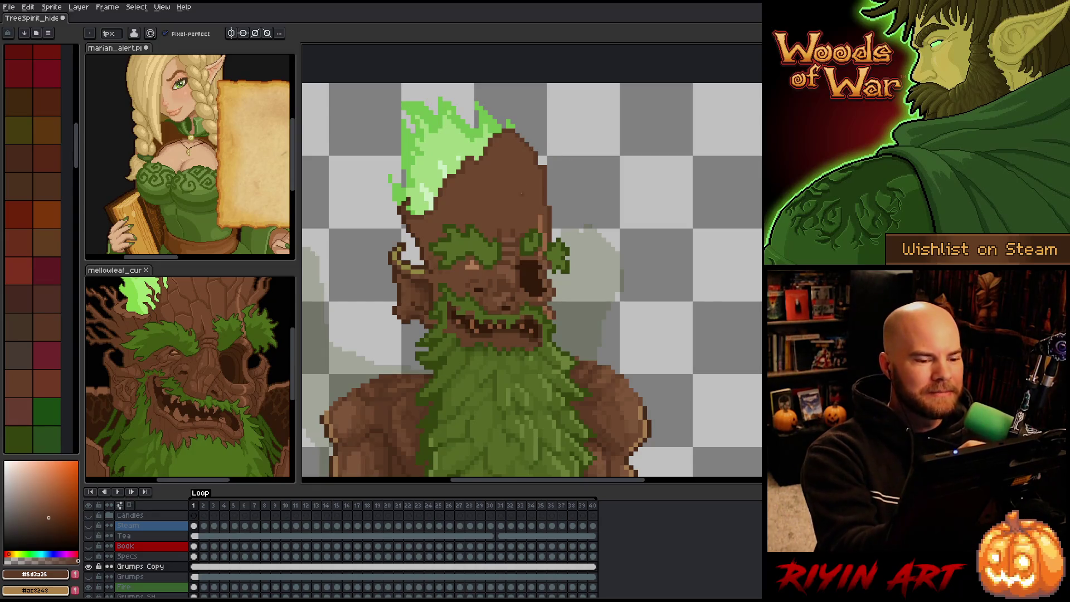
{"action": "left_click", "coordinate": [517, 265], "text": "alt"}
{"action": "left_click", "coordinate": [517, 266]}
{"action": "left_click", "coordinate": [510, 262], "text": "alt"}
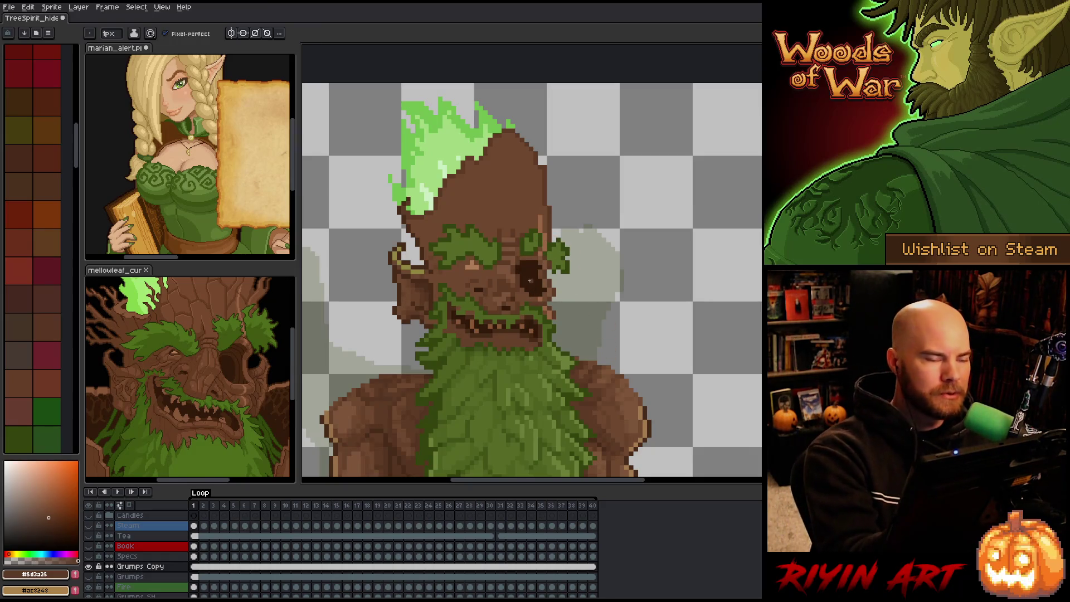
Step: Add a darker shading pixel to the bark face and compare several face browns
{"action": "left_click", "coordinate": [503, 266], "text": "alt"}
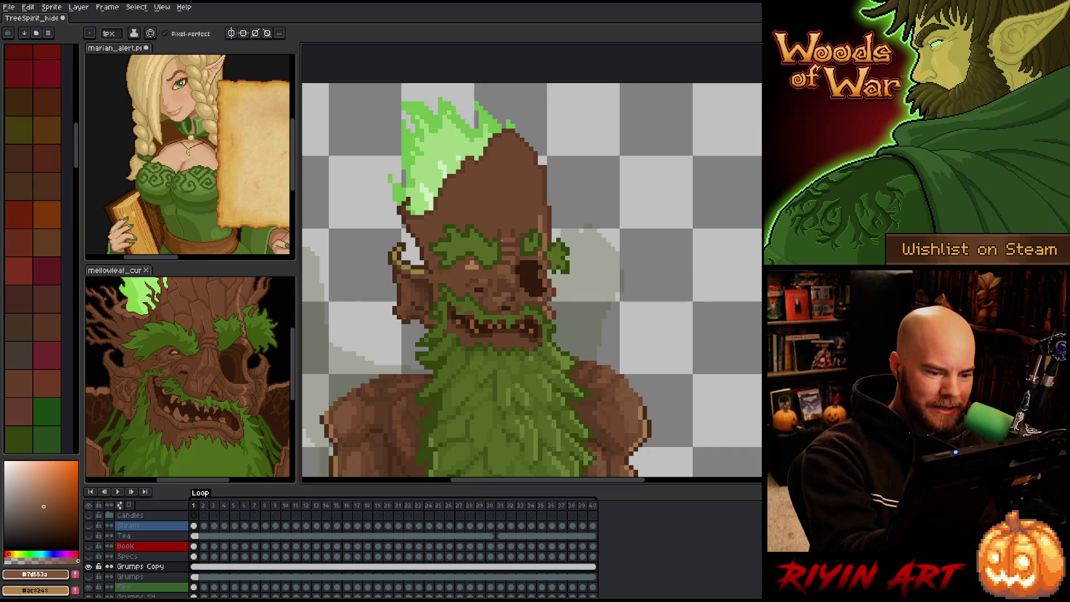
{"action": "left_click", "coordinate": [521, 281]}
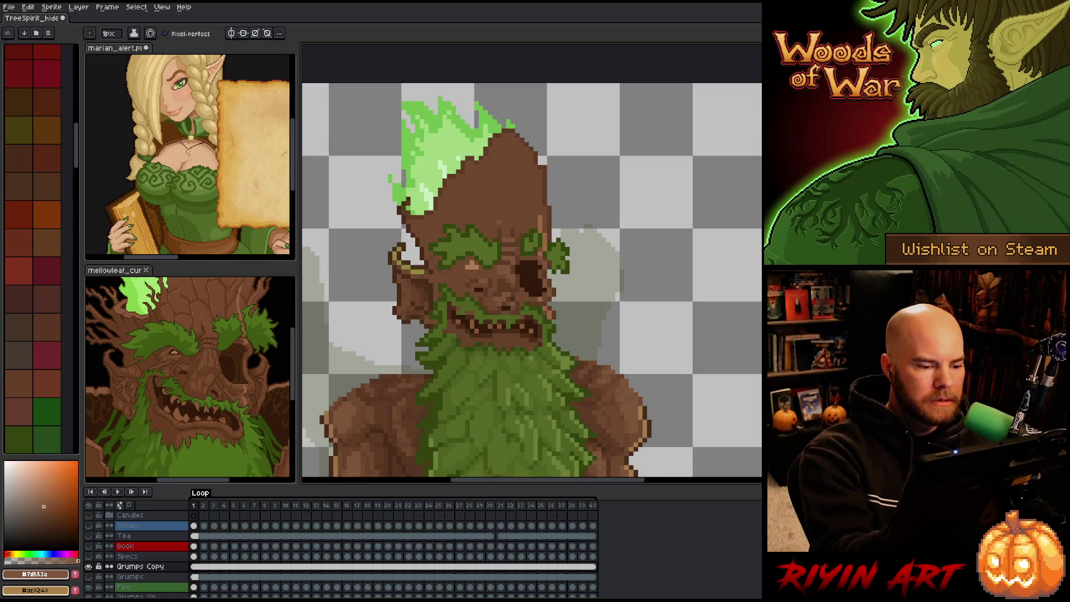
{"action": "left_click", "coordinate": [422, 314], "text": "alt"}
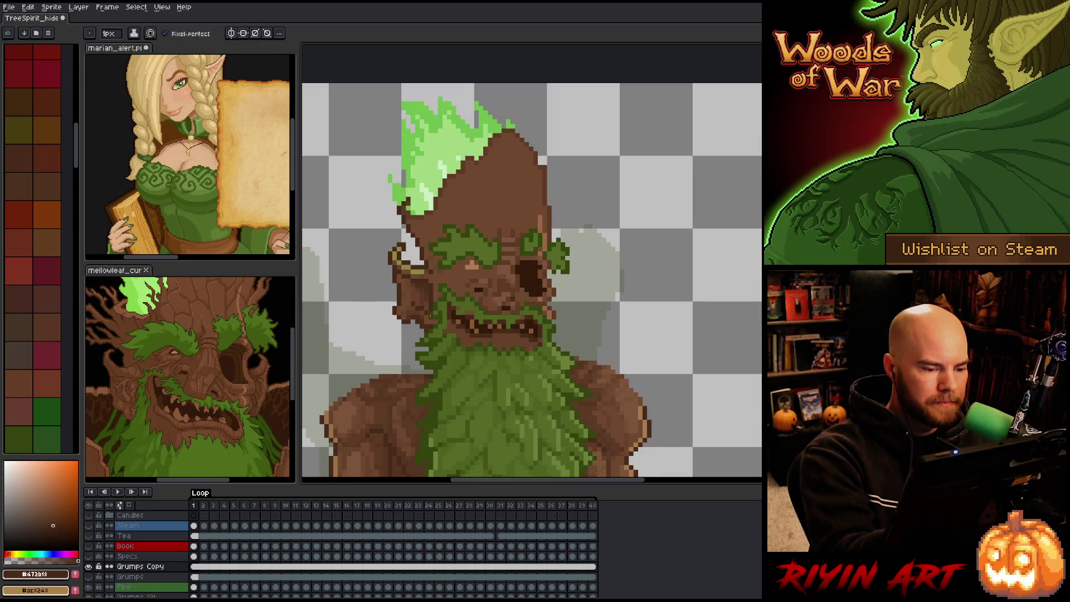
{"action": "left_click", "coordinate": [428, 323], "text": "alt"}
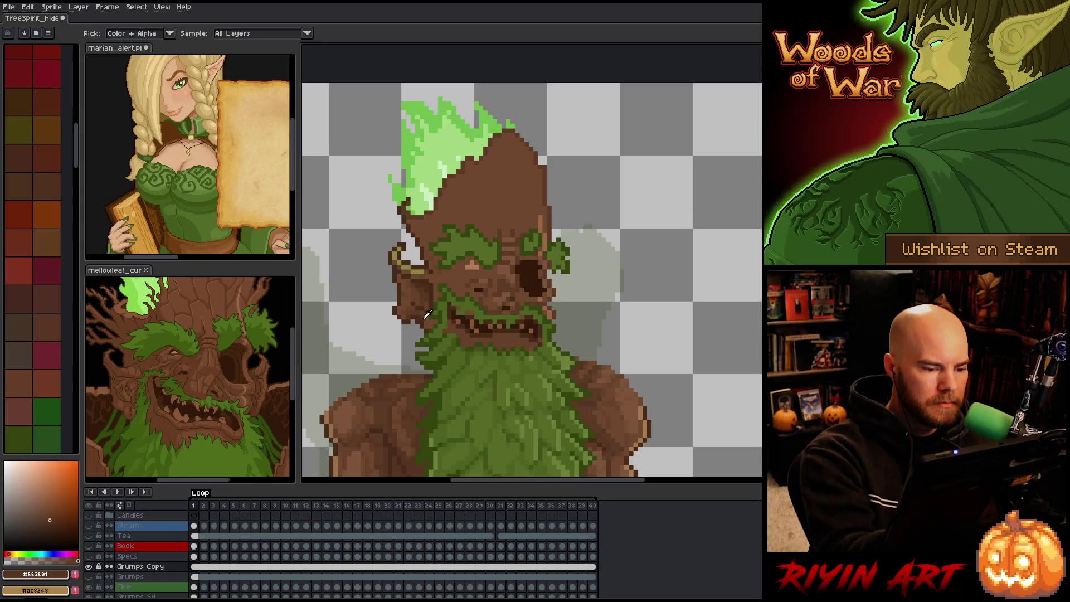
{"action": "left_click", "coordinate": [420, 309], "text": "alt"}
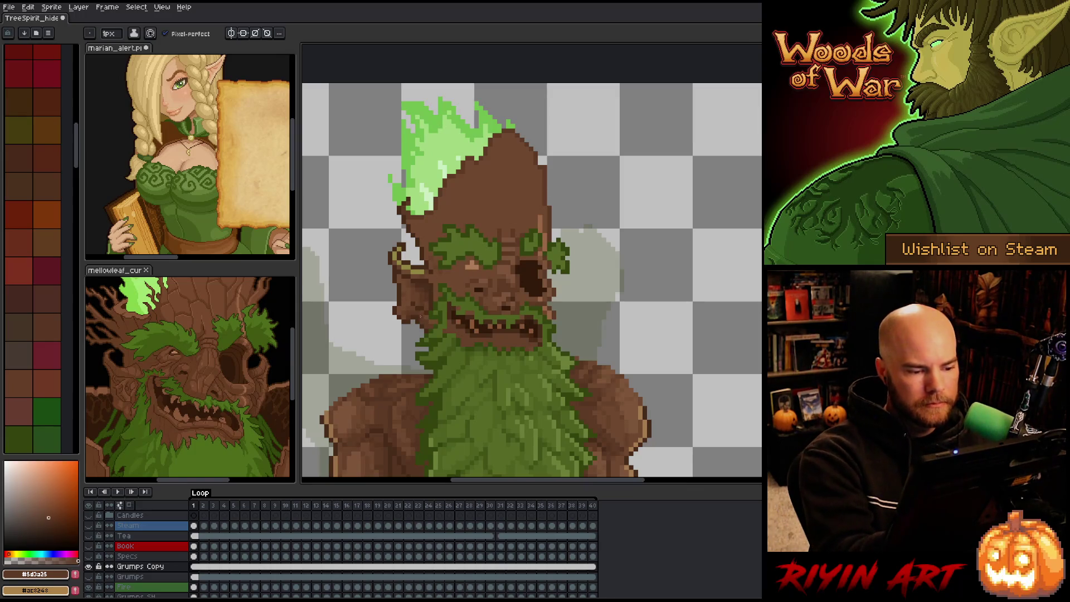
{"action": "left_click", "coordinate": [427, 325], "text": "alt"}
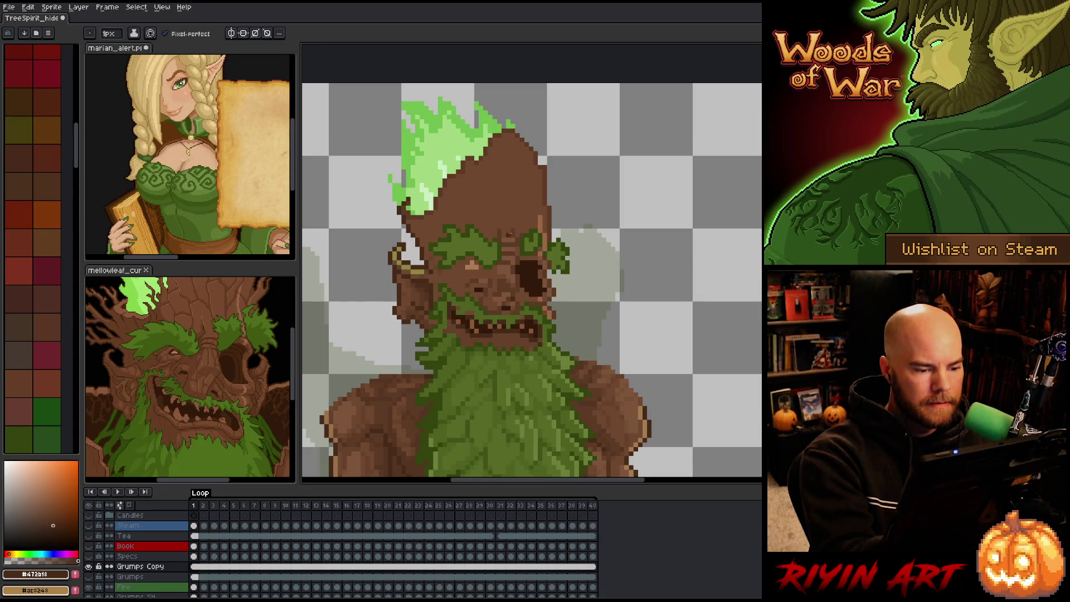
{"action": "left_click", "coordinate": [428, 293], "text": "alt"}
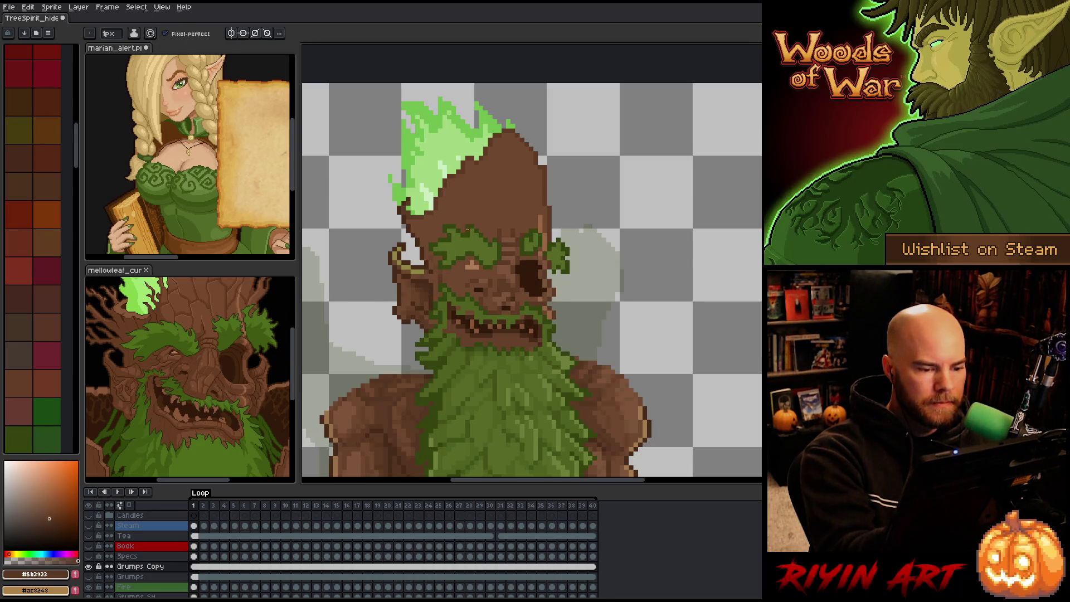
{"action": "left_click", "coordinate": [442, 280], "text": "alt"}
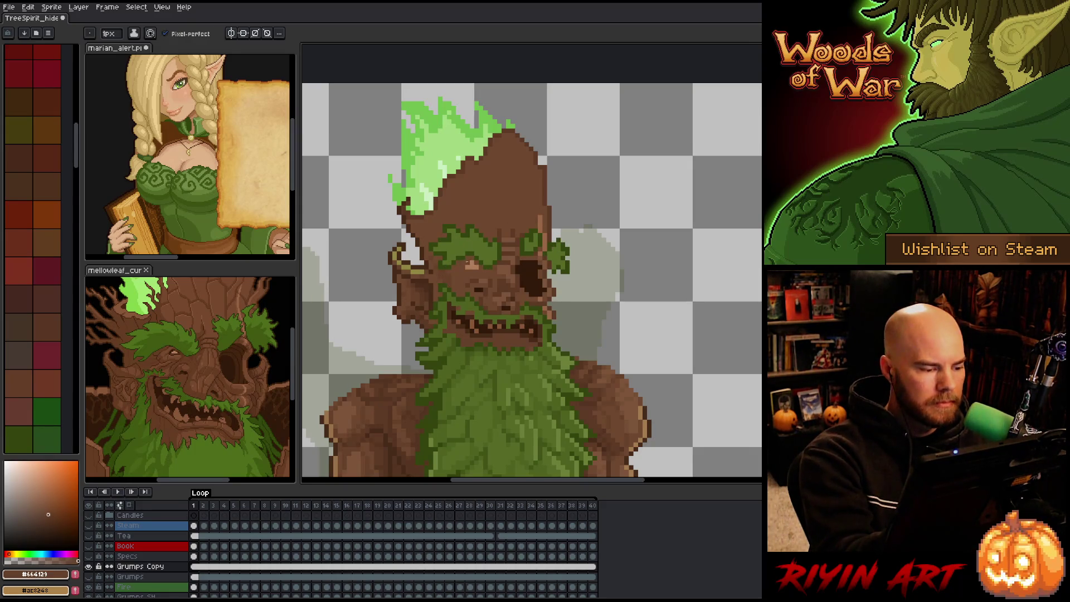
Step: Sample a few face and head browns, then save the artwork
{"action": "left_click", "coordinate": [426, 287], "text": "alt"}
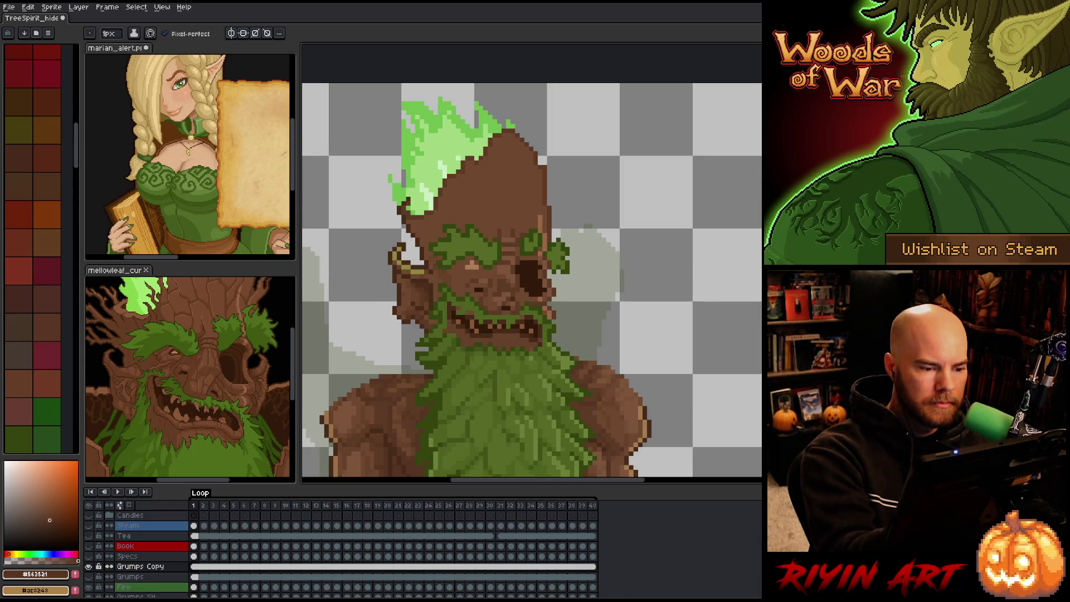
{"action": "left_click", "coordinate": [462, 259], "text": "alt"}
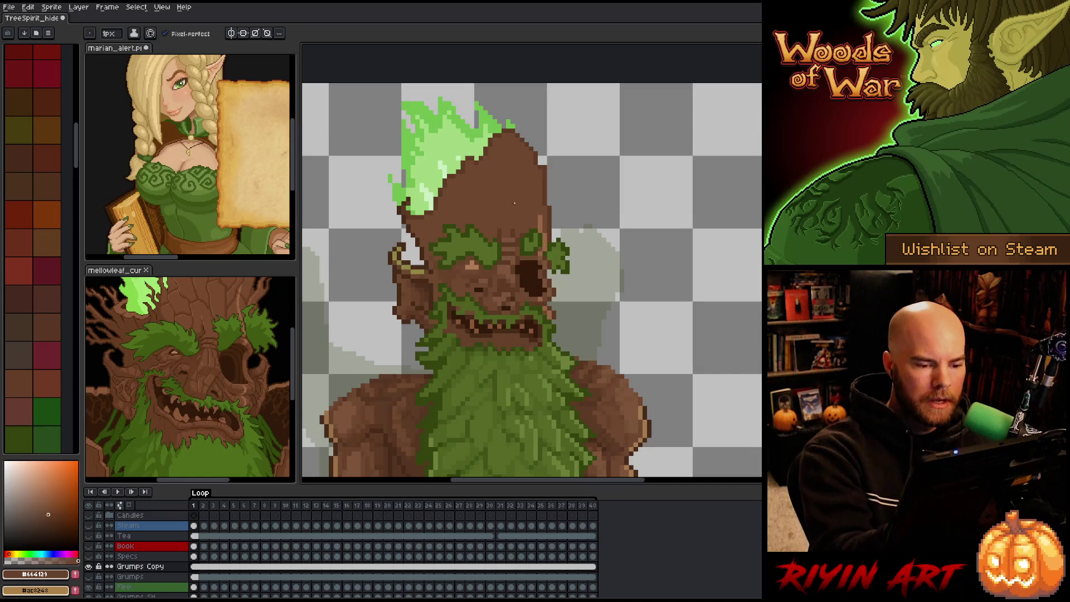
{"action": "left_click", "coordinate": [510, 232], "text": "alt"}
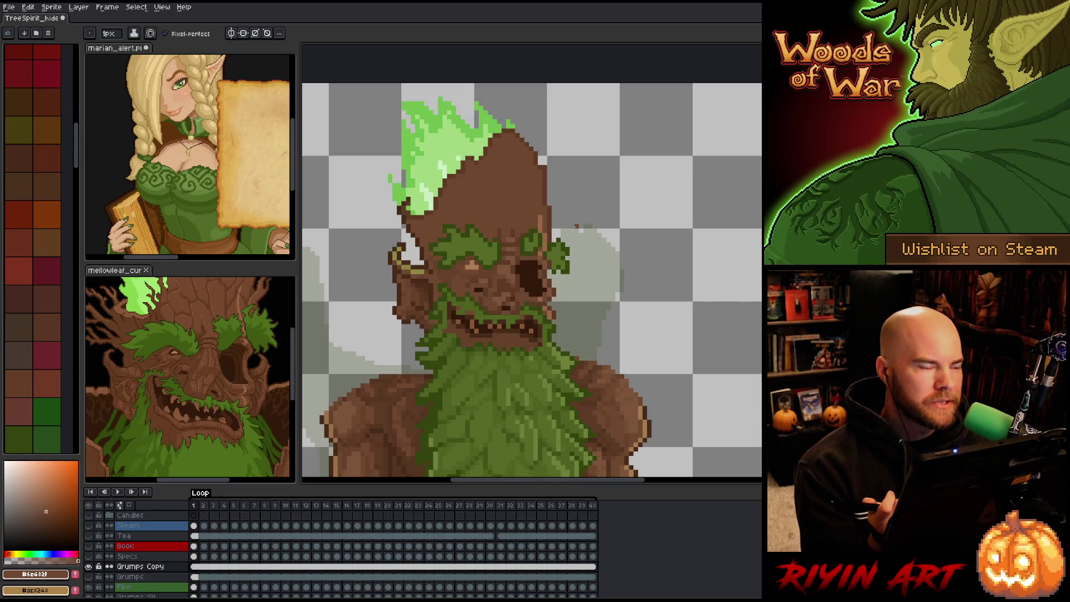
{"action": "key", "text": "ctrl+s"}
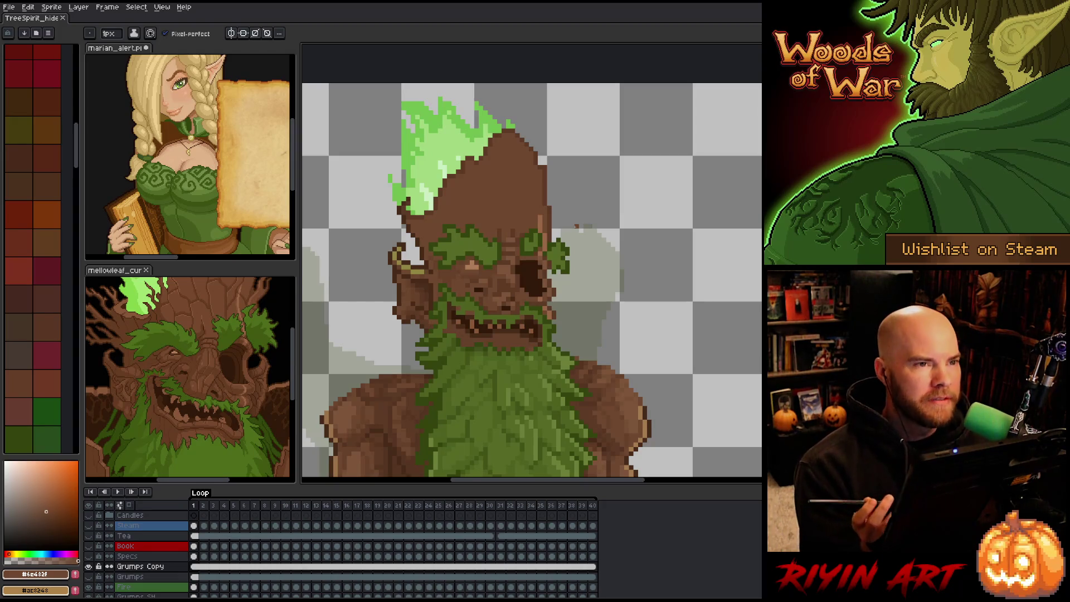
Step: Pick a mossy green, then sample the face's dark brown and the beard's mid green
{"action": "left_click", "coordinate": [440, 402], "text": "alt"}
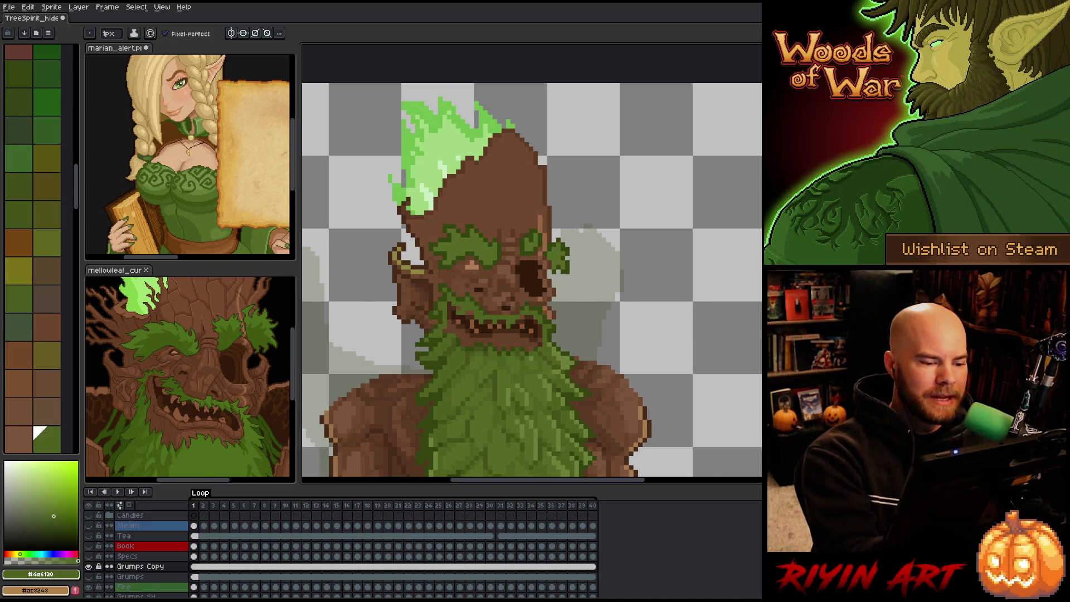
{"action": "key", "text": "i"}
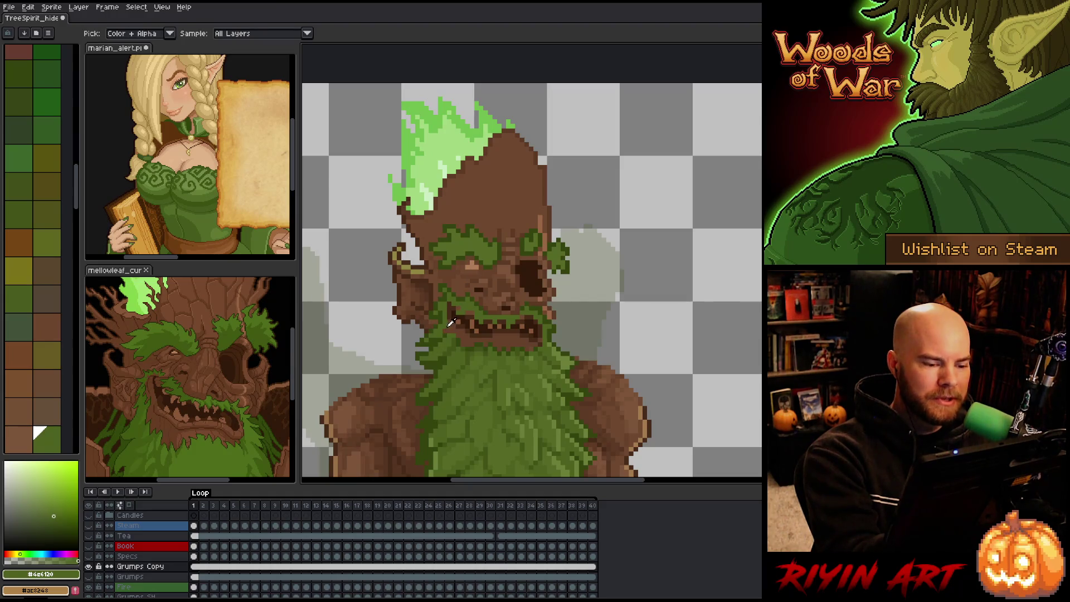
{"action": "left_click", "coordinate": [451, 323]}
{"action": "key", "text": "b"}
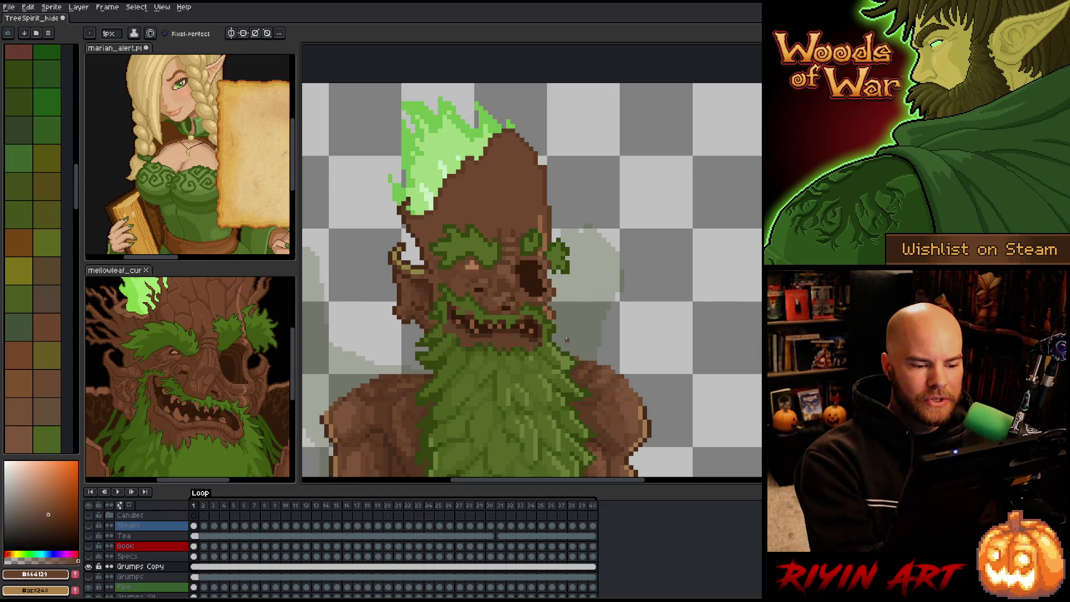
{"action": "key", "text": "i"}
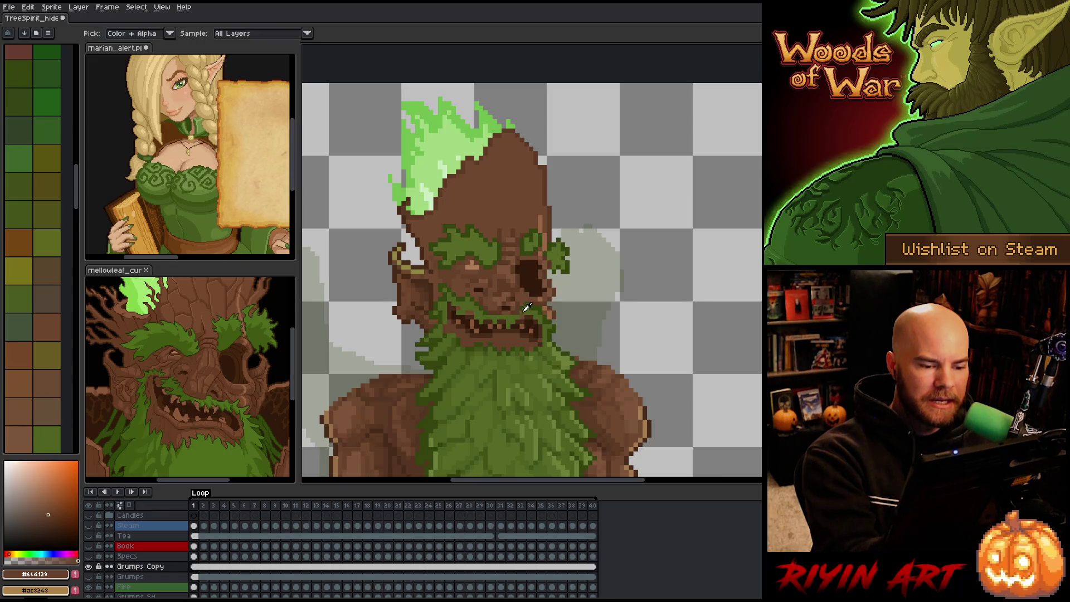
{"action": "left_click", "coordinate": [568, 334]}
{"action": "key", "text": "b"}
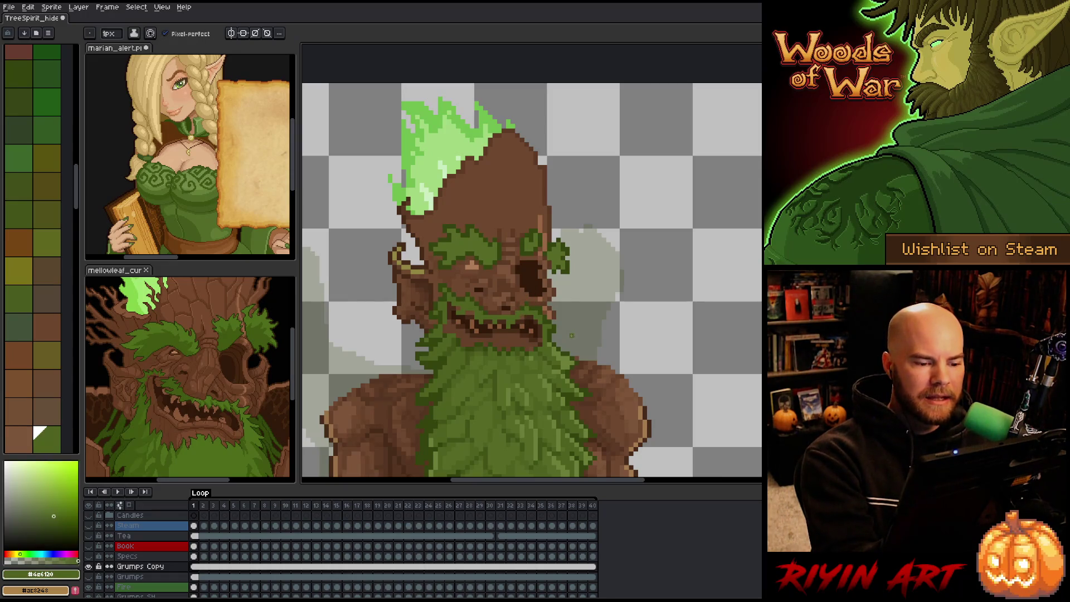
Step: Resample the dark and mid greens from the canvas to compare them
{"action": "key", "text": "i"}
{"action": "left_click", "coordinate": [475, 296]}
{"action": "key", "text": "b"}
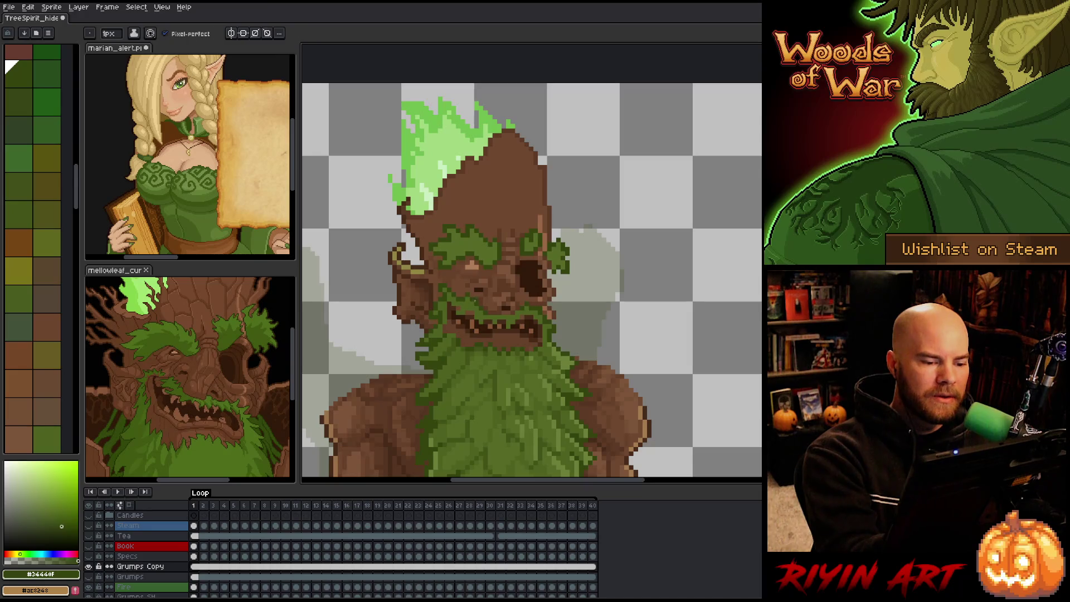
{"action": "key", "text": "i"}
{"action": "left_click", "coordinate": [581, 382]}
{"action": "key", "text": "b"}
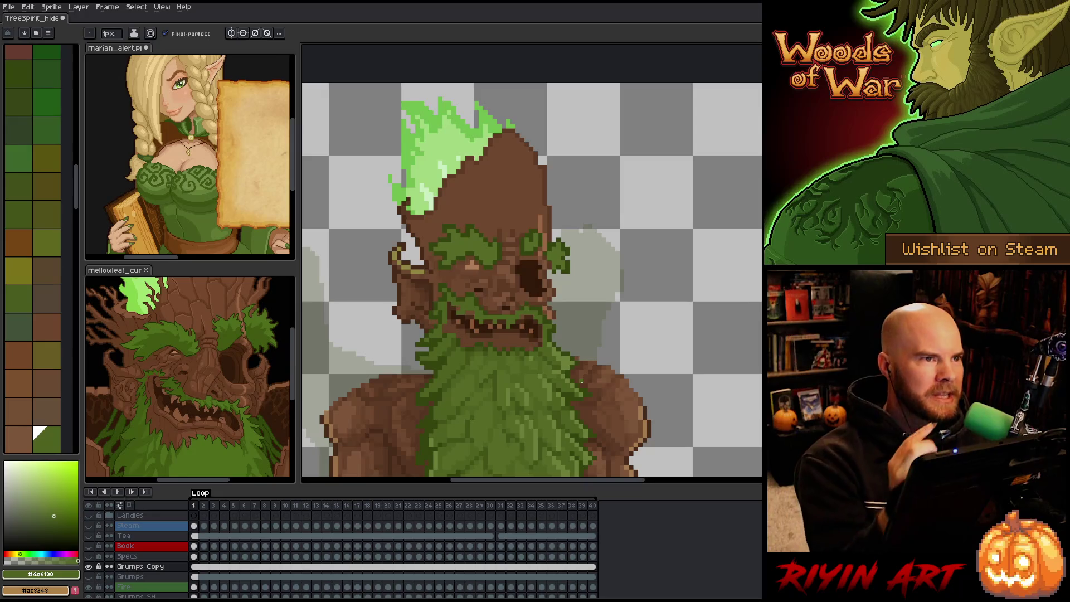
{"action": "key", "text": "i"}
{"action": "left_click", "coordinate": [486, 301]}
{"action": "key", "text": "b"}
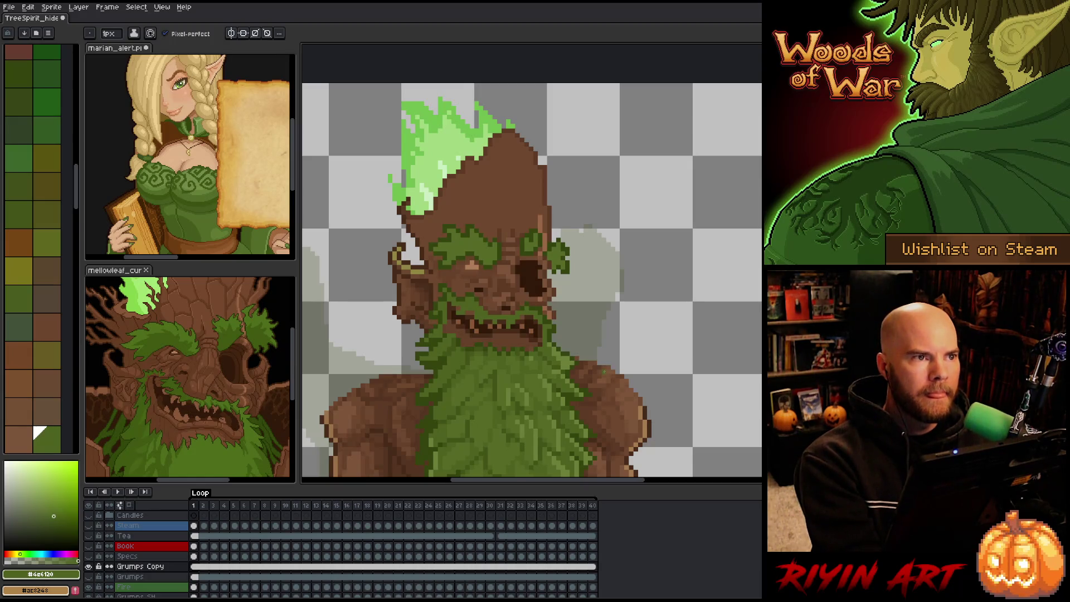
Step: Take the light brown of the head as the current colour
{"action": "right_click", "coordinate": [604, 372]}
{"action": "key", "text": "Escape"}
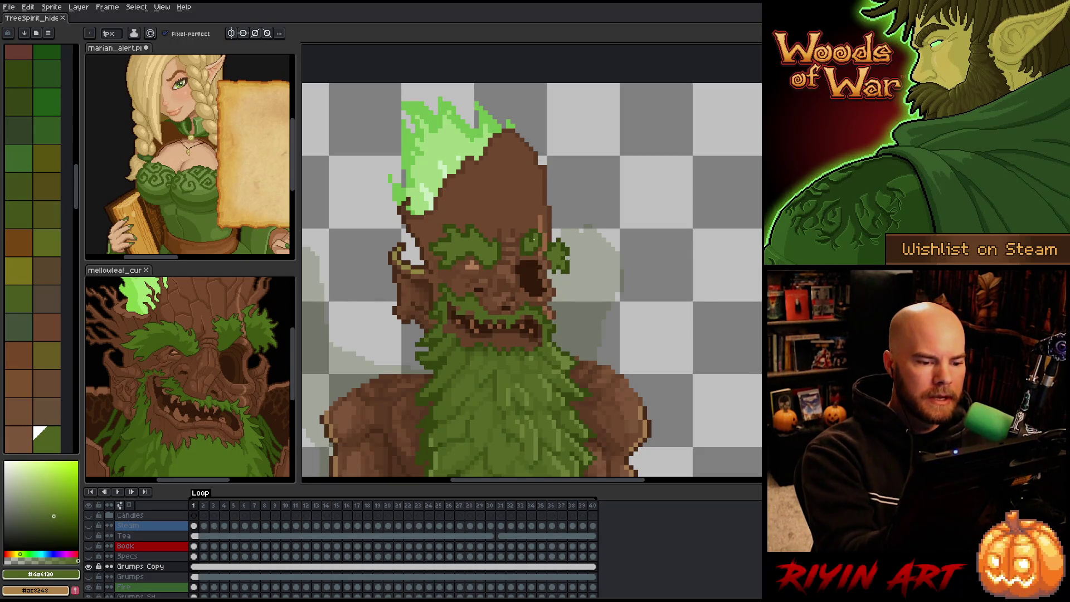
{"action": "left_click", "coordinate": [430, 207], "text": "alt"}
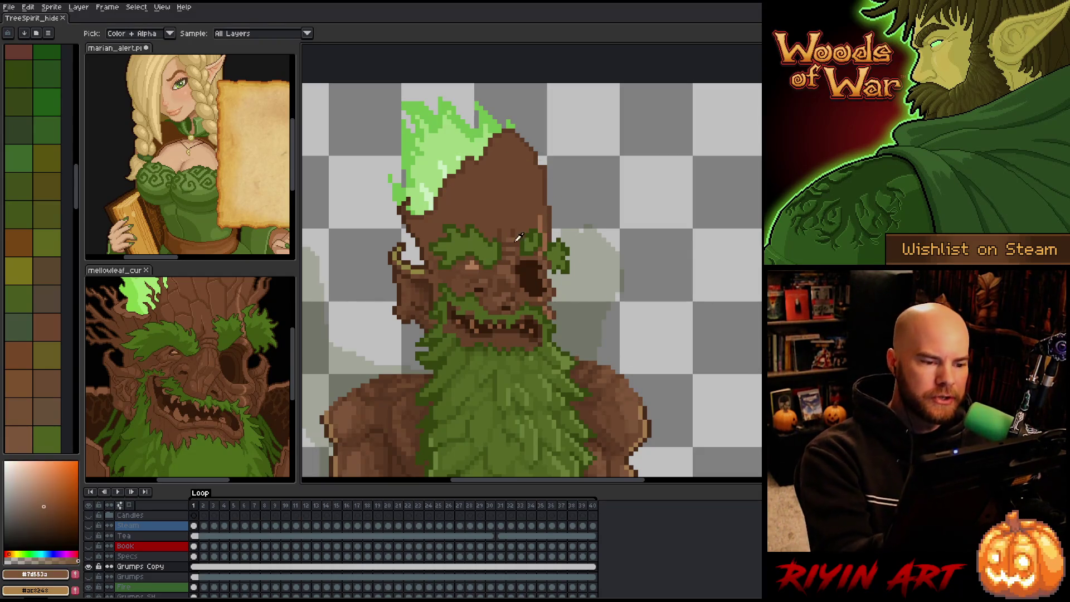
Step: Paint brown over the flame crown's lower edge and add a short light-brown stroke on the head
{"action": "left_click_drag", "start_coordinate": [430, 208], "coordinate": [412, 208]}
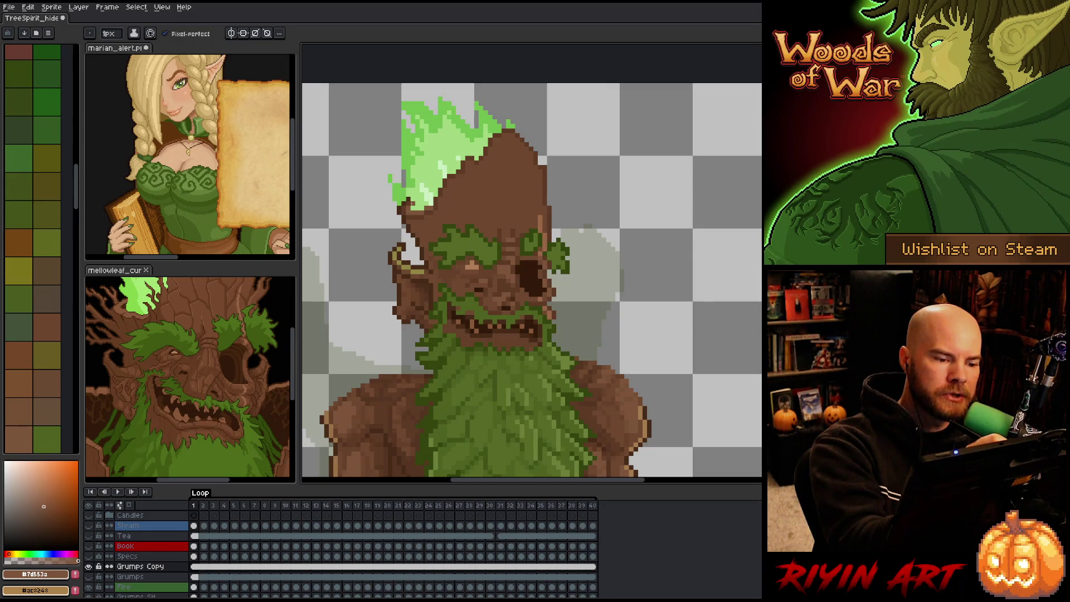
{"action": "left_click", "coordinate": [413, 200], "text": "alt"}
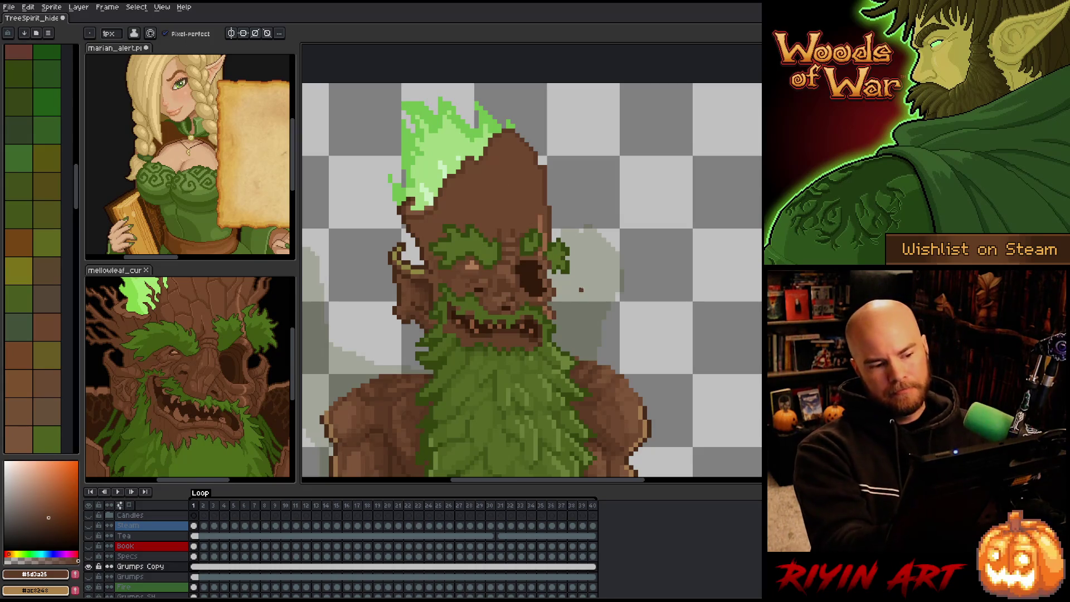
{"action": "left_click", "coordinate": [413, 195], "text": "alt"}
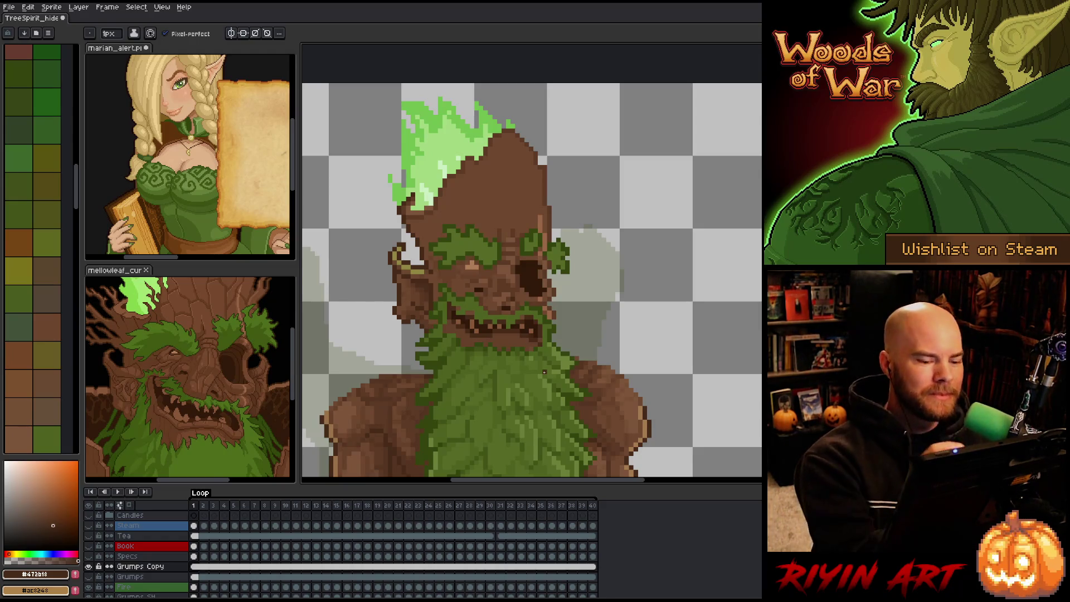
{"action": "left_click", "coordinate": [636, 406], "text": "alt"}
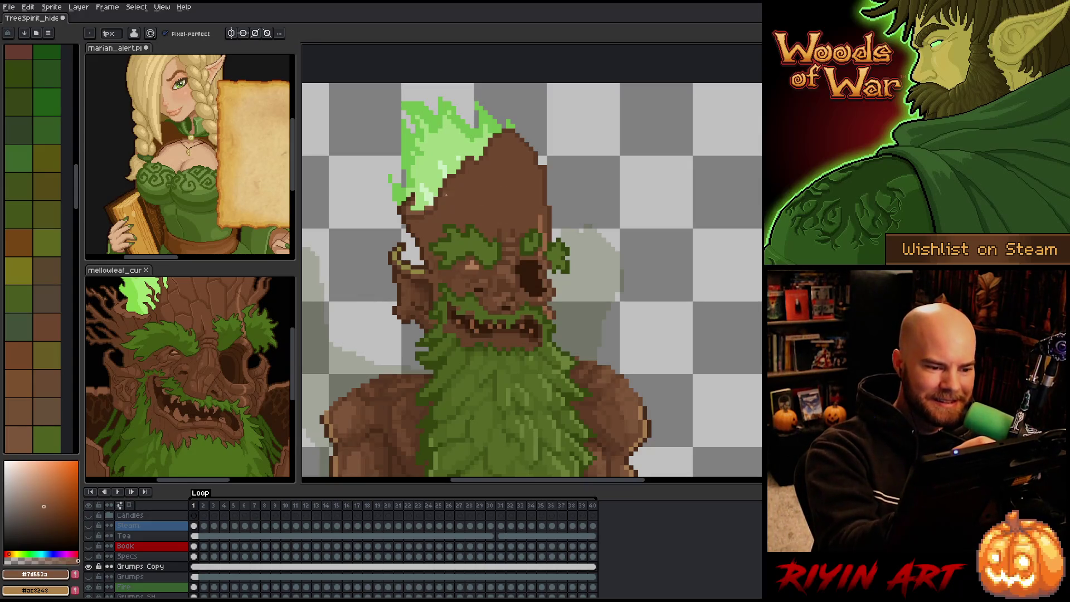
{"action": "left_click_drag", "start_coordinate": [452, 199], "coordinate": [459, 209]}
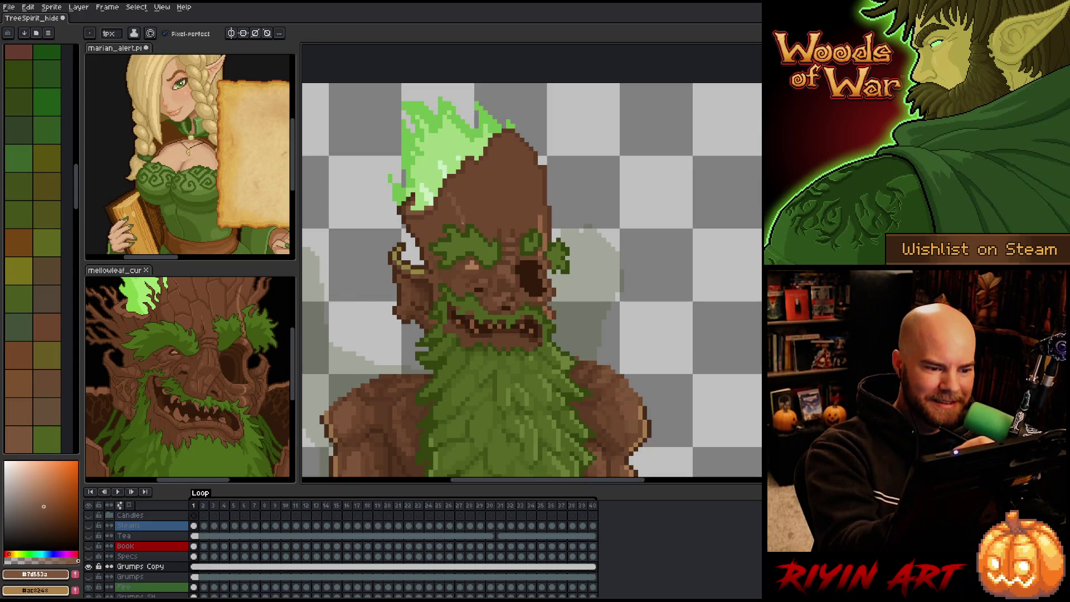
Step: Fill the upper head with an even brown using the Paint Bucket
{"action": "key", "text": "g"}
{"action": "left_click", "coordinate": [476, 195]}
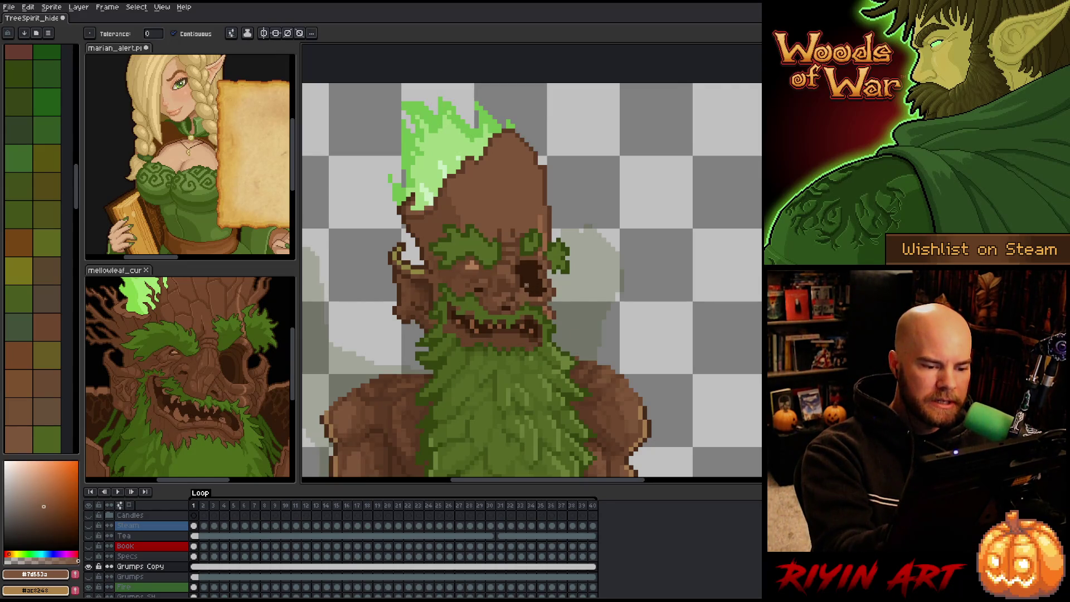
{"action": "key", "text": "b"}
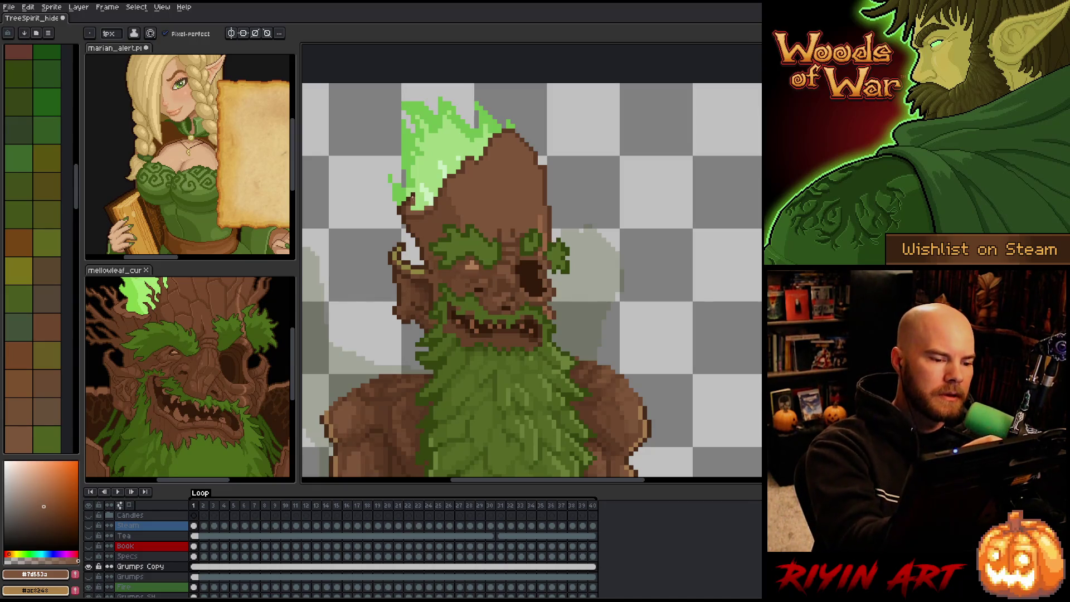
{"action": "key", "text": "e"}
{"action": "key", "text": "b"}
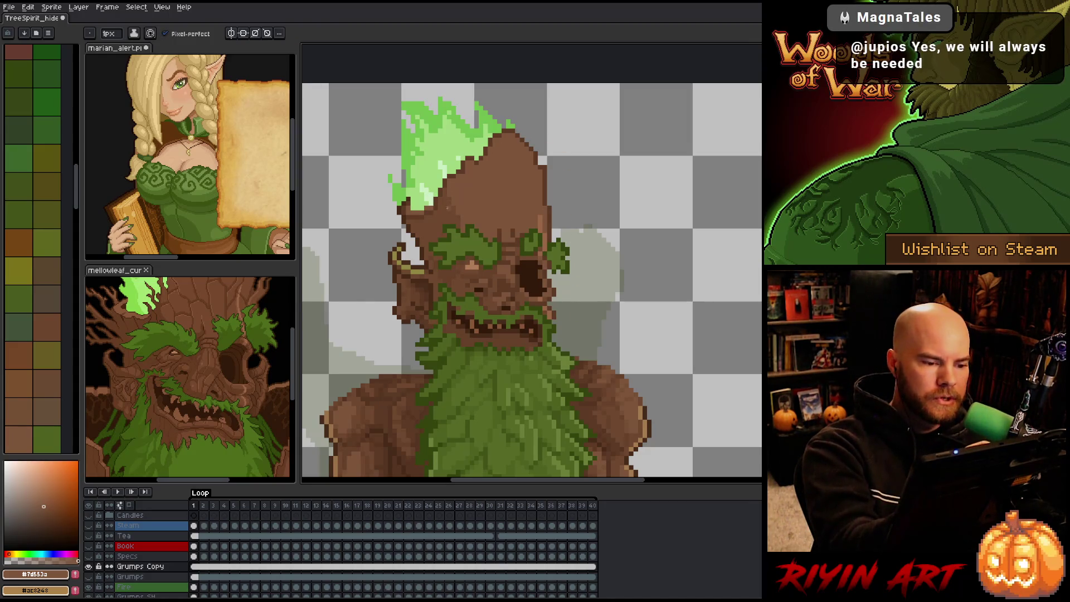
{"action": "left_click", "coordinate": [524, 202], "text": "alt"}
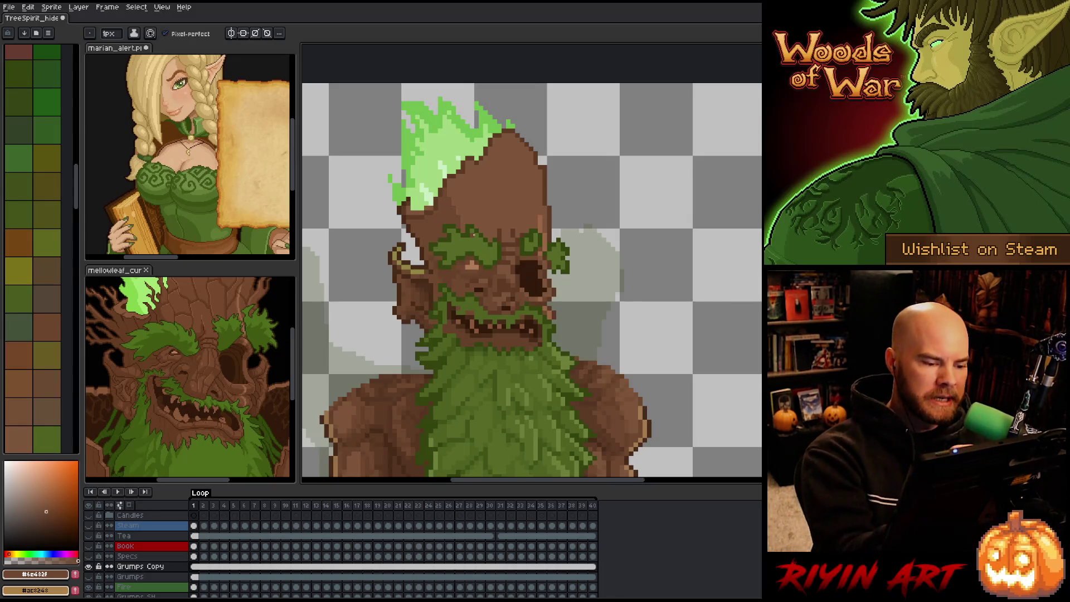
Step: Pan down to bring the torso and lower body into view
{"action": "scroll", "coordinate": [498, 190], "scroll_direction": "down", "scroll_amount": 2}
{"action": "left_click_drag", "start_coordinate": [508, 270], "coordinate": [535, 246]}
{"action": "mouse_move", "coordinate": [602, 423]}
{"action": "left_mouse_down"}
{"action": "mouse_move", "coordinate": [620, 345]}
{"action": "mouse_move", "coordinate": [633, 391]}
{"action": "left_mouse_up"}
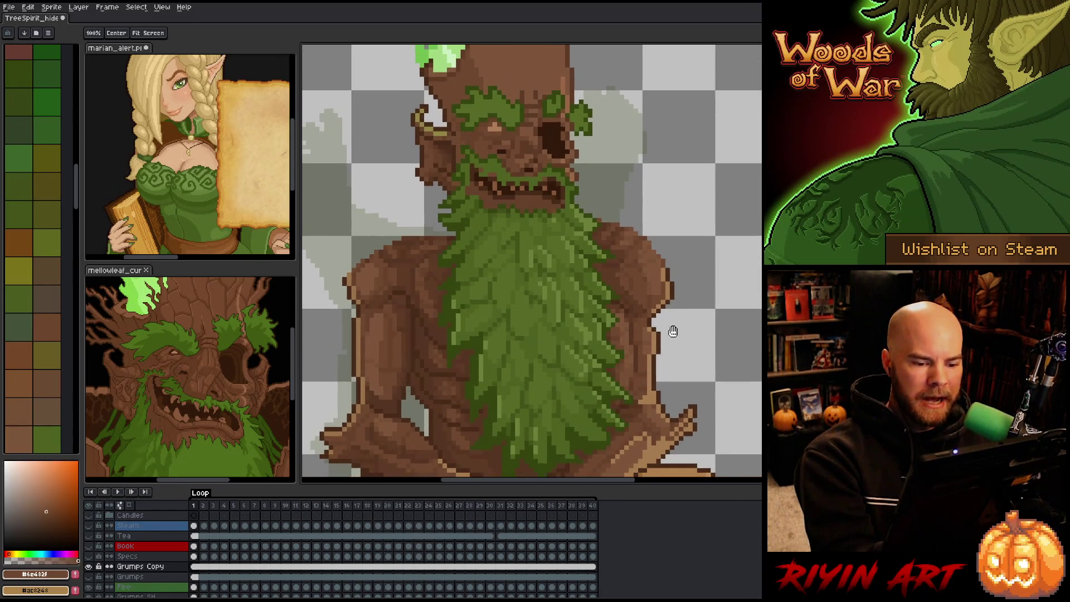
Step: Lasso the right shoulder and nudge it one pixel right and one pixel down
{"action": "key", "text": "m"}
{"action": "mouse_move", "coordinate": [403, 283]}
{"action": "left_mouse_down"}
{"action": "mouse_move", "coordinate": [413, 326]}
{"action": "mouse_move", "coordinate": [373, 341]}
{"action": "mouse_move", "coordinate": [344, 247]}
{"action": "left_mouse_up"}
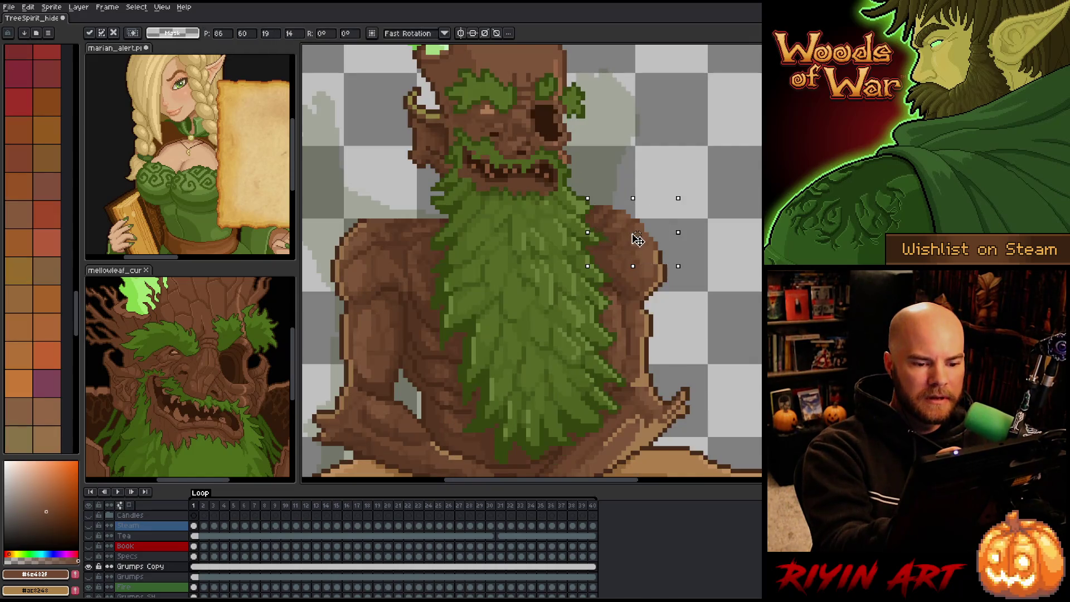
{"action": "key", "text": "Right"}
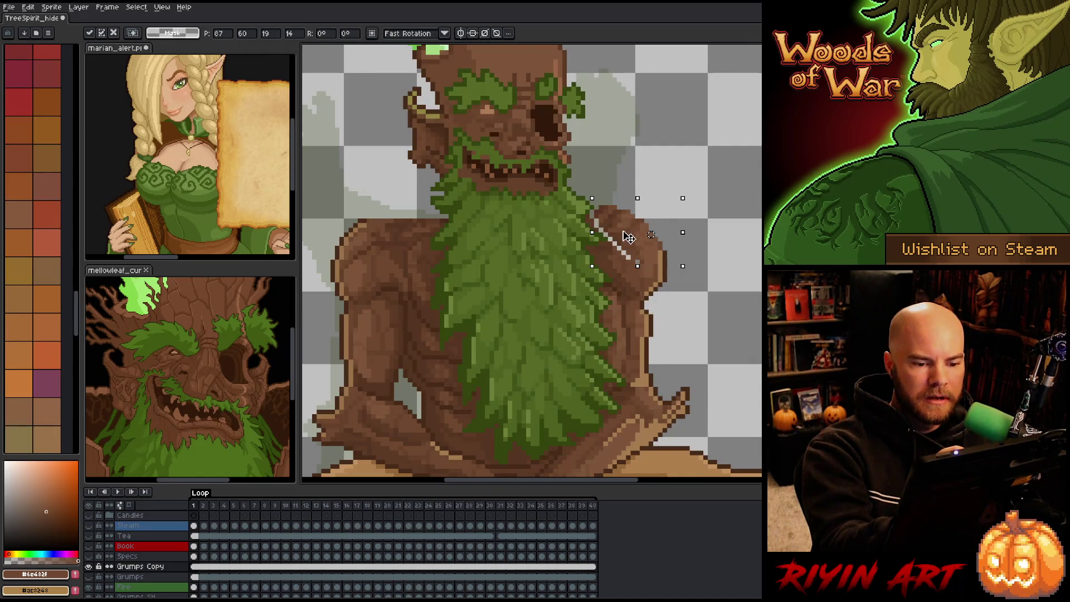
{"action": "key", "text": "Down"}
{"action": "key", "text": "Down"}
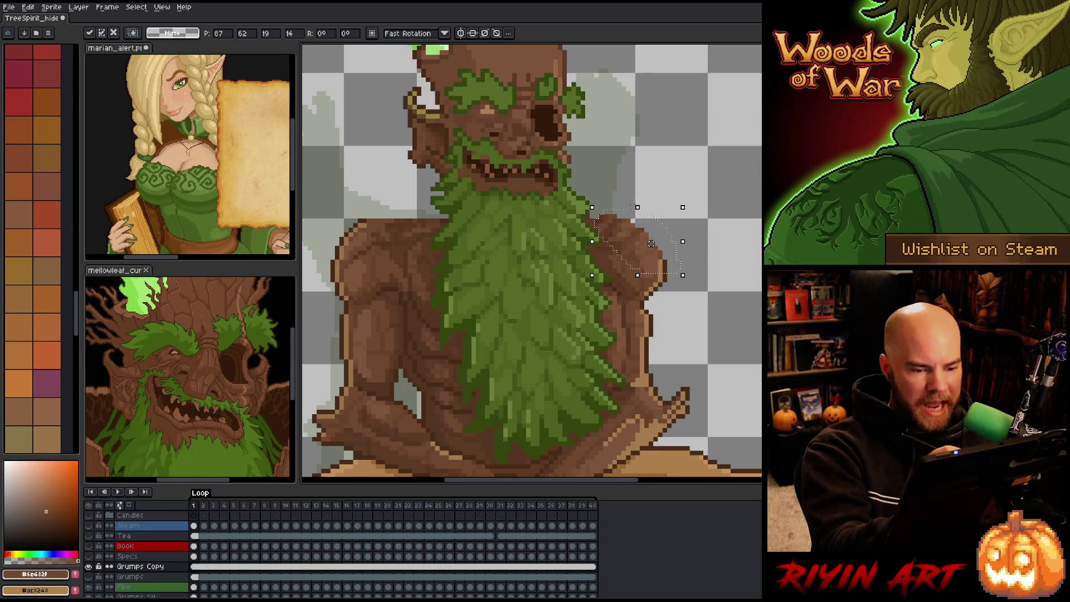
{"action": "key", "text": "ctrl+d"}
Step: Extend the shoulder's right edge further out and remove the stray dark stroke beside it
{"action": "key", "text": "i"}
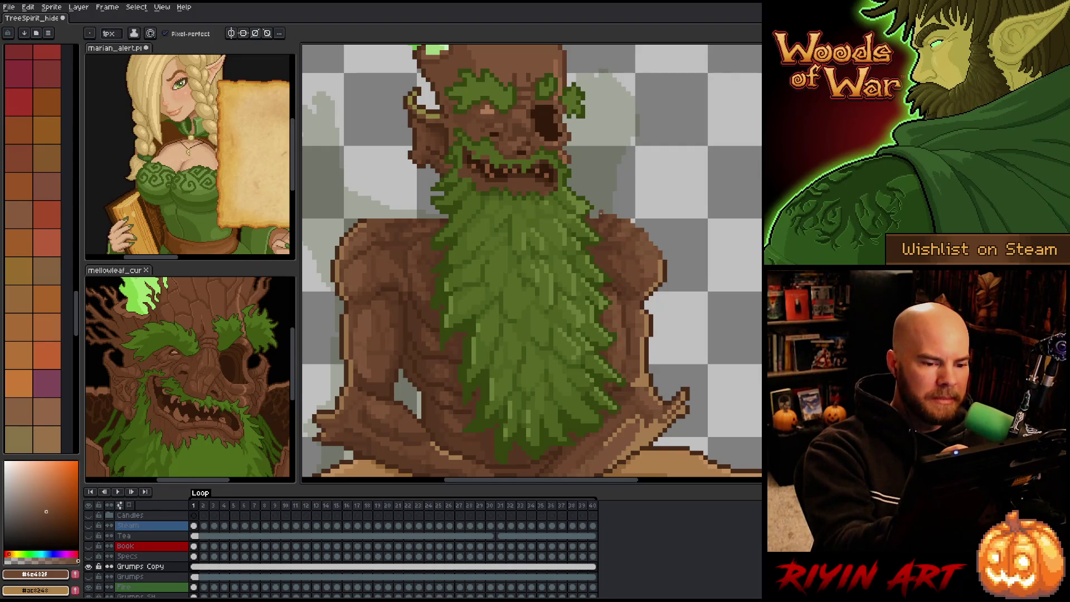
{"action": "left_click", "coordinate": [595, 213]}
{"action": "key", "text": "b"}
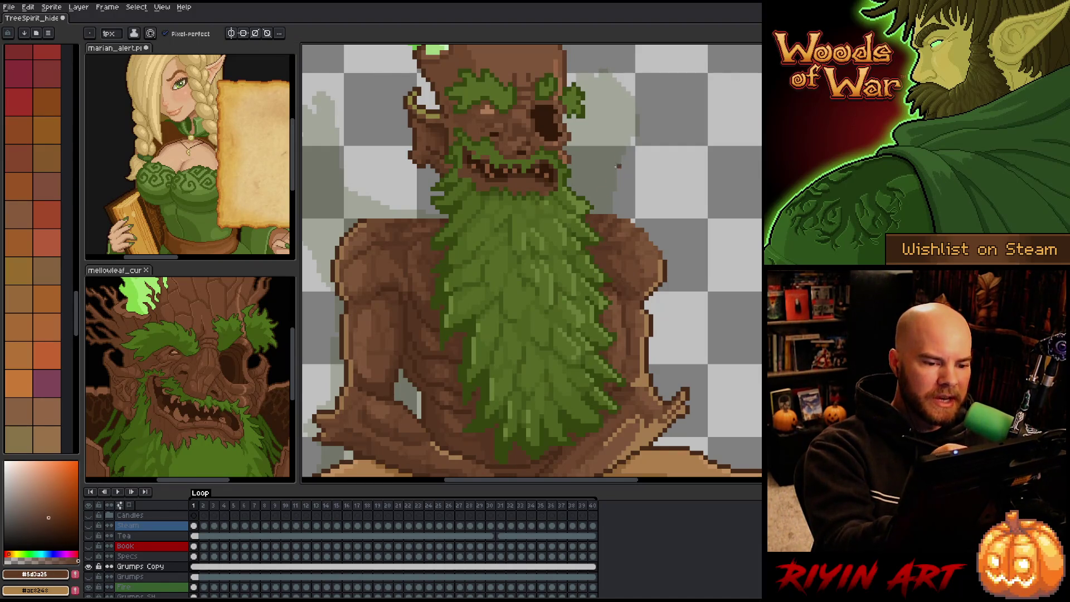
{"action": "left_click", "coordinate": [595, 212], "text": "alt"}
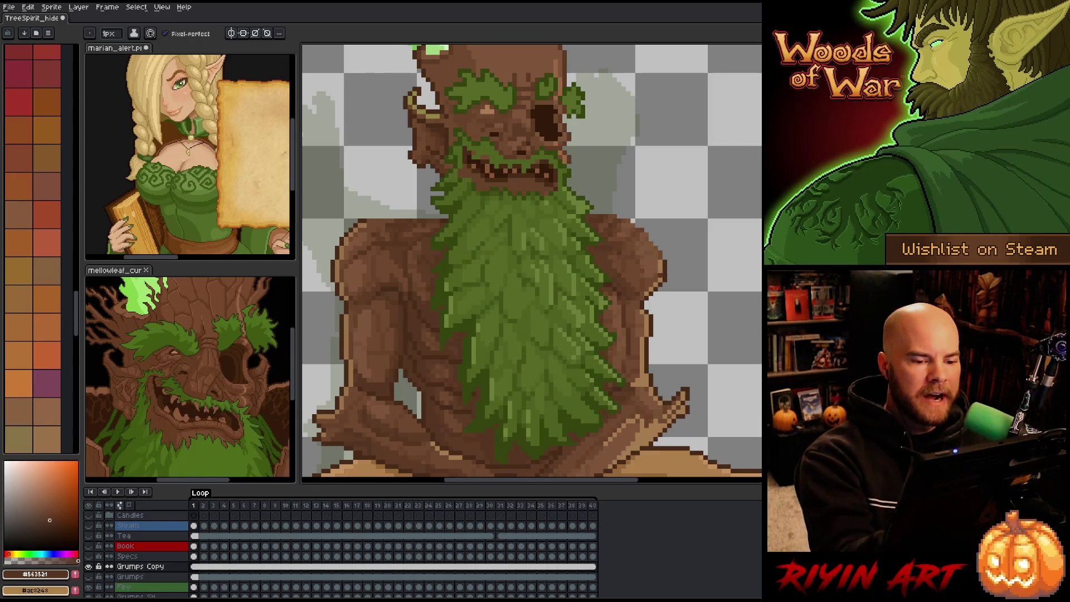
{"action": "key", "text": "q"}
{"action": "mouse_move", "coordinate": [673, 247]}
{"action": "left_mouse_down"}
{"action": "mouse_move", "coordinate": [665, 282]}
{"action": "mouse_move", "coordinate": [663, 235]}
{"action": "mouse_move", "coordinate": [676, 227]}
{"action": "mouse_move", "coordinate": [669, 255]}
{"action": "left_mouse_up"}
{"action": "left_click", "coordinate": [674, 222]}
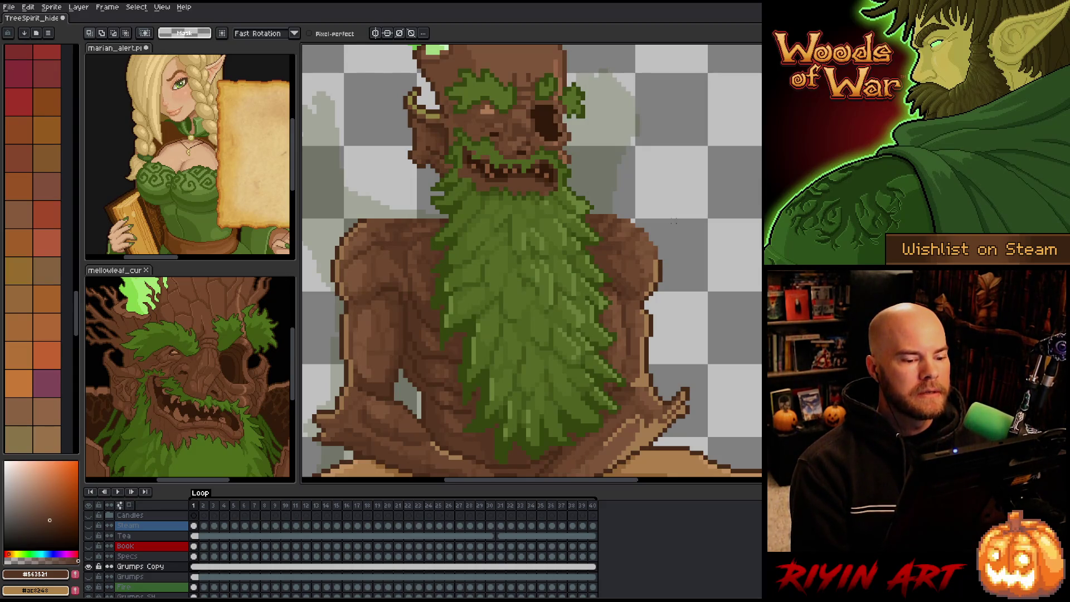
{"action": "right_click", "coordinate": [515, 271]}
{"action": "left_click", "coordinate": [543, 307]}
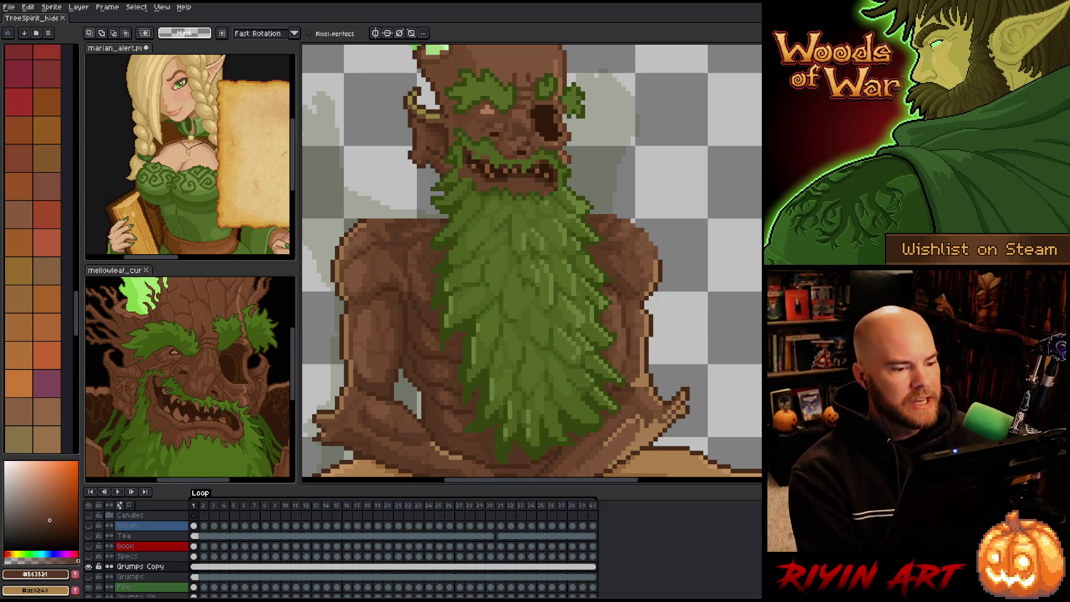
Step: Zoom in on the head and shoulders and pick dark brown #472b18 for outlining
{"action": "scroll", "coordinate": [476, 132], "scroll_direction": "down", "scroll_amount": 3}
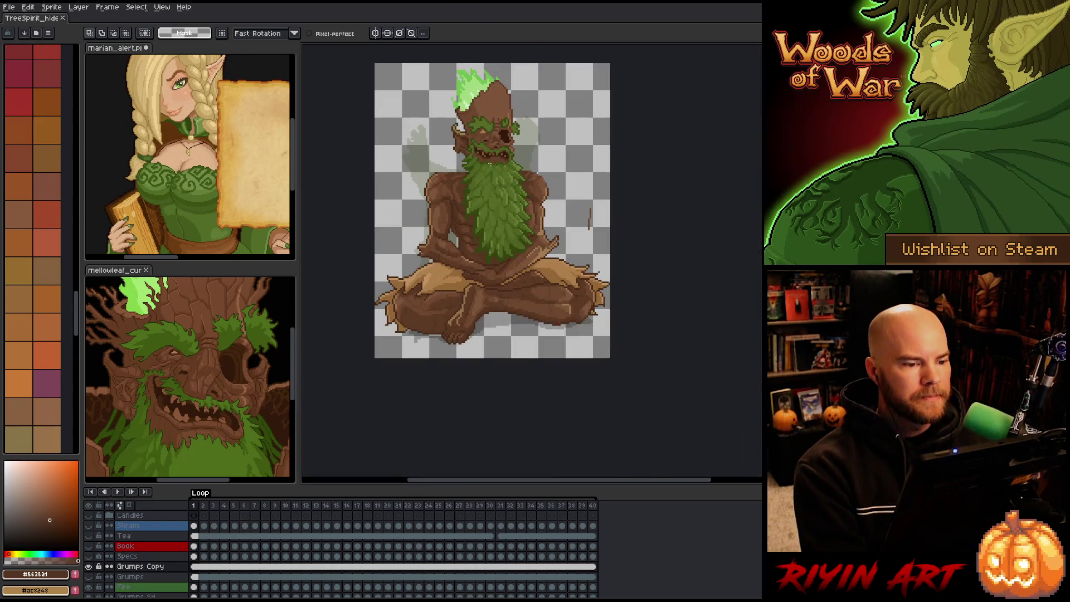
{"action": "scroll", "coordinate": [526, 241], "scroll_direction": "up", "scroll_amount": 1}
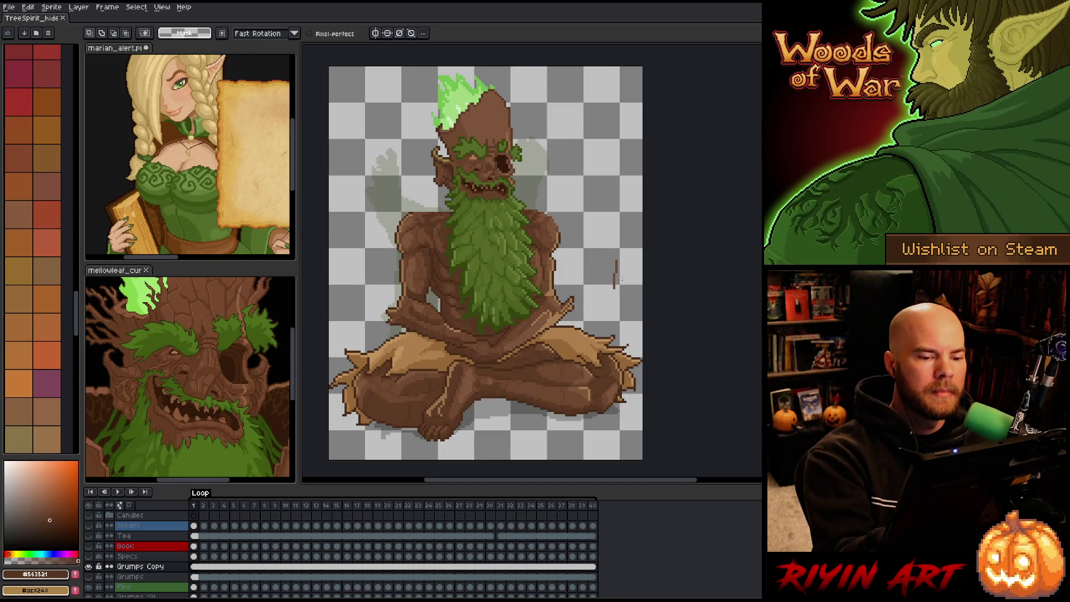
{"action": "key", "text": "b"}
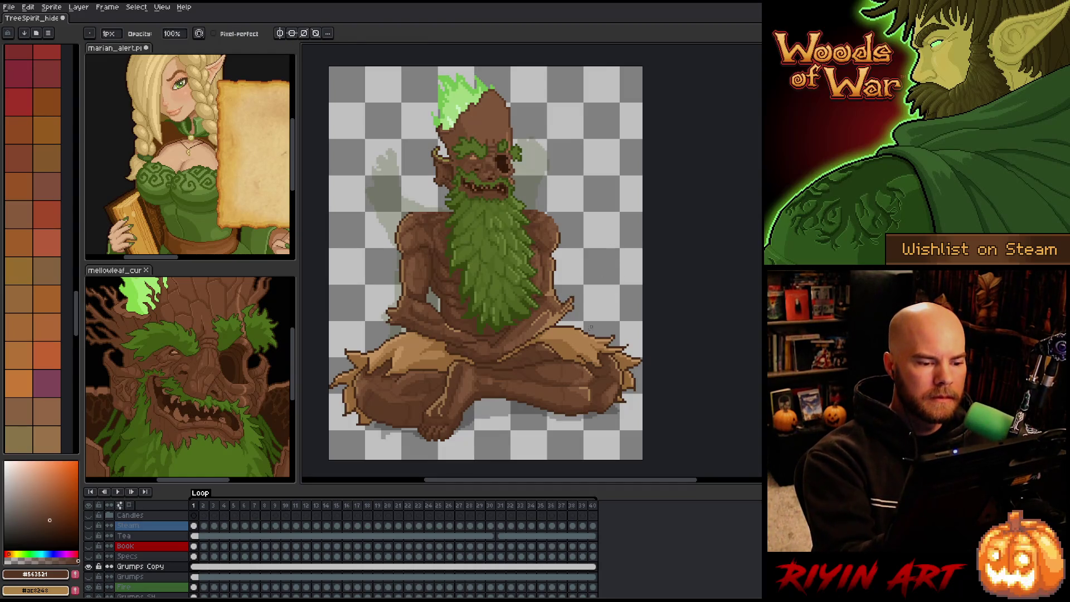
{"action": "mouse_move", "coordinate": [600, 300]}
{"action": "left_mouse_down"}
{"action": "mouse_move", "coordinate": [611, 318]}
{"action": "mouse_move", "coordinate": [612, 296]}
{"action": "left_mouse_up"}
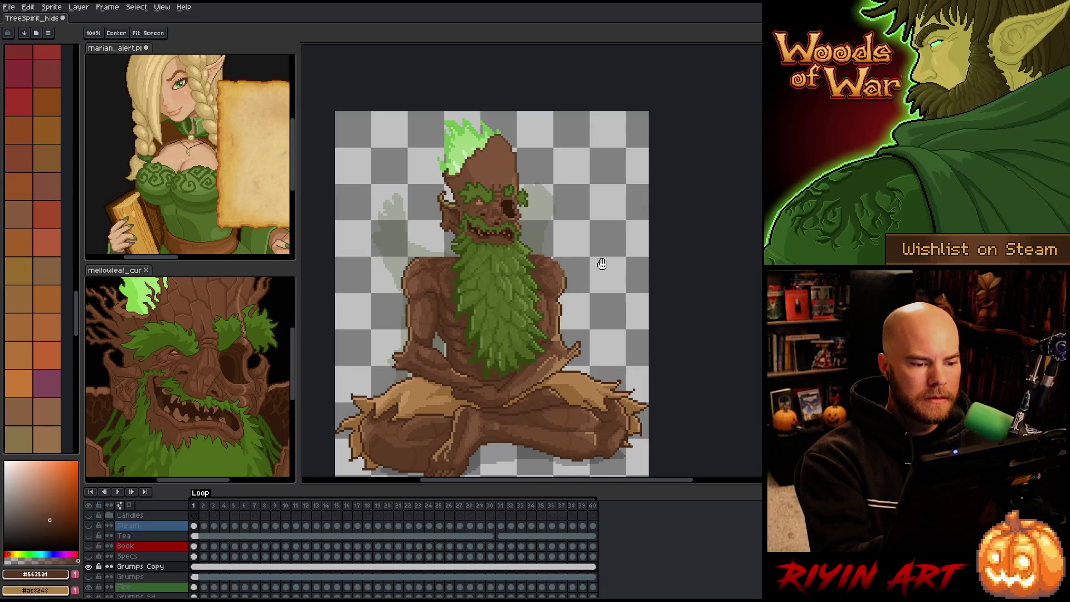
{"action": "key", "text": "b"}
{"action": "scroll", "coordinate": [545, 171], "scroll_direction": "up", "scroll_amount": 1}
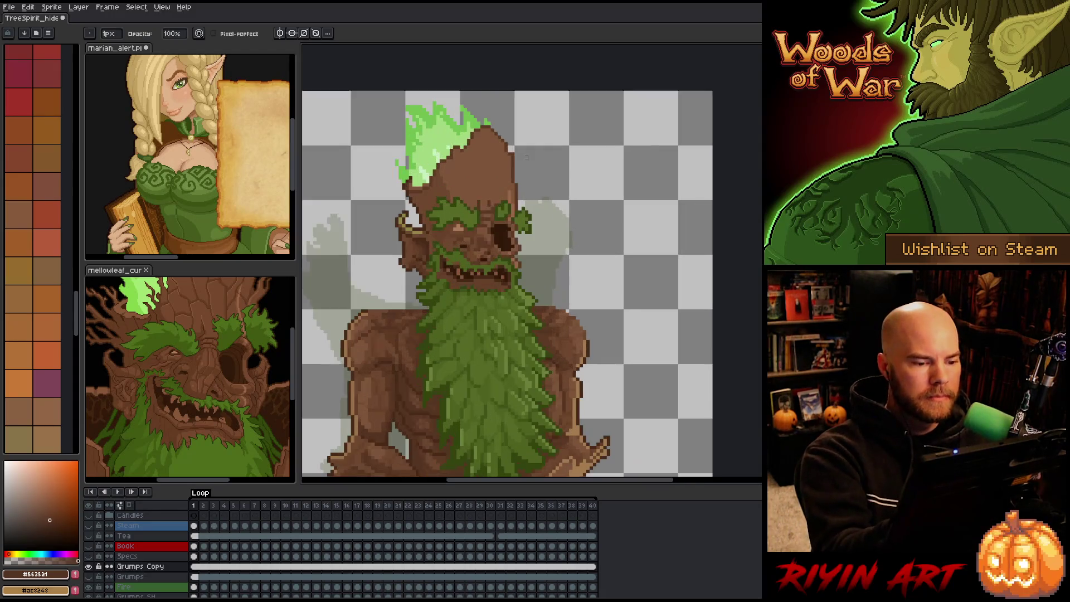
{"action": "key", "text": "e"}
{"action": "left_click", "coordinate": [370, 308], "text": "alt"}
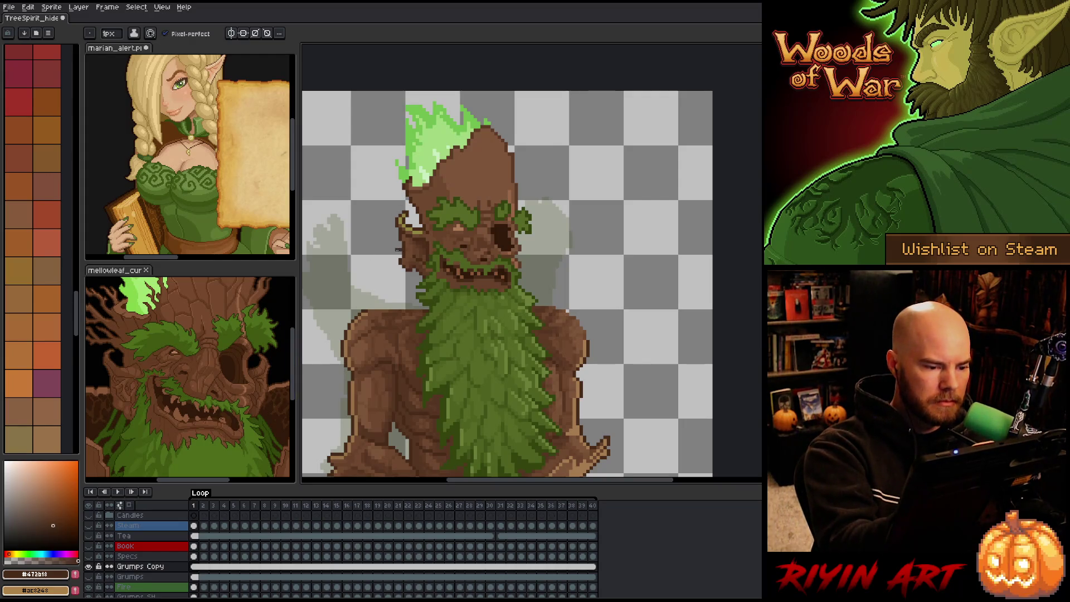
Step: Draw curved dark brown outlines flaring left and right of the head, redoing the right stroke
{"action": "mouse_move", "coordinate": [398, 248]}
{"action": "left_mouse_down"}
{"action": "mouse_move", "coordinate": [361, 251]}
{"action": "mouse_move", "coordinate": [364, 285]}
{"action": "left_mouse_up"}
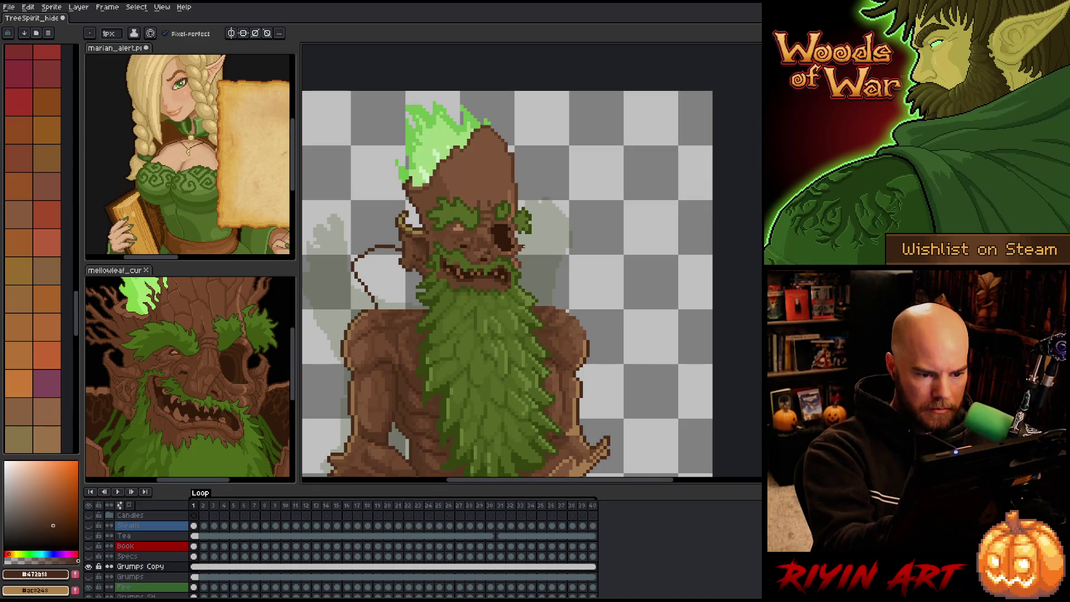
{"action": "mouse_move", "coordinate": [560, 239]}
{"action": "left_mouse_down"}
{"action": "mouse_move", "coordinate": [566, 274]}
{"action": "mouse_move", "coordinate": [554, 300]}
{"action": "left_mouse_up"}
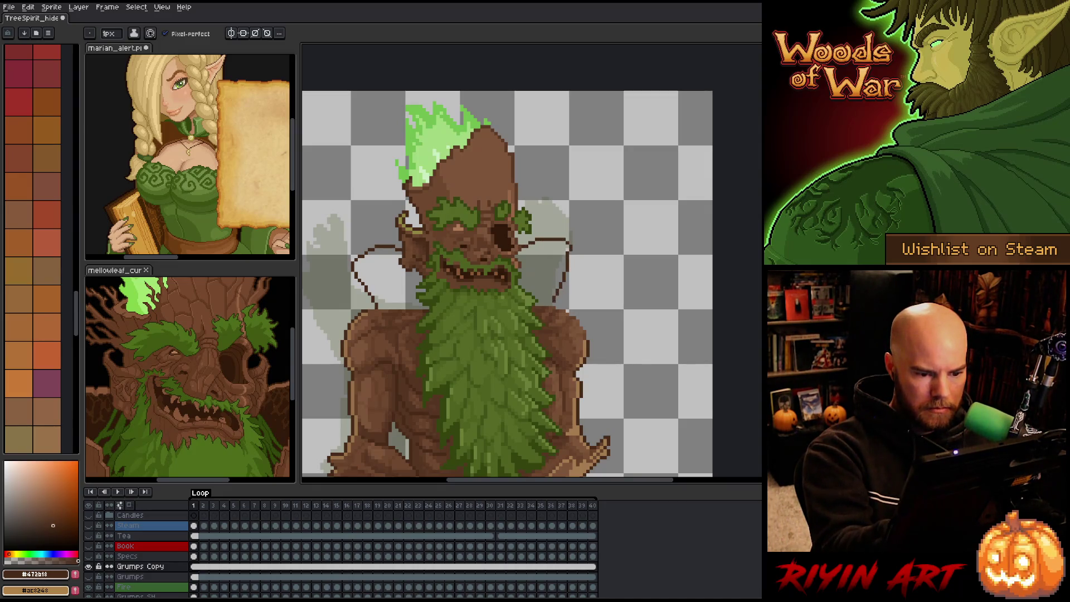
{"action": "key", "text": "ctrl+z"}
{"action": "mouse_move", "coordinate": [522, 249]}
{"action": "left_mouse_down"}
{"action": "mouse_move", "coordinate": [553, 246]}
{"action": "mouse_move", "coordinate": [570, 297]}
{"action": "left_mouse_up"}
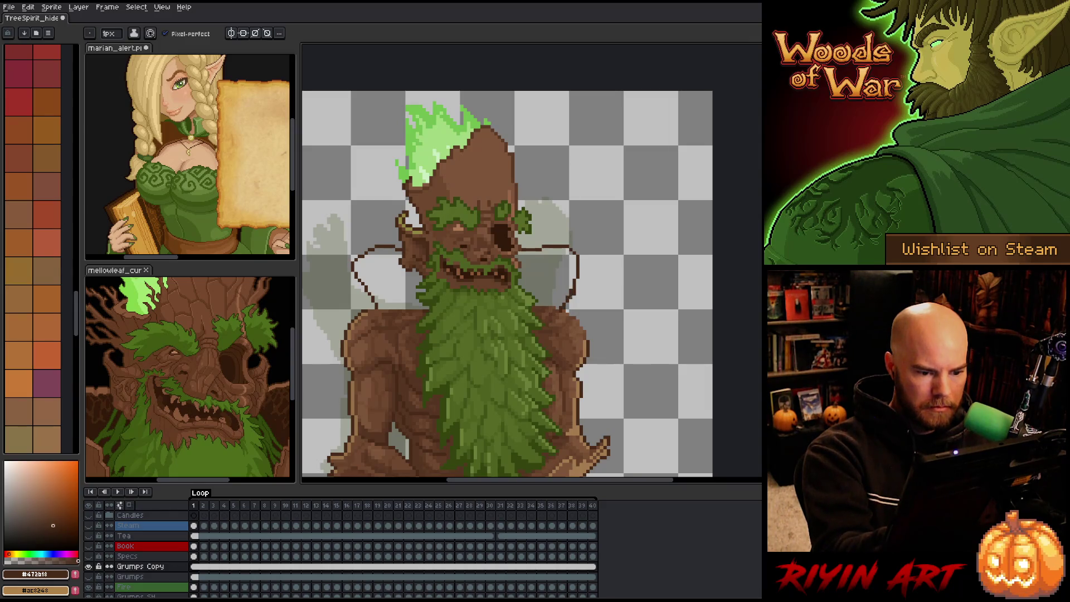
{"action": "key", "text": "e"}
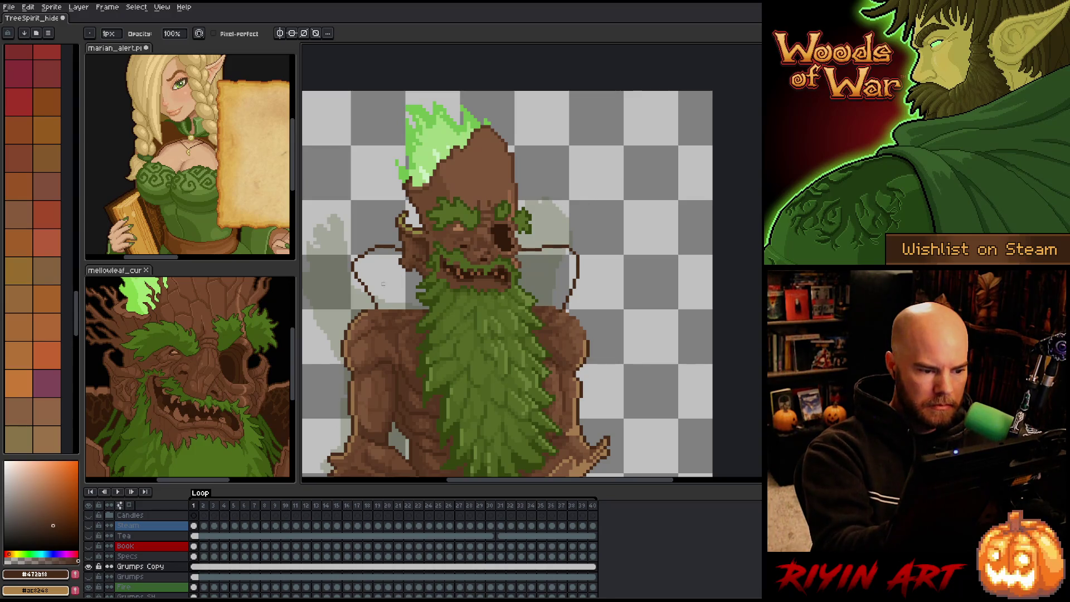
{"action": "key", "text": "b"}
{"action": "key", "text": "e"}
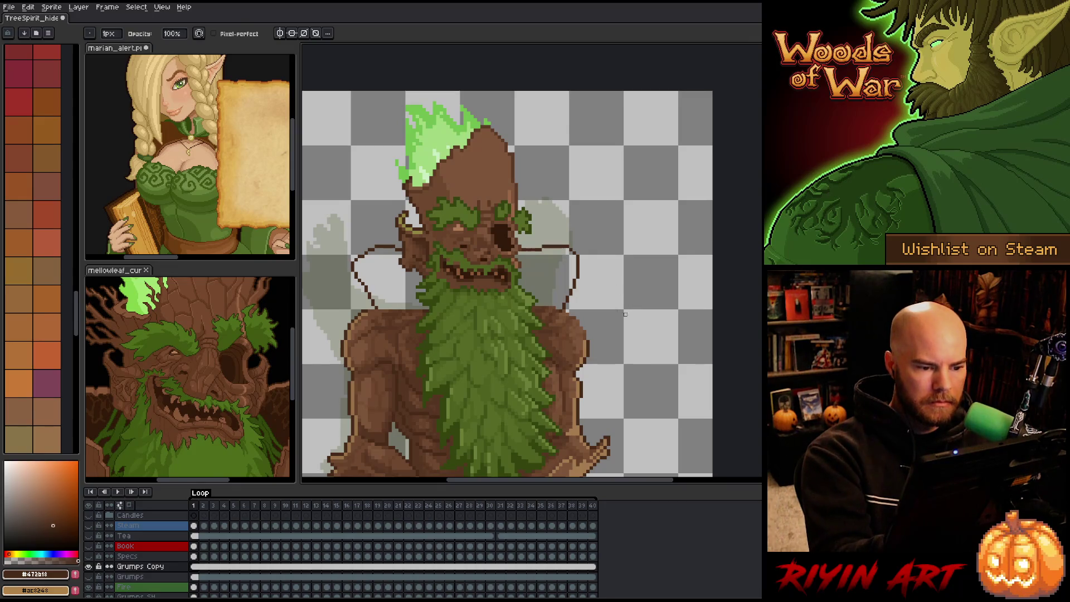
{"action": "key", "text": "b"}
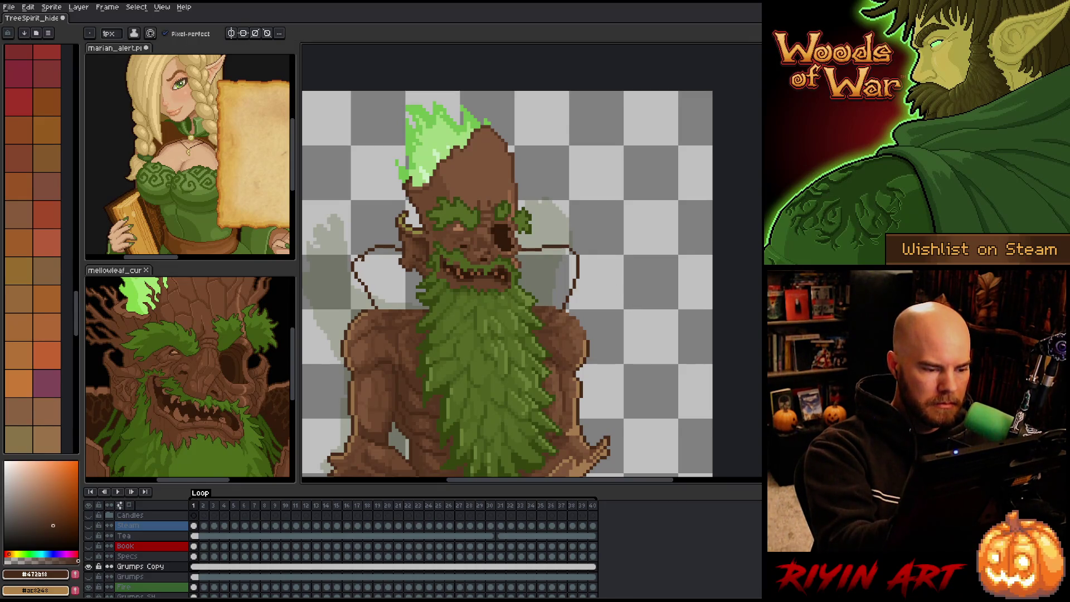
Step: Add dark inner lines inside the left and right outlines
{"action": "left_click_drag", "start_coordinate": [362, 266], "coordinate": [405, 312]}
{"action": "key", "text": "ctrl+z"}
{"action": "left_click_drag", "start_coordinate": [366, 266], "coordinate": [393, 284]}
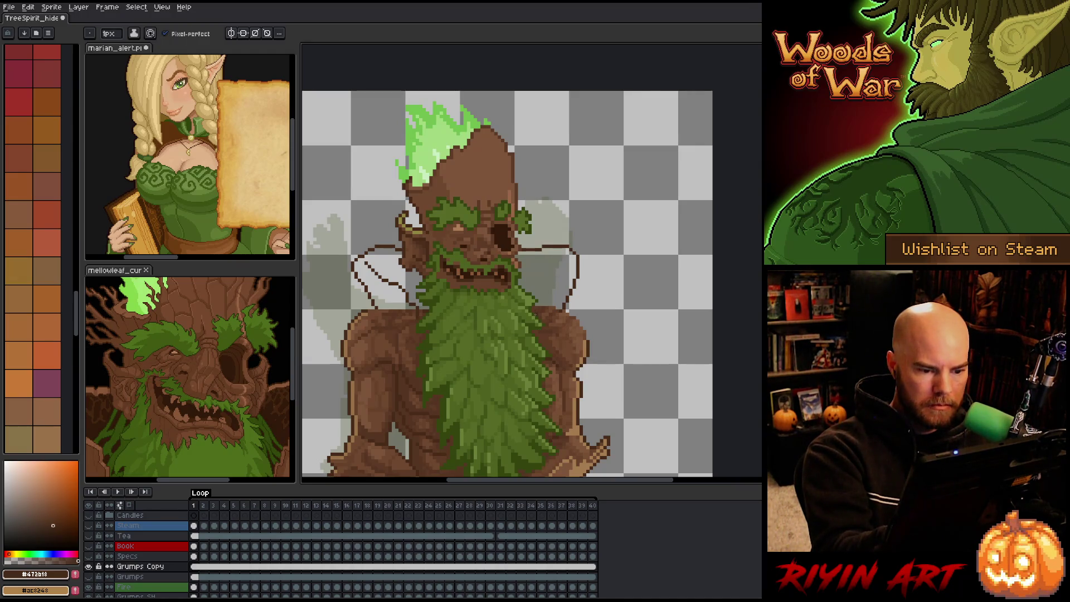
{"action": "left_click_drag", "start_coordinate": [546, 301], "coordinate": [554, 277]}
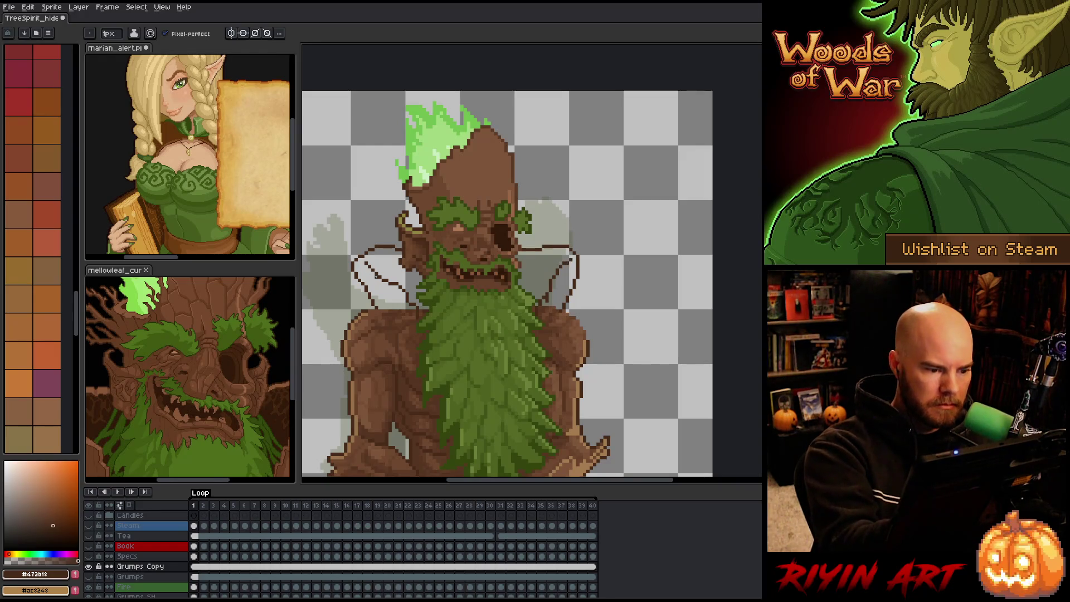
{"action": "key", "text": "e"}
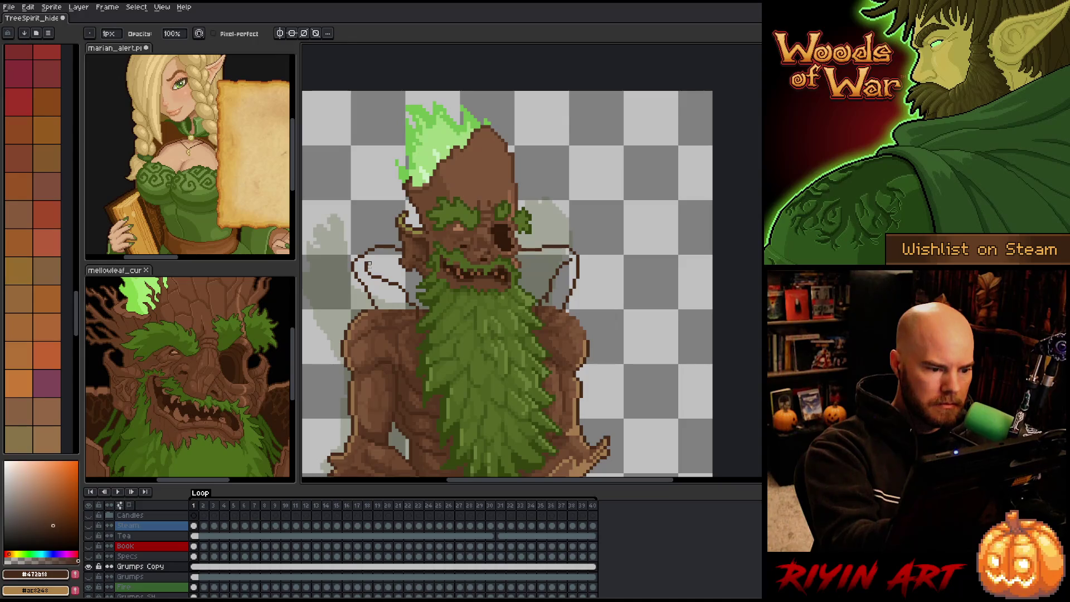
{"action": "key", "text": "b"}
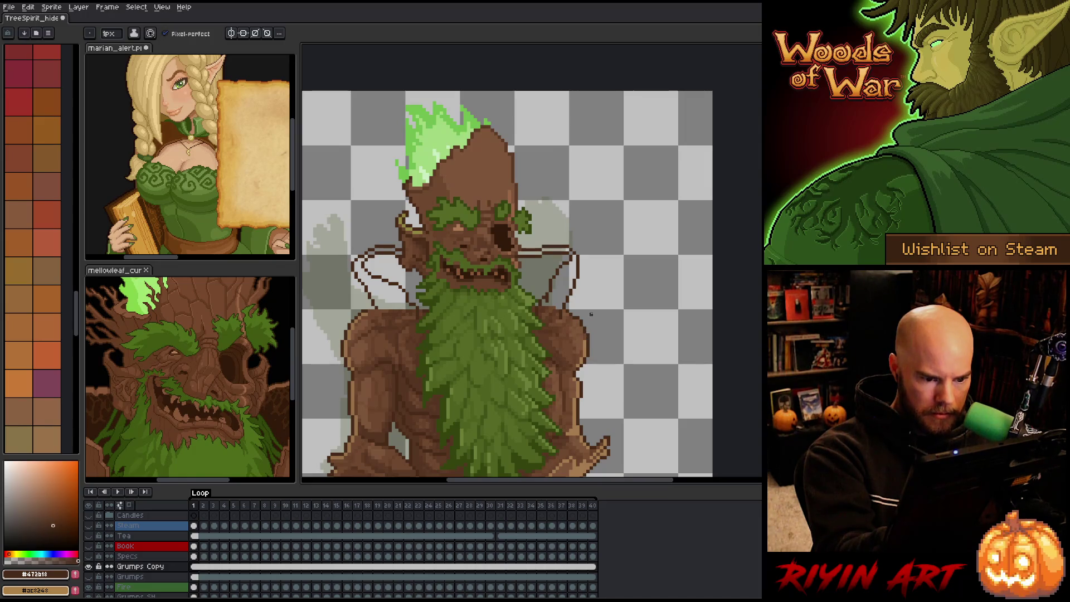
{"action": "left_click", "coordinate": [385, 368], "text": "alt"}
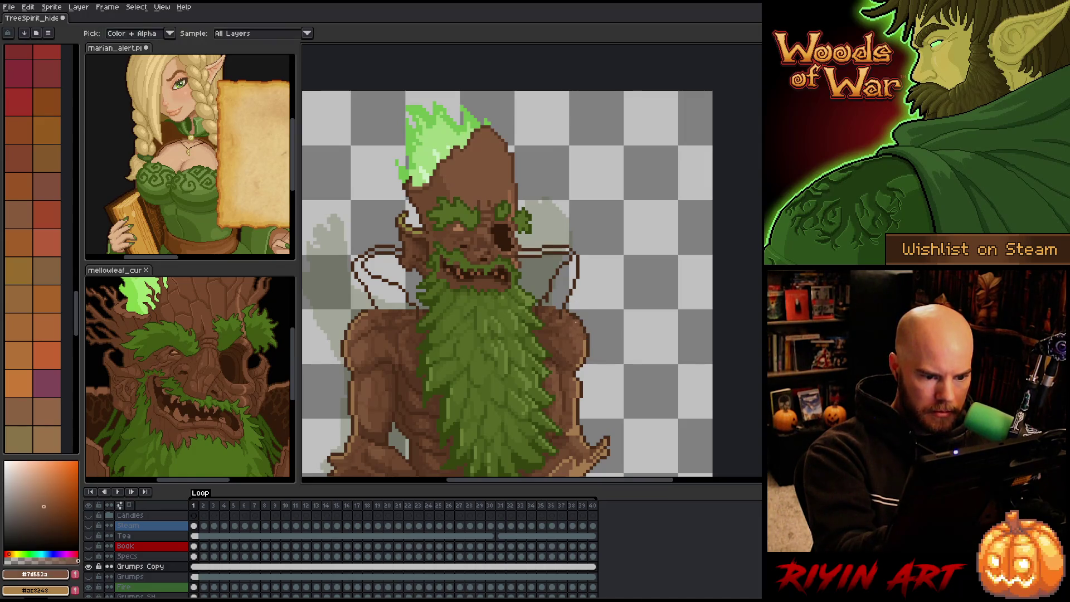
Step: Return to the dark outline brown, save, and touch up a pixel near the left outline
{"action": "left_click", "coordinate": [566, 311], "text": "alt"}
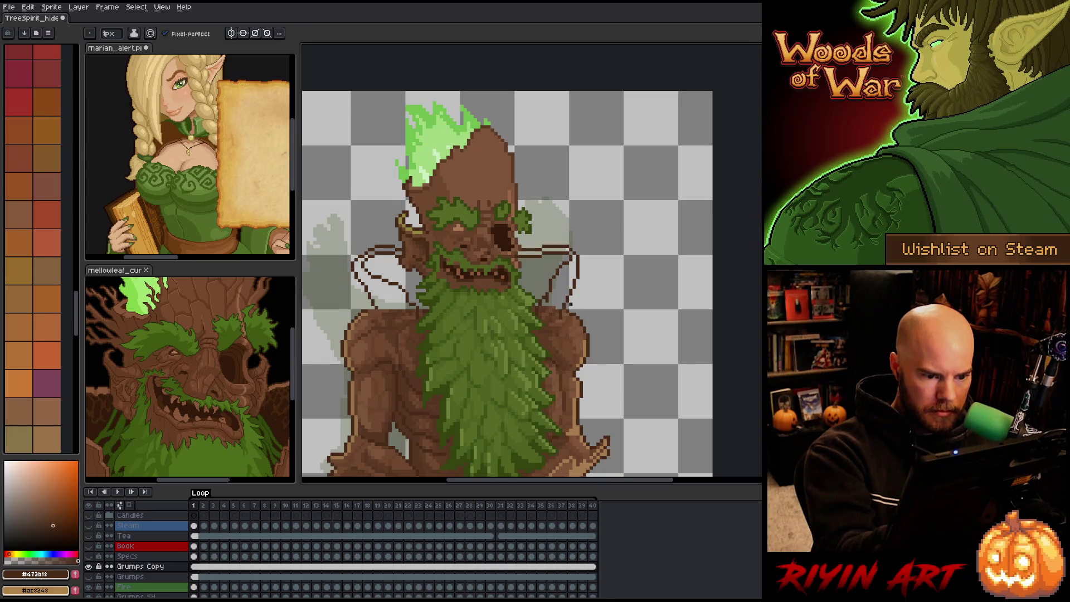
{"action": "key", "text": "ctrl+s"}
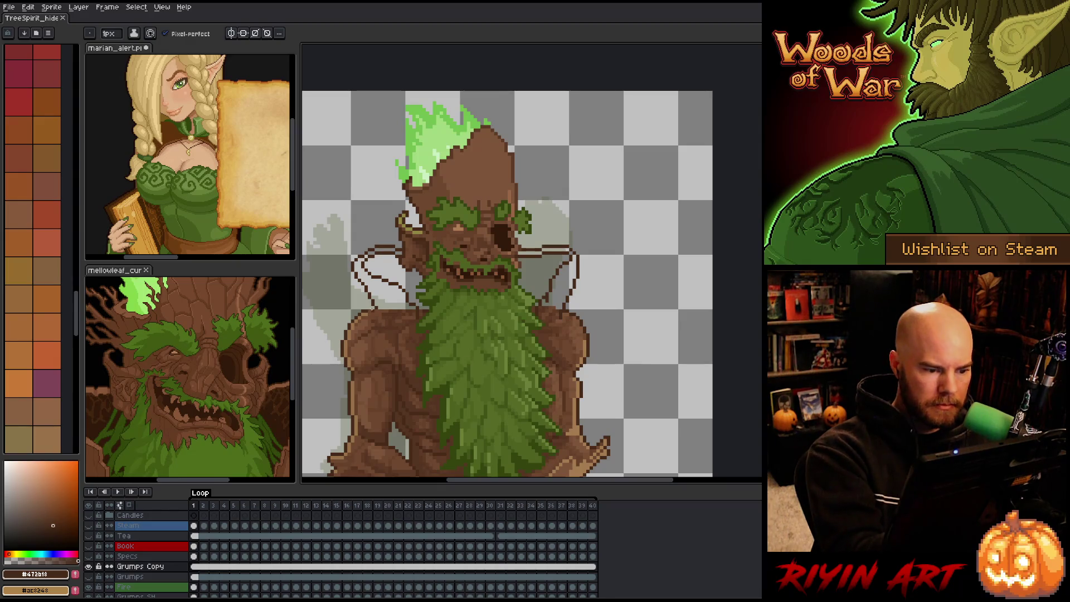
{"action": "left_click", "coordinate": [379, 311]}
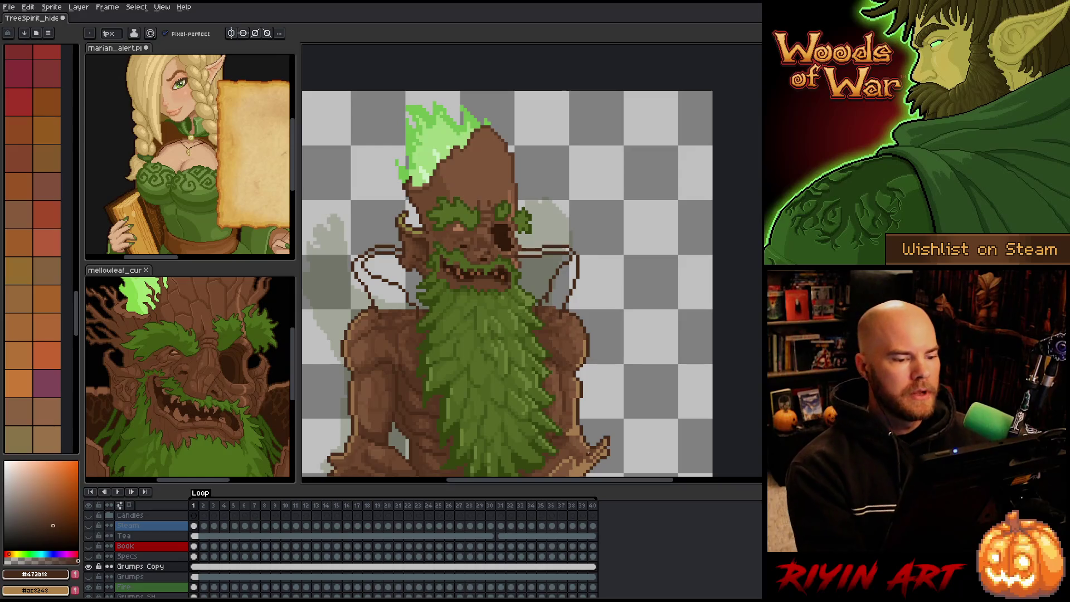
Step: Jump to the last animation frame (40) and save the sprite again
{"action": "key", "text": "Left"}
{"action": "key", "text": "e"}
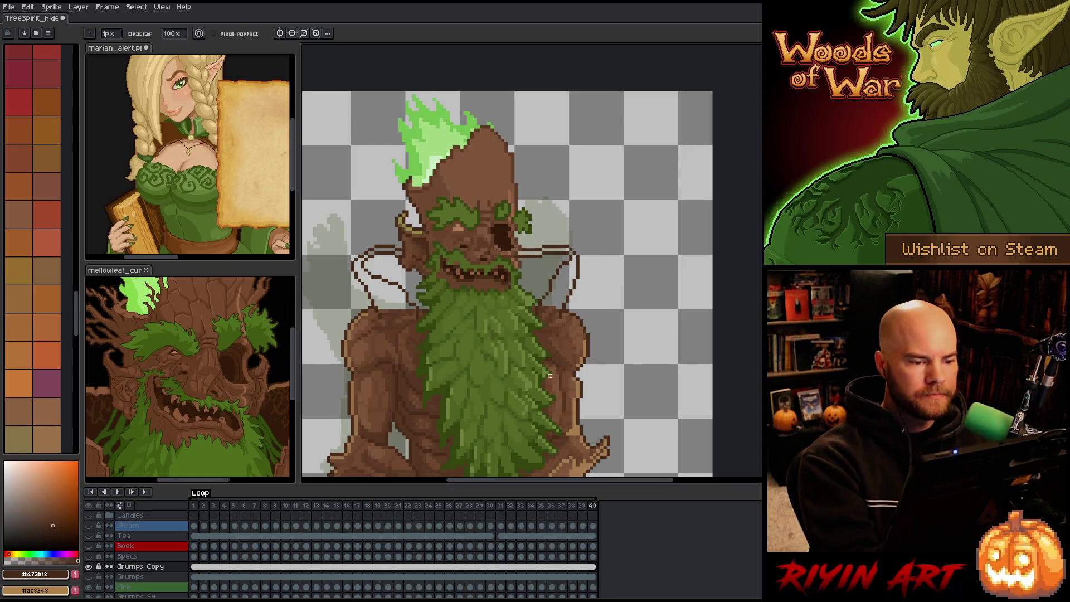
{"action": "key", "text": "ctrl+s"}
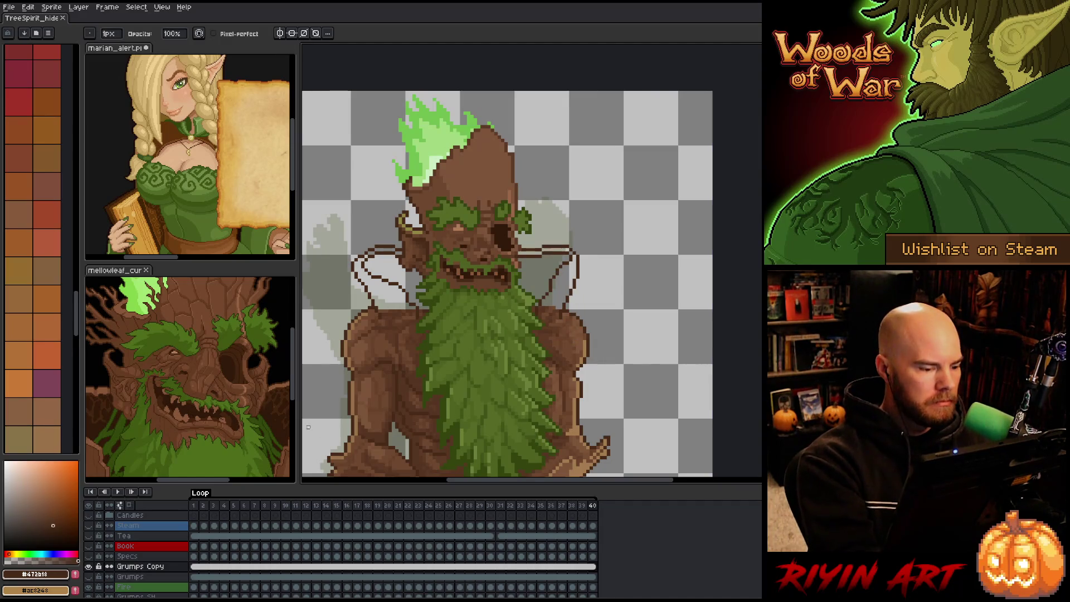
{"action": "key", "text": "g"}
{"action": "key", "text": "ctrl+Tab"}
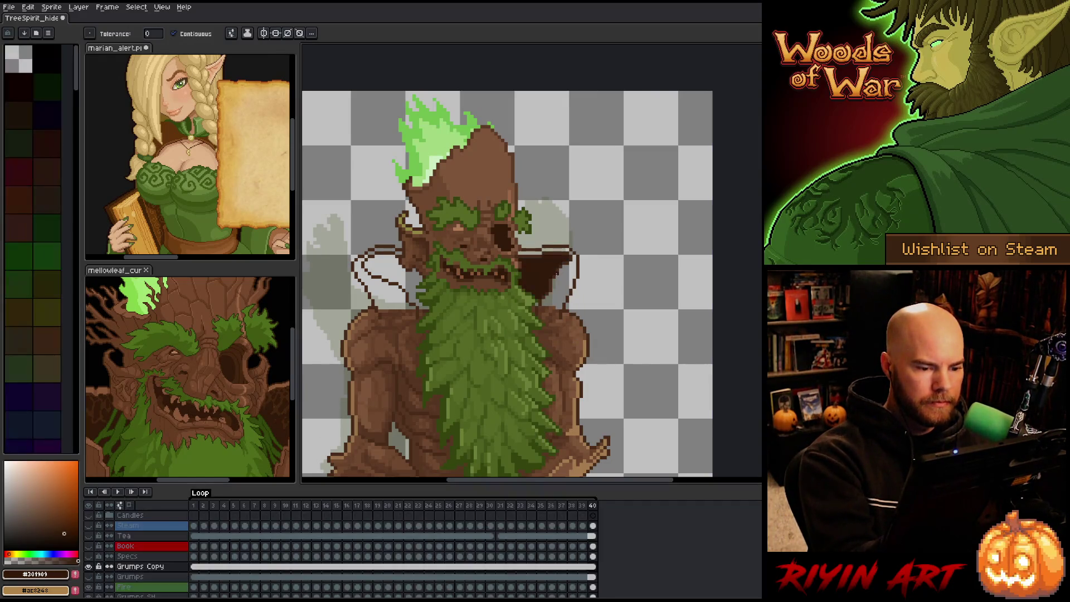
Step: Fill the area behind the head with darkest brown and both shoulders with medium brown, then save
{"action": "left_click", "coordinate": [536, 273]}
{"action": "key", "text": "b"}
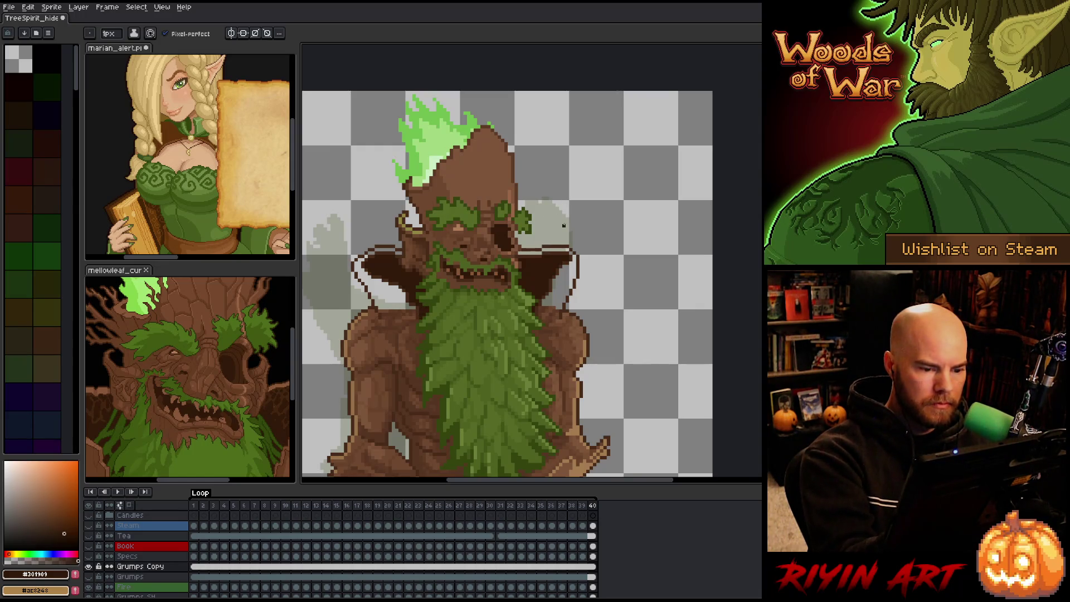
{"action": "left_click", "coordinate": [553, 303], "text": "alt"}
{"action": "key", "text": "g"}
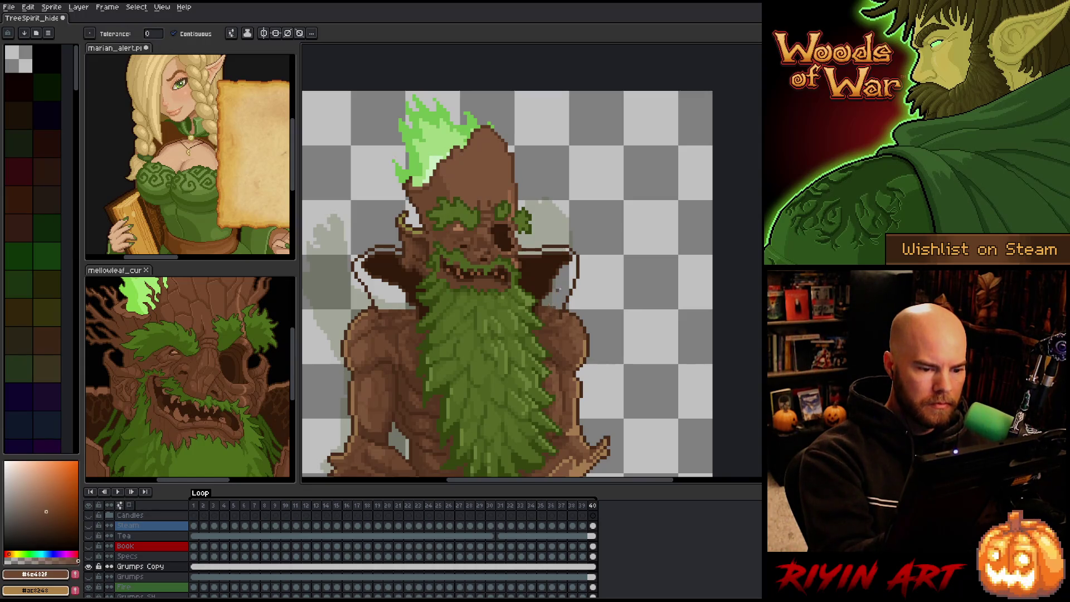
{"action": "left_click", "coordinate": [554, 301]}
{"action": "left_click", "coordinate": [556, 249]}
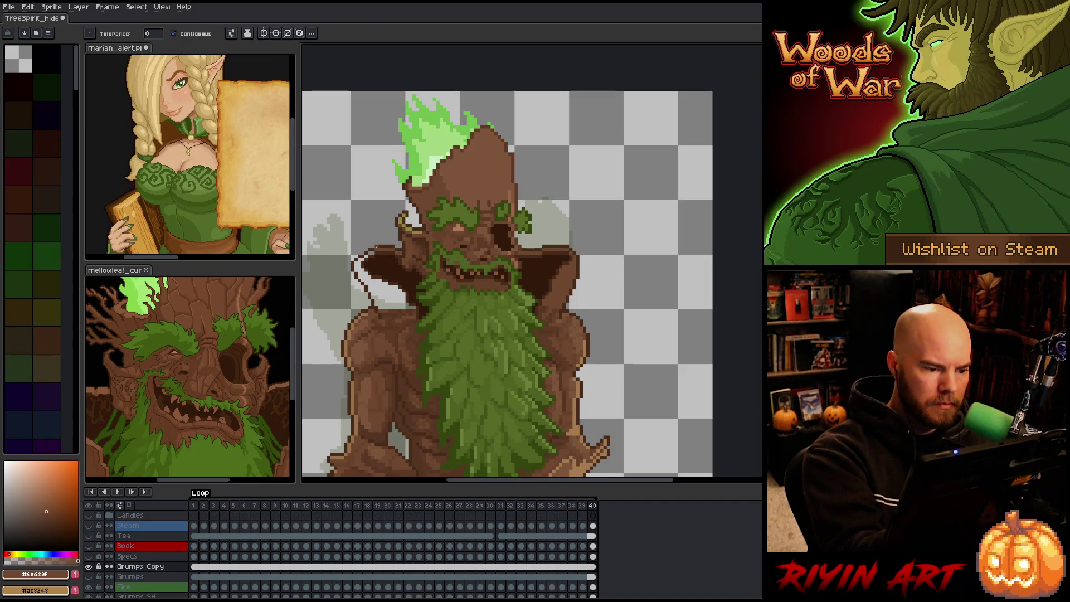
{"action": "left_click", "coordinate": [384, 273]}
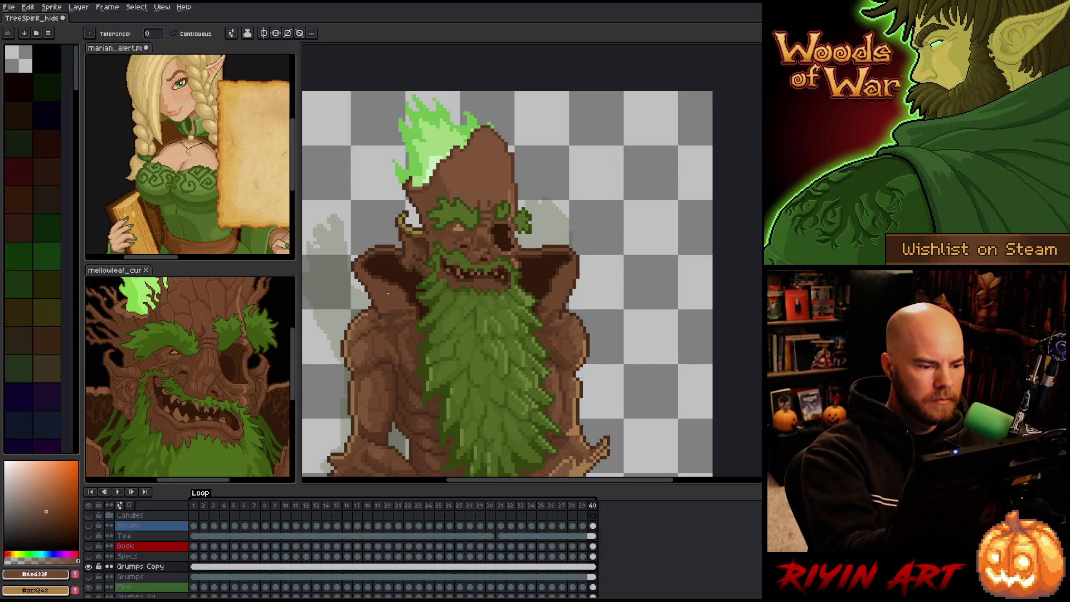
{"action": "key", "text": "ctrl+s"}
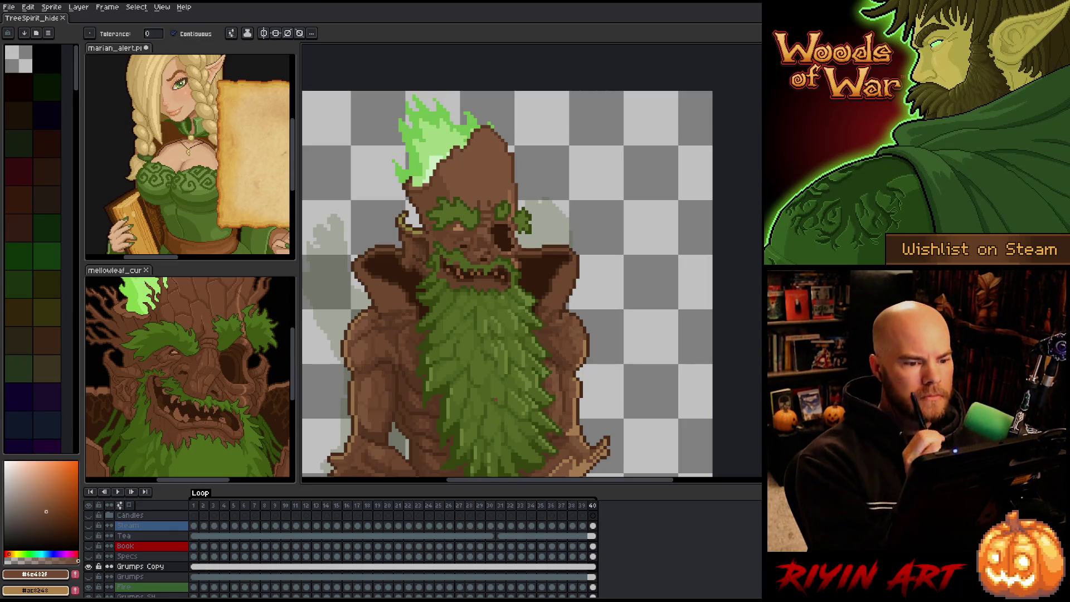
Step: Compare the dark and medium shoulder browns, save, and zoom in on the sprite
{"action": "key", "text": "b"}
{"action": "left_click", "coordinate": [555, 257], "text": "alt"}
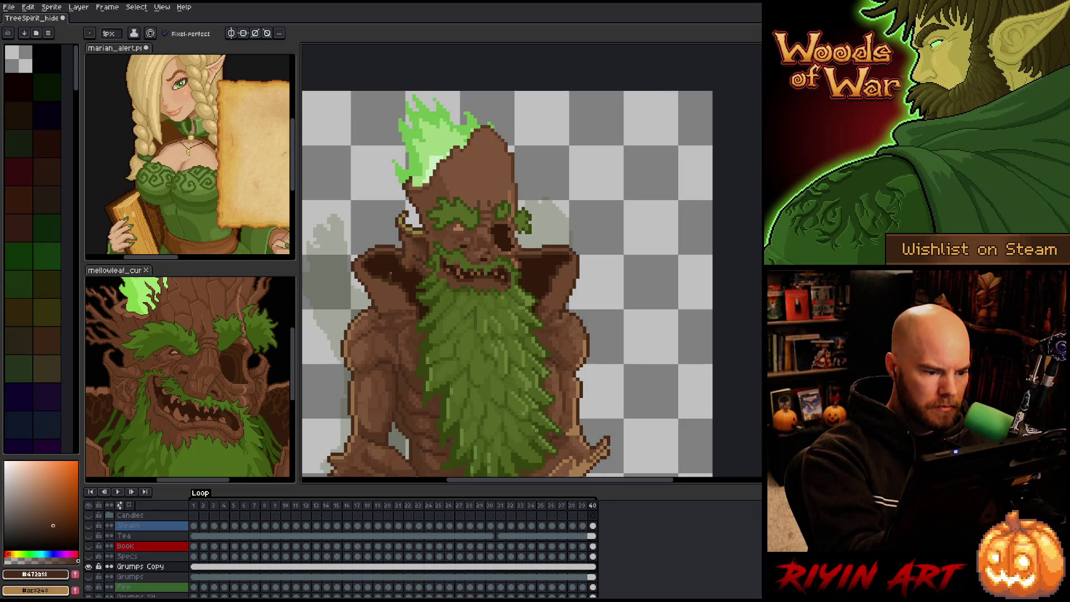
{"action": "left_click", "coordinate": [390, 277], "text": "alt"}
{"action": "left_click", "coordinate": [377, 272], "text": "alt"}
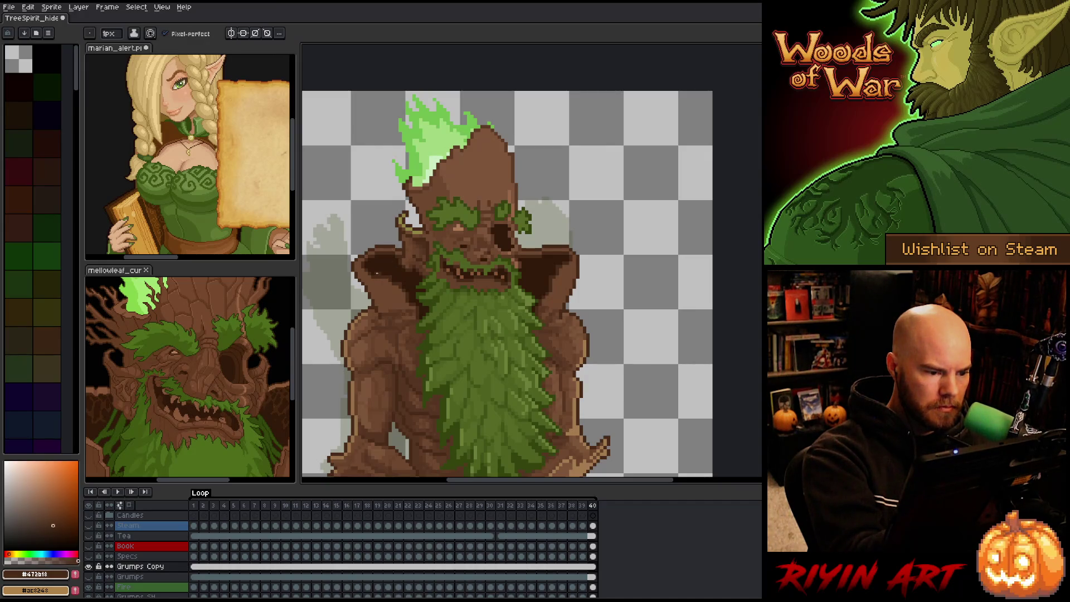
{"action": "left_click", "coordinate": [387, 260], "text": "alt"}
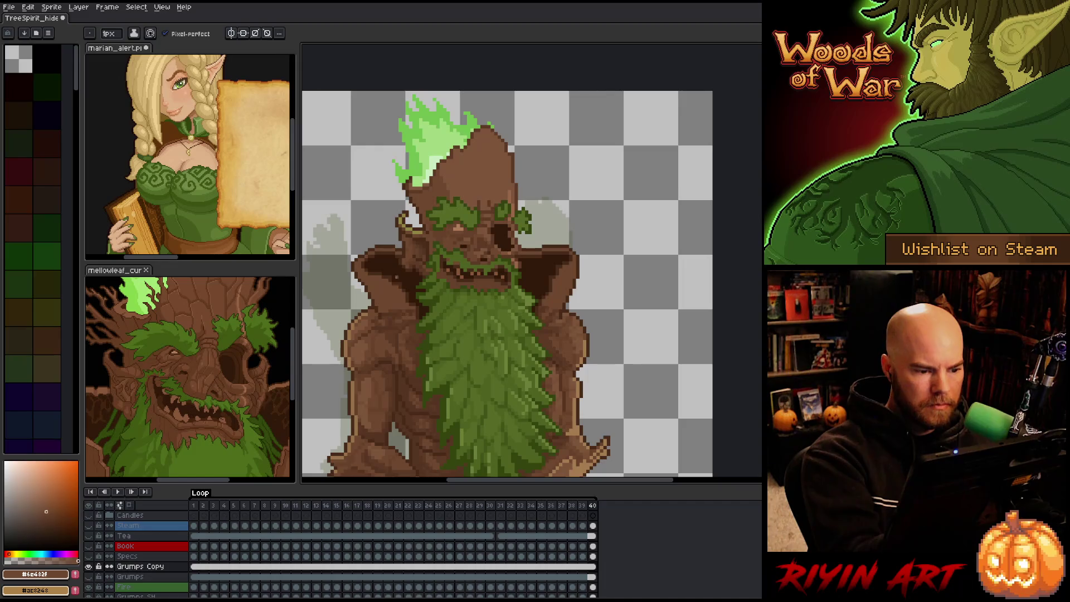
{"action": "left_click", "coordinate": [394, 266], "text": "alt"}
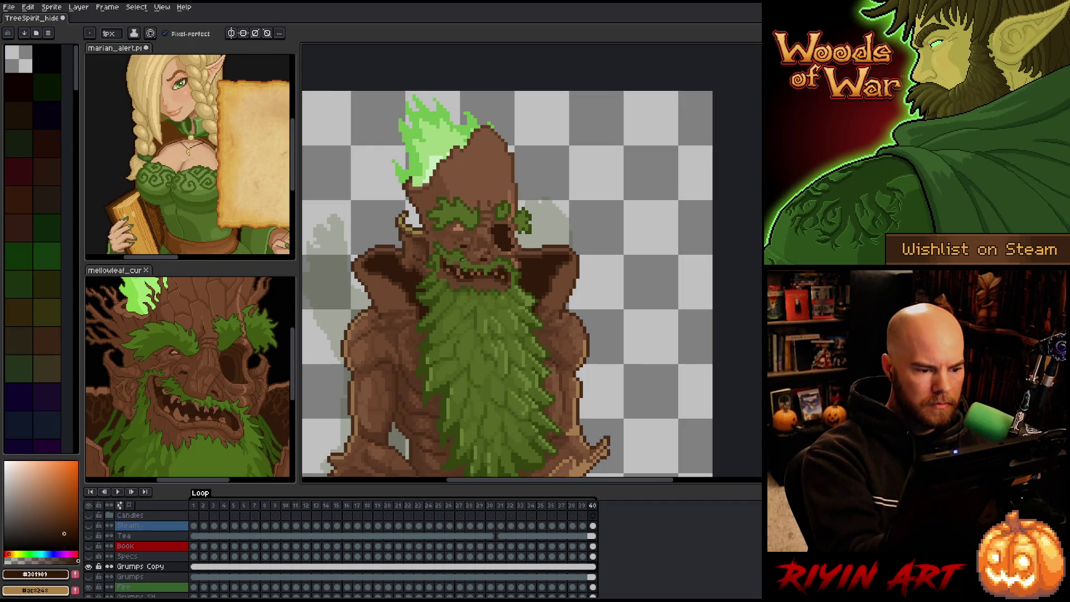
{"action": "key", "text": "ctrl+s"}
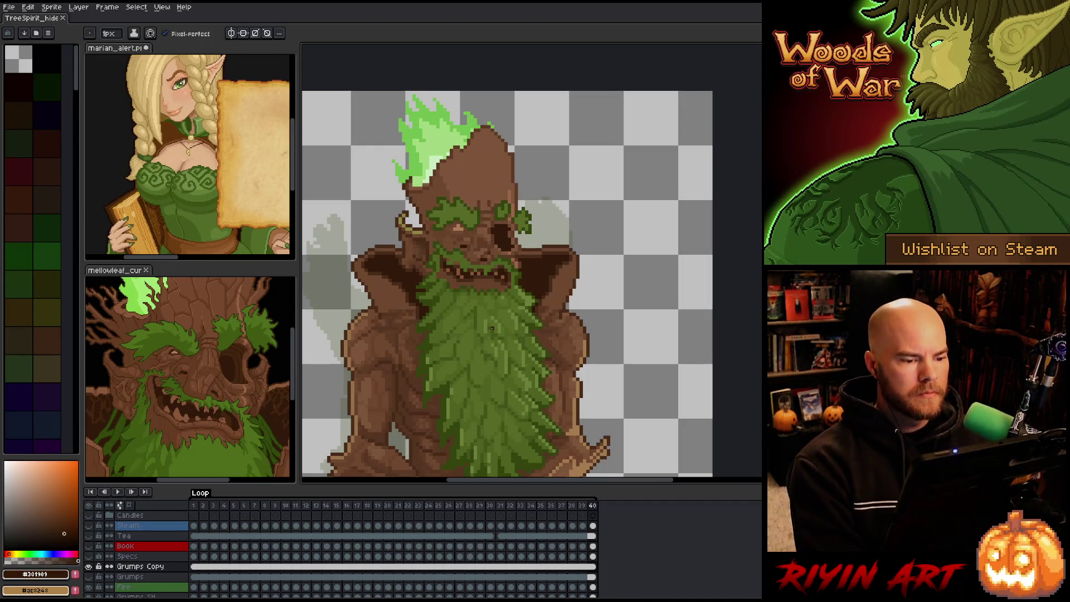
{"action": "scroll", "coordinate": [485, 329], "scroll_direction": "down", "scroll_amount": 2}
{"action": "scroll", "coordinate": [479, 325], "scroll_direction": "up", "scroll_amount": 2}
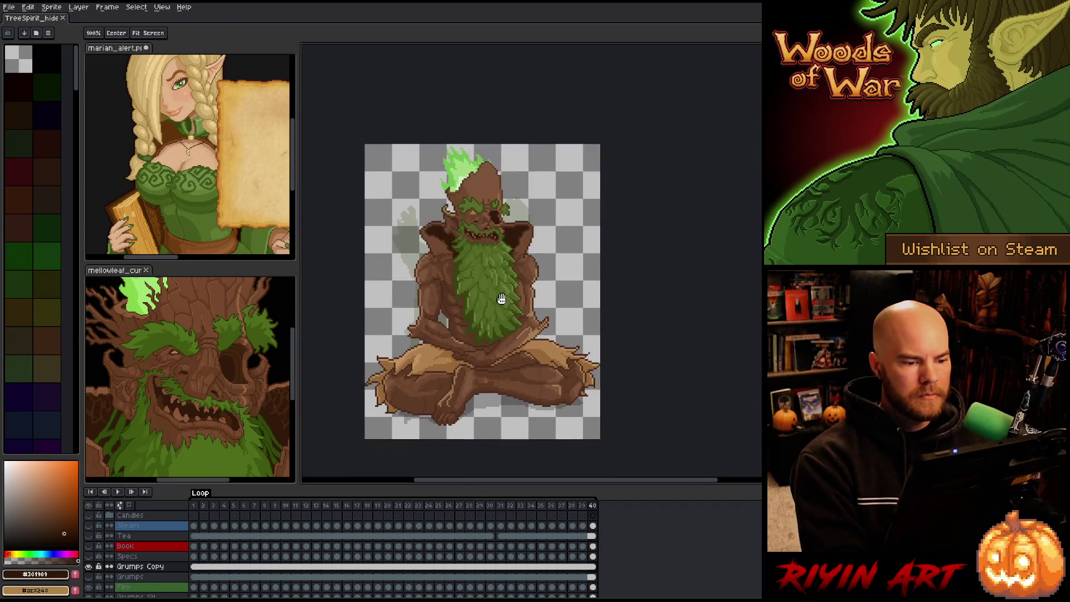
{"action": "scroll", "coordinate": [499, 295], "scroll_direction": "up", "scroll_amount": 1}
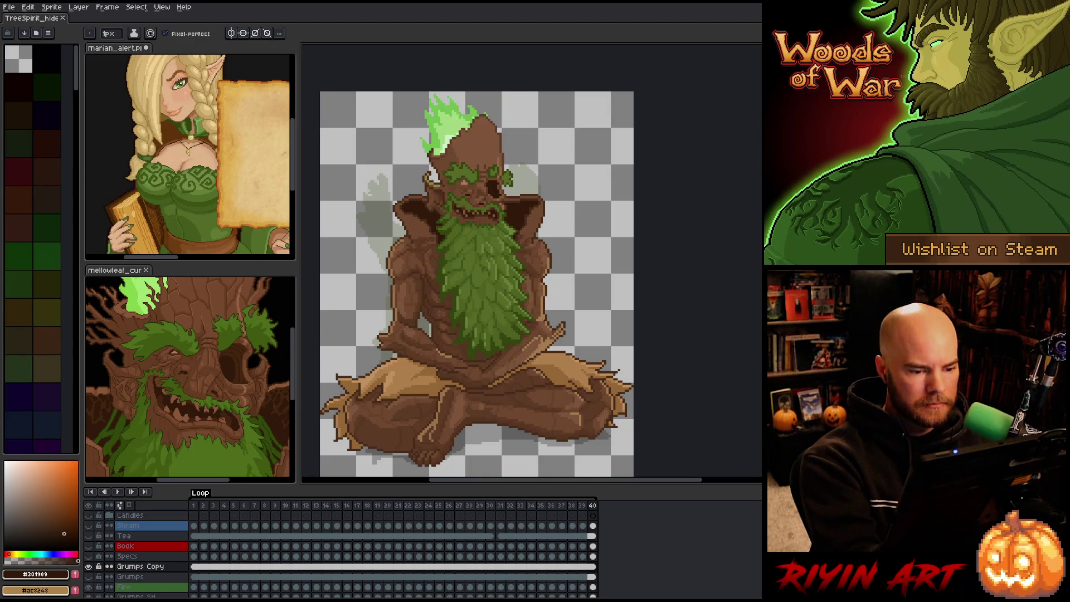
Step: Lasso both forearms and hands lying across the lap and delete them
{"action": "key", "text": "q"}
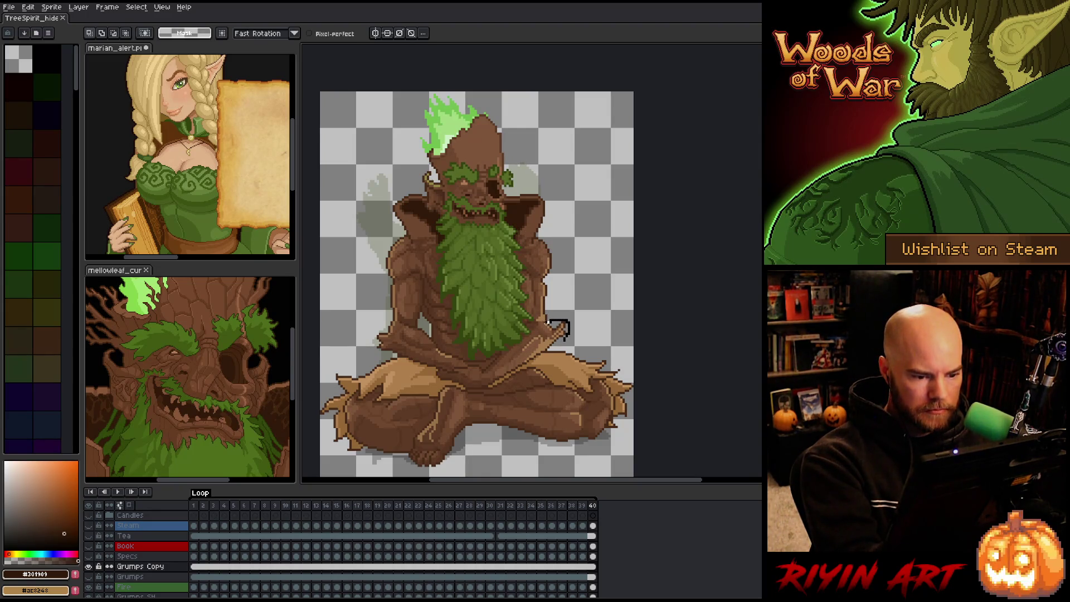
{"action": "mouse_move", "coordinate": [534, 323]}
{"action": "left_mouse_down"}
{"action": "mouse_move", "coordinate": [475, 385]}
{"action": "mouse_move", "coordinate": [555, 352]}
{"action": "mouse_move", "coordinate": [534, 323]}
{"action": "left_mouse_up"}
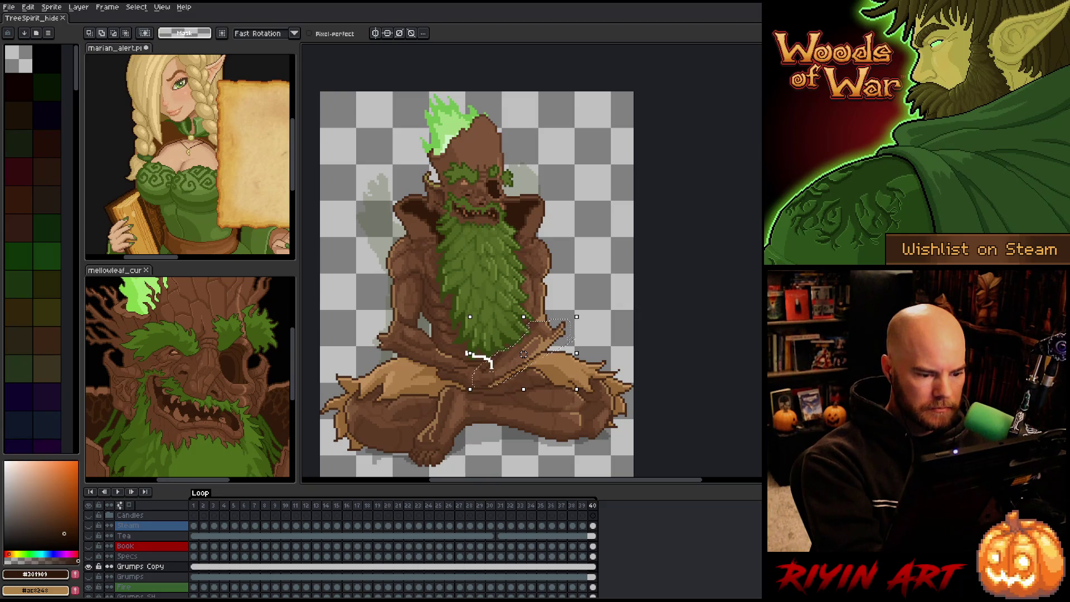
{"action": "mouse_move", "coordinate": [443, 382]}
{"action": "left_mouse_down"}
{"action": "mouse_move", "coordinate": [374, 349]}
{"action": "mouse_move", "coordinate": [400, 320]}
{"action": "mouse_move", "coordinate": [507, 353]}
{"action": "left_mouse_up"}
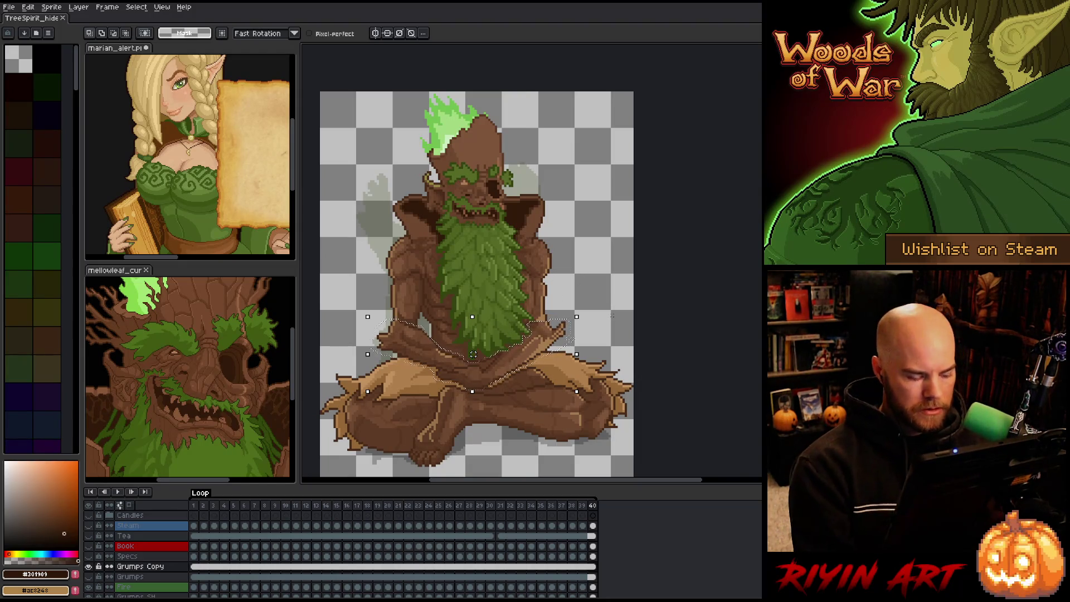
{"action": "key", "text": "Delete"}
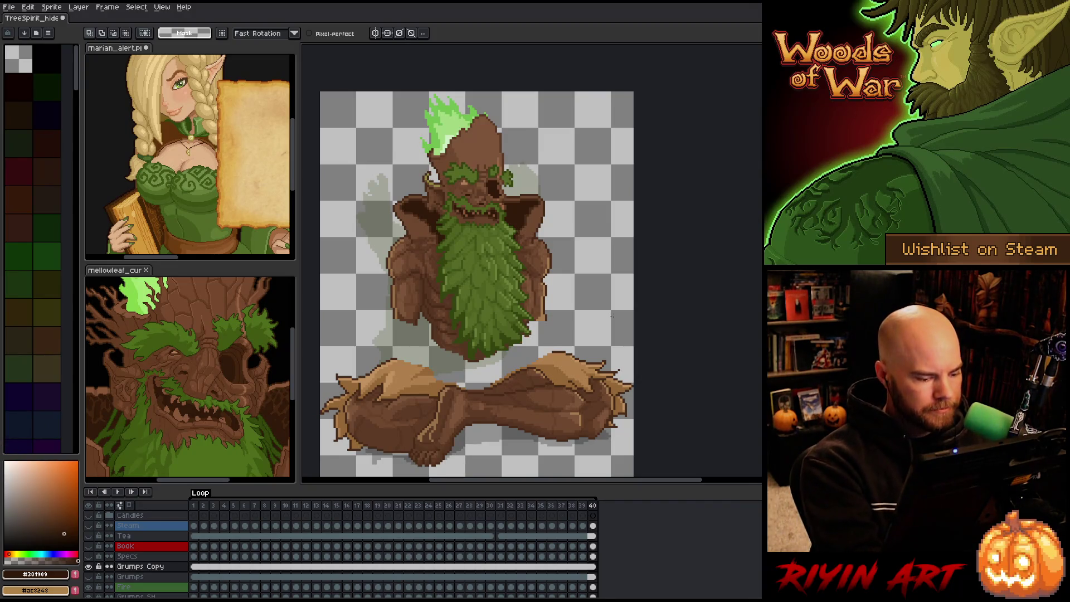
Step: Draw dark brown outlines above the crossed legs and under the beard's right side
{"action": "left_click", "coordinate": [435, 330], "text": "alt"}
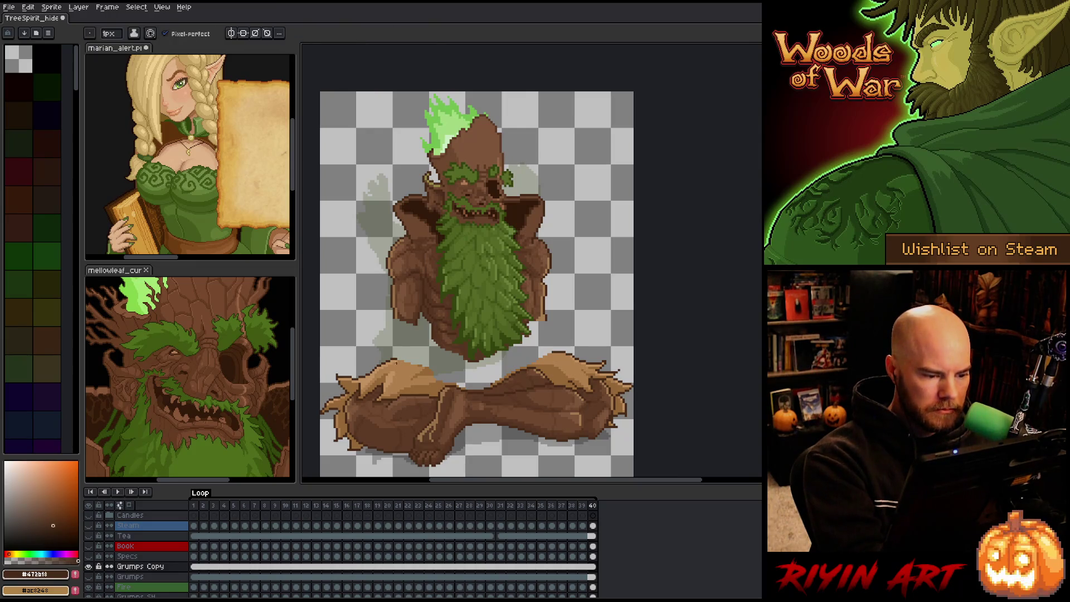
{"action": "mouse_move", "coordinate": [395, 358]}
{"action": "left_mouse_down"}
{"action": "mouse_move", "coordinate": [440, 353]}
{"action": "mouse_move", "coordinate": [478, 366]}
{"action": "mouse_move", "coordinate": [520, 353]}
{"action": "left_mouse_up"}
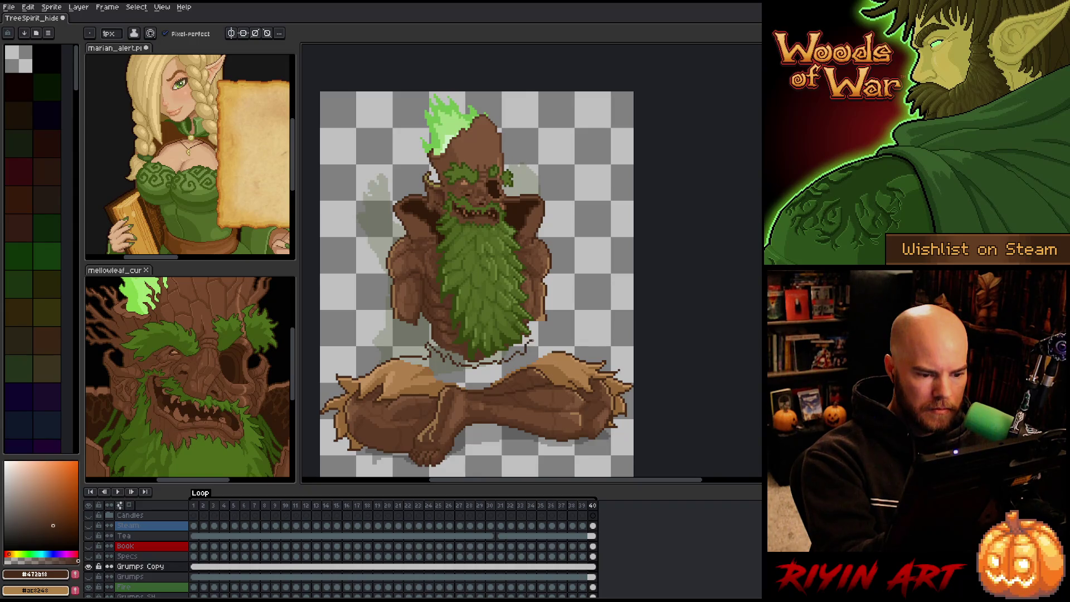
{"action": "left_click_drag", "start_coordinate": [553, 349], "coordinate": [515, 365]}
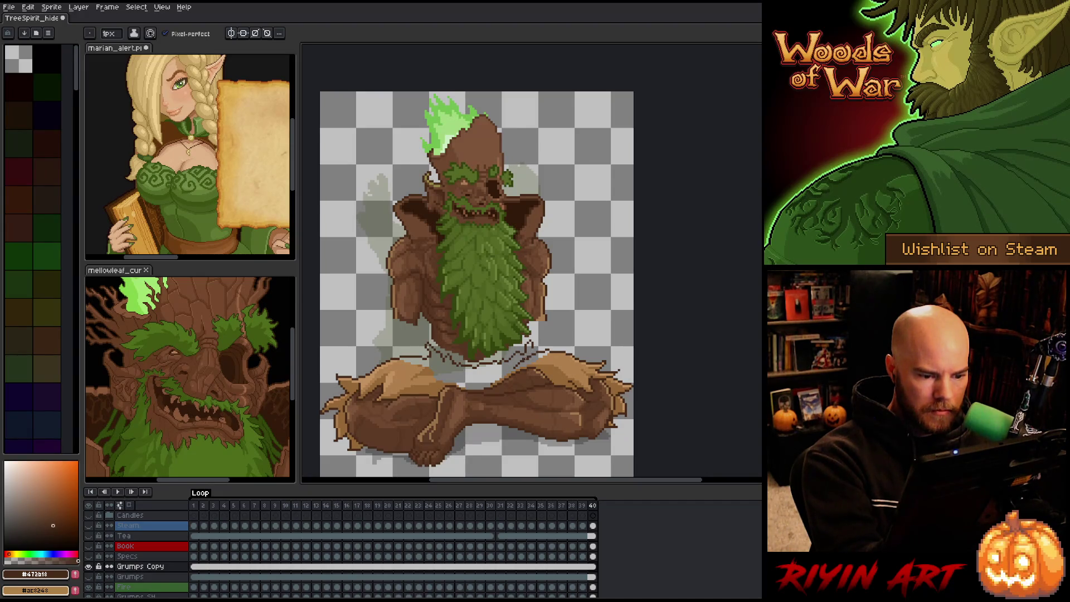
{"action": "key", "text": "e"}
{"action": "key", "text": "b"}
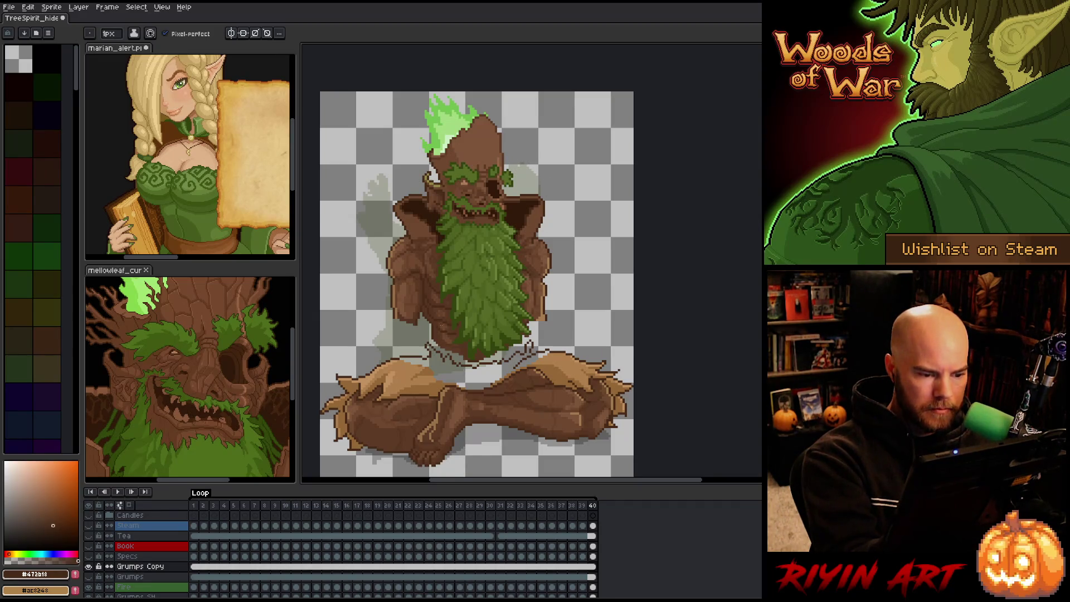
Step: Try a short vertical dark line under the beard, undo it, and sample a mid torso brown
{"action": "key", "text": "i"}
{"action": "left_click", "coordinate": [436, 327]}
{"action": "key", "text": "b"}
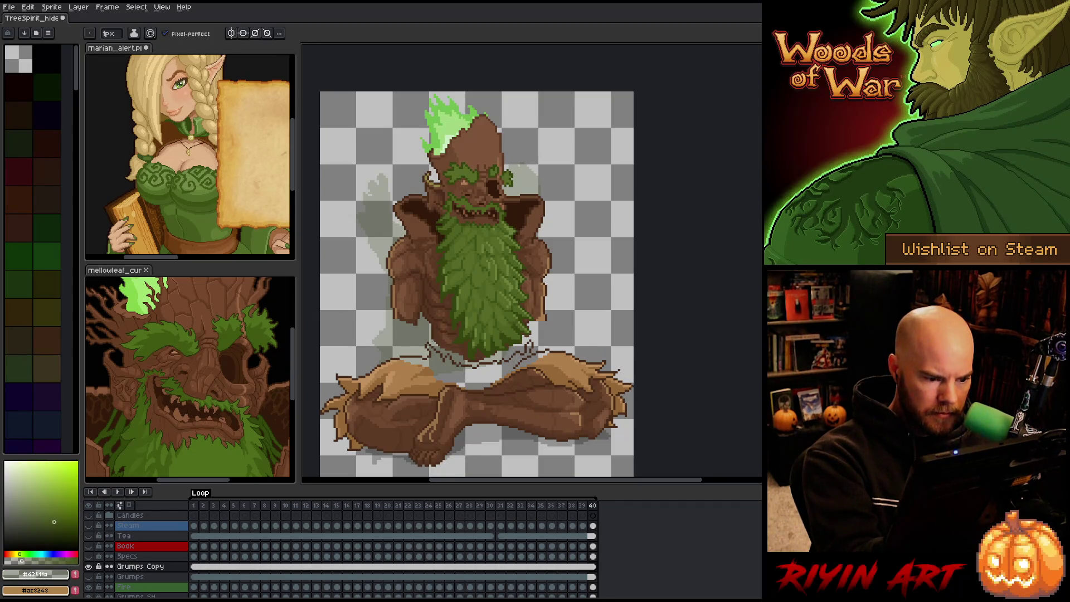
{"action": "left_click", "coordinate": [436, 331], "text": "alt"}
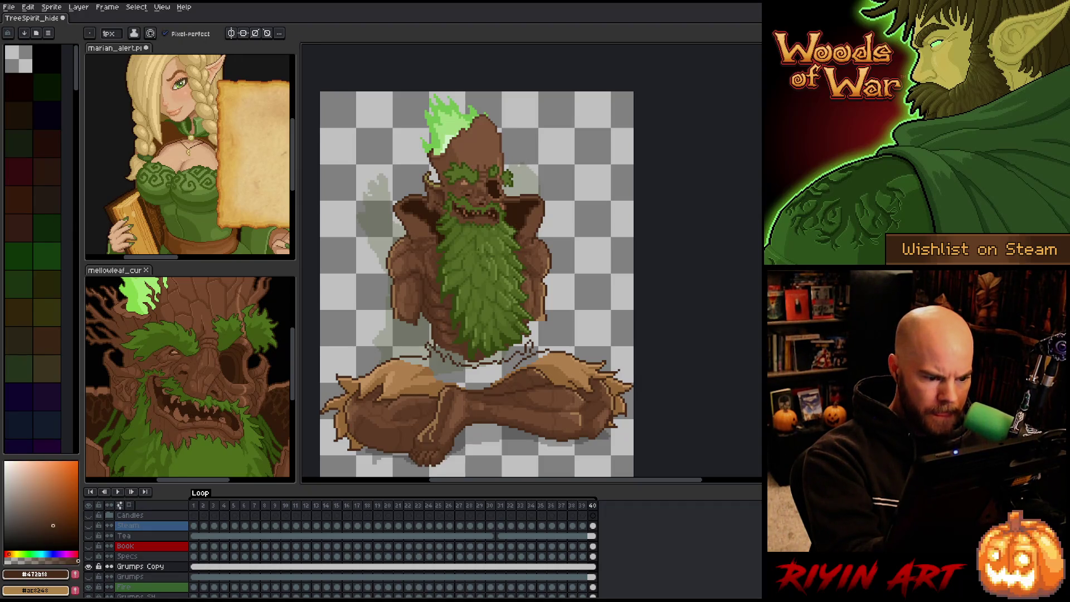
{"action": "left_click_drag", "start_coordinate": [524, 335], "coordinate": [524, 350]}
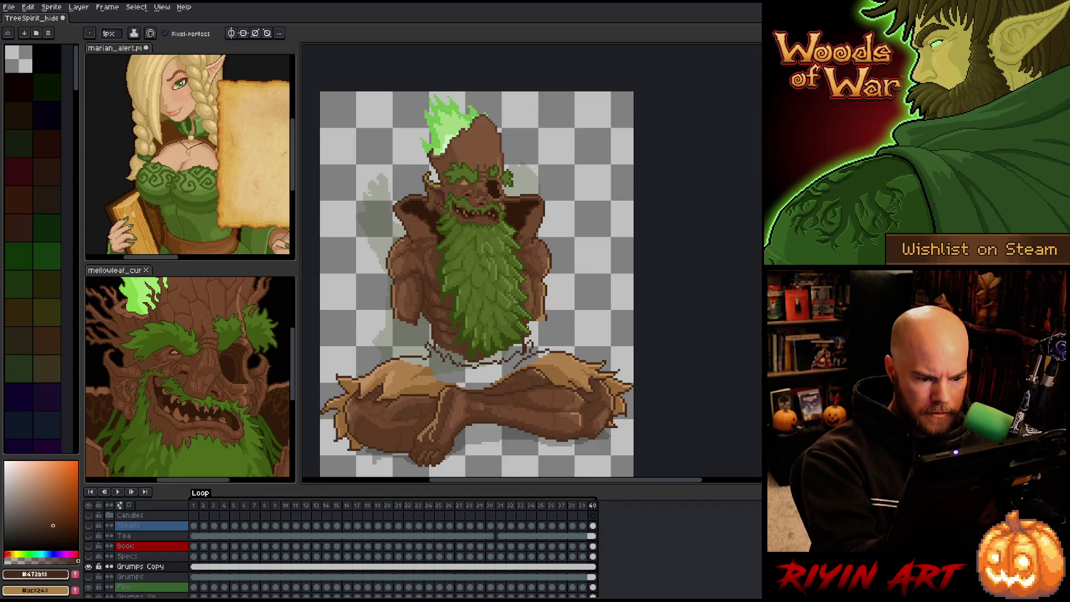
{"action": "key", "text": "ctrl+z"}
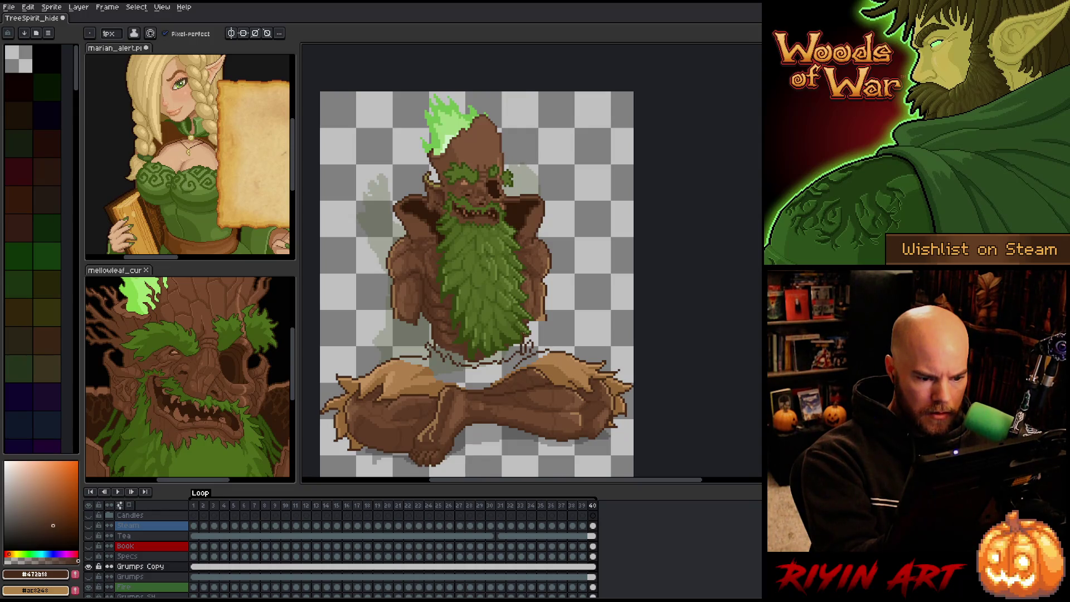
{"action": "left_click", "coordinate": [440, 332], "text": "alt"}
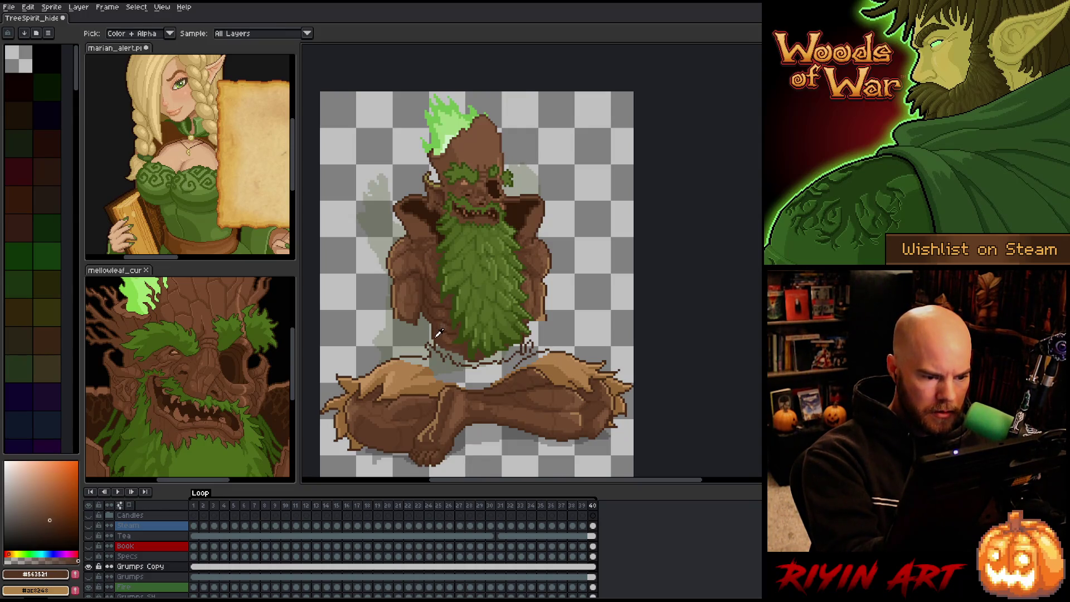
Step: Fill the gap below the beard with brown tones and the waist area with tan cloth
{"action": "key", "text": "g"}
{"action": "left_click", "coordinate": [457, 356]}
{"action": "left_click", "coordinate": [499, 353]}
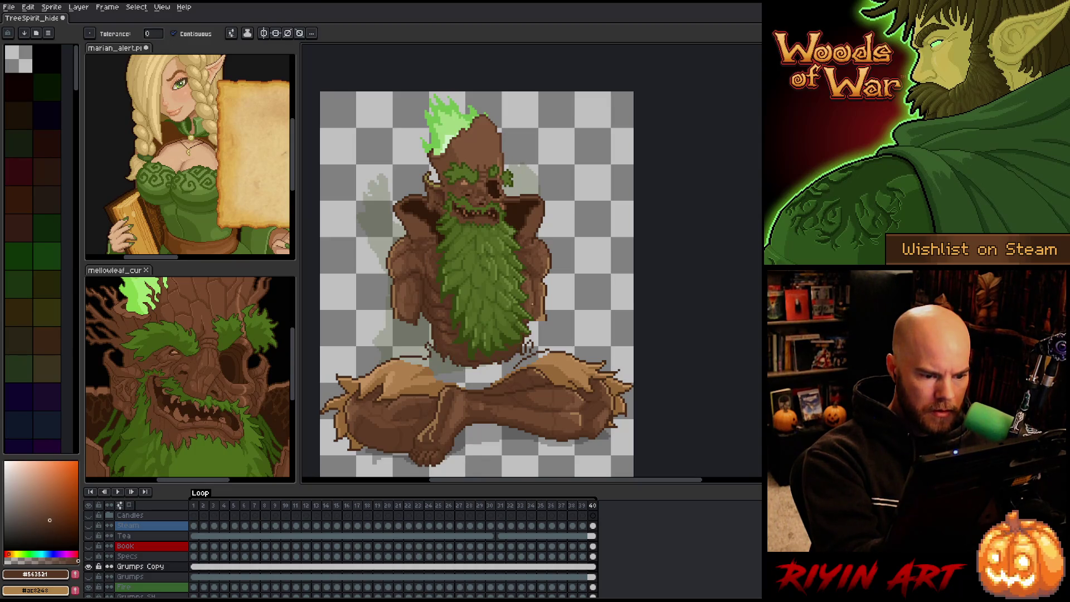
{"action": "key", "text": "b"}
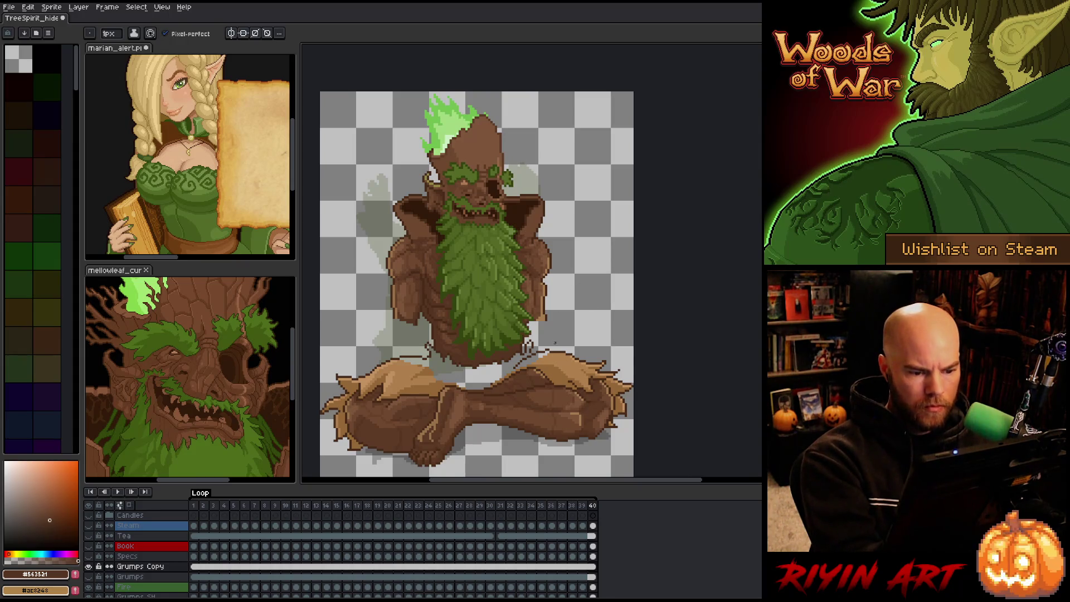
{"action": "key", "text": "alt"}
{"action": "left_click", "coordinate": [553, 356]}
{"action": "key", "text": "g"}
{"action": "left_click", "coordinate": [480, 362]}
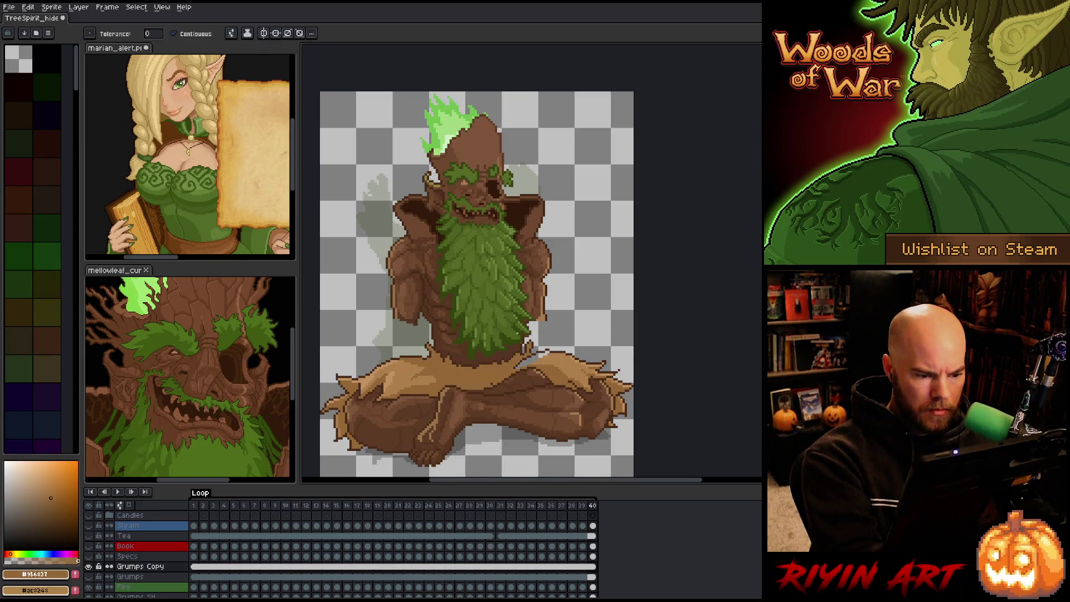
{"action": "left_click", "coordinate": [557, 351], "text": "alt"}
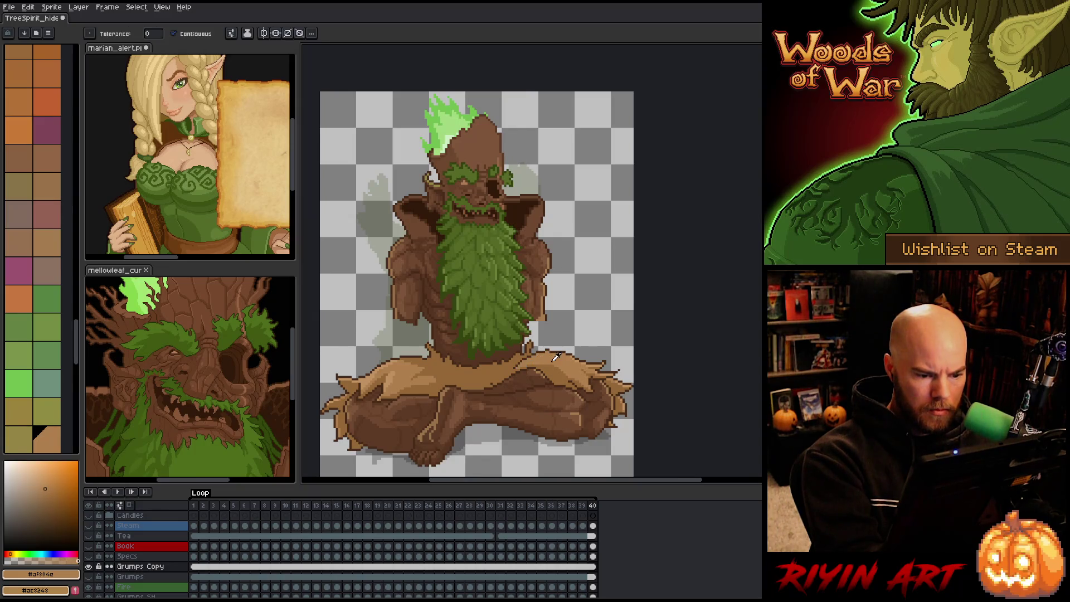
{"action": "key", "text": "b"}
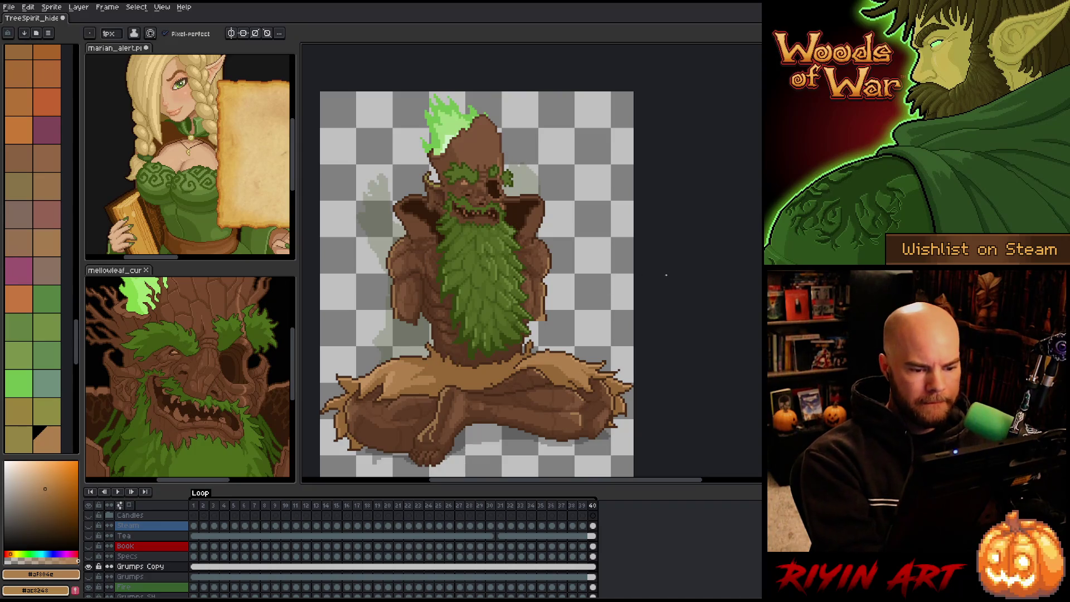
Step: Draw a dark brown fold line across the lap cloth and darken a stretch of its edge
{"action": "left_click", "coordinate": [520, 362], "text": "alt"}
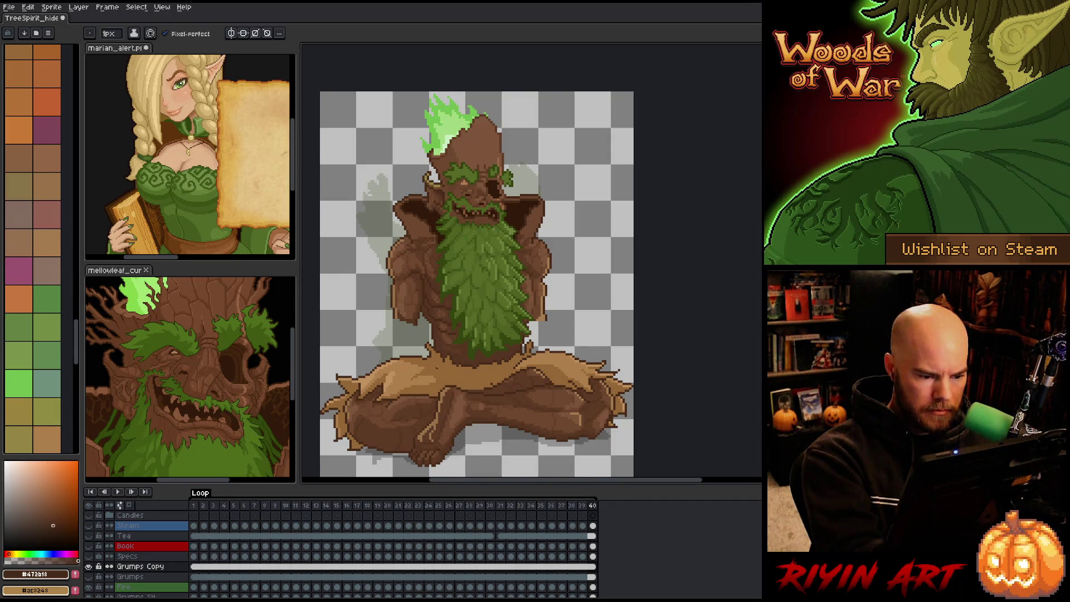
{"action": "left_click_drag", "start_coordinate": [438, 368], "coordinate": [466, 390]}
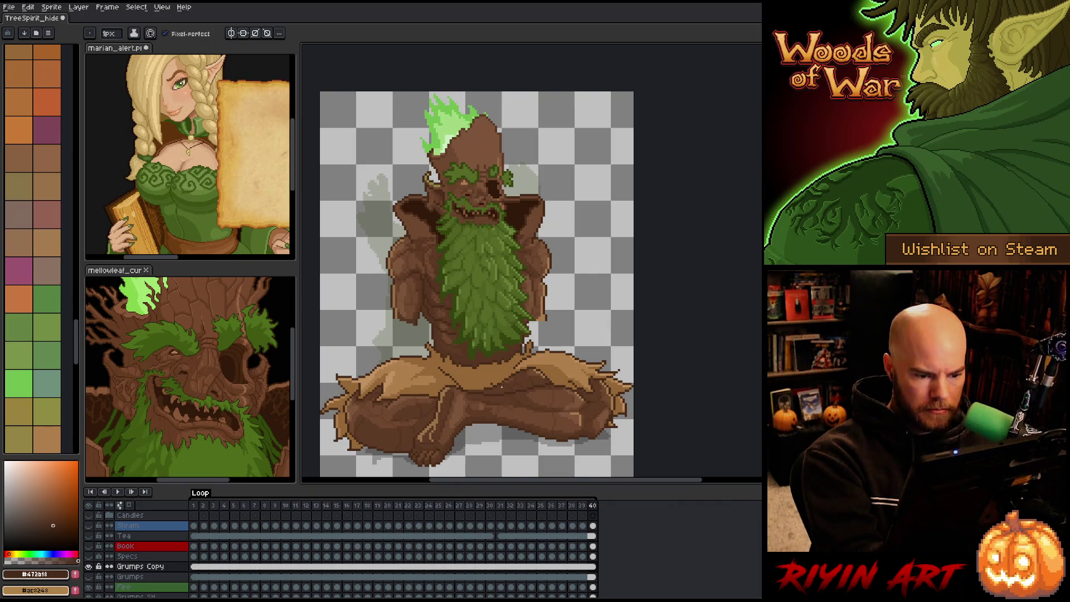
{"action": "left_click", "coordinate": [495, 380], "text": "alt"}
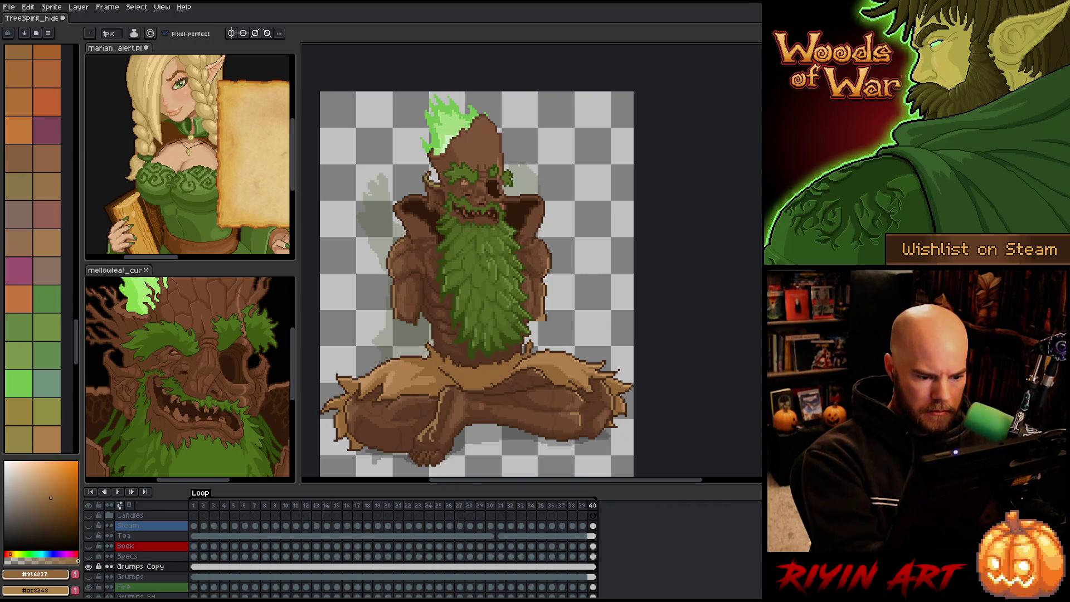
{"action": "left_click", "coordinate": [496, 377], "text": "alt"}
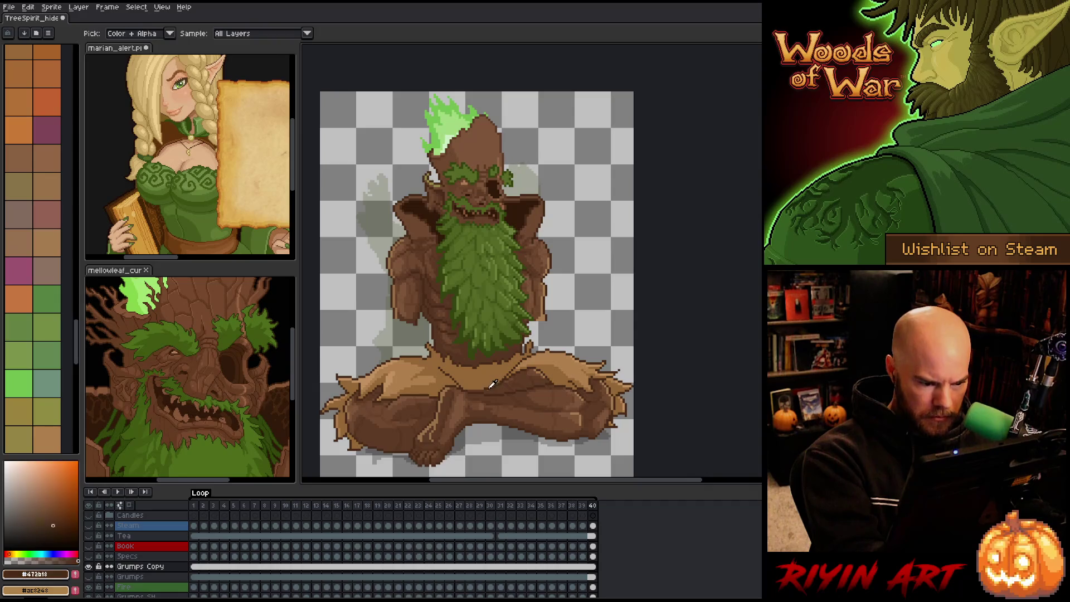
{"action": "left_click", "coordinate": [511, 373], "text": "alt"}
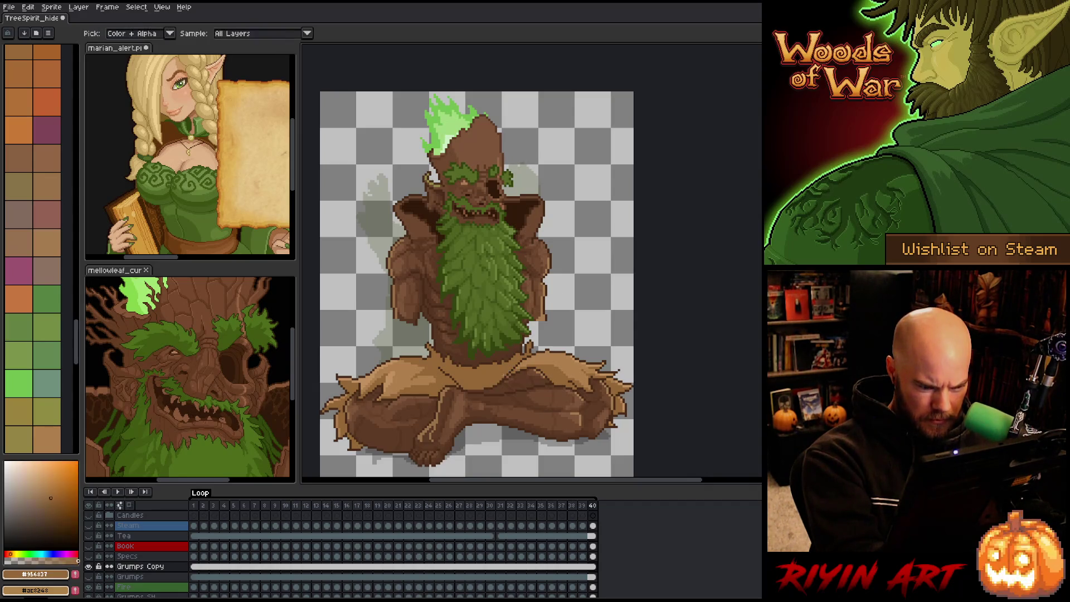
{"action": "left_click", "coordinate": [514, 369], "text": "alt"}
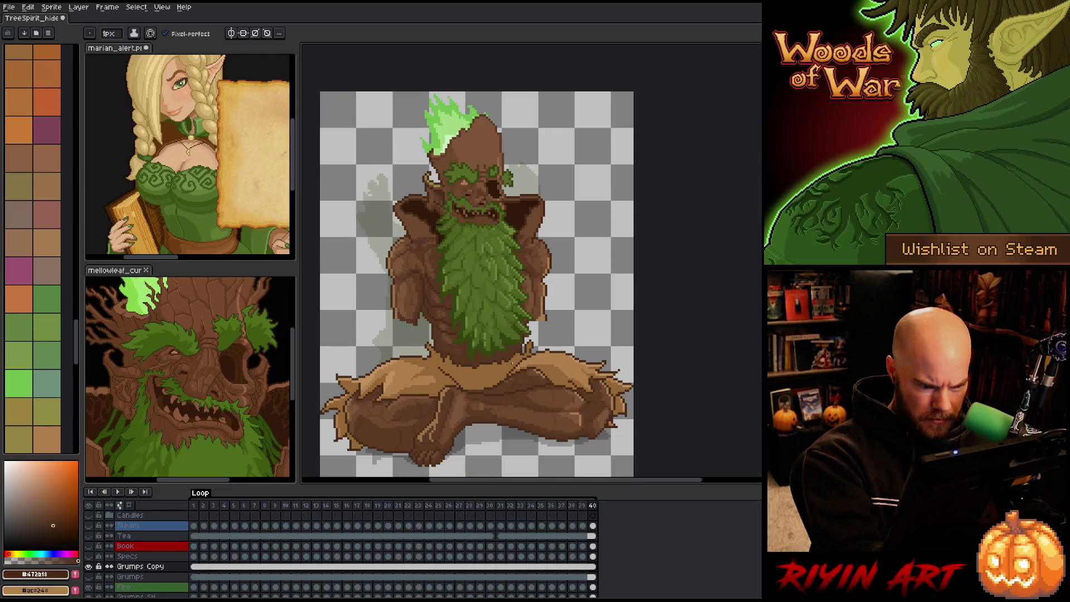
{"action": "left_click", "coordinate": [505, 371], "text": "alt"}
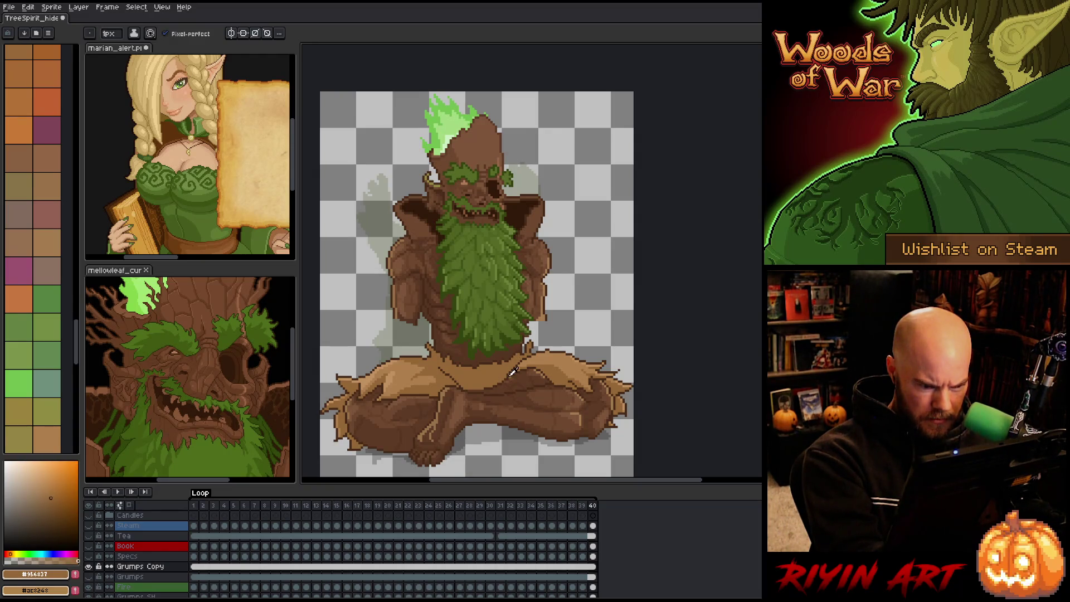
{"action": "left_click", "coordinate": [511, 372], "text": "alt"}
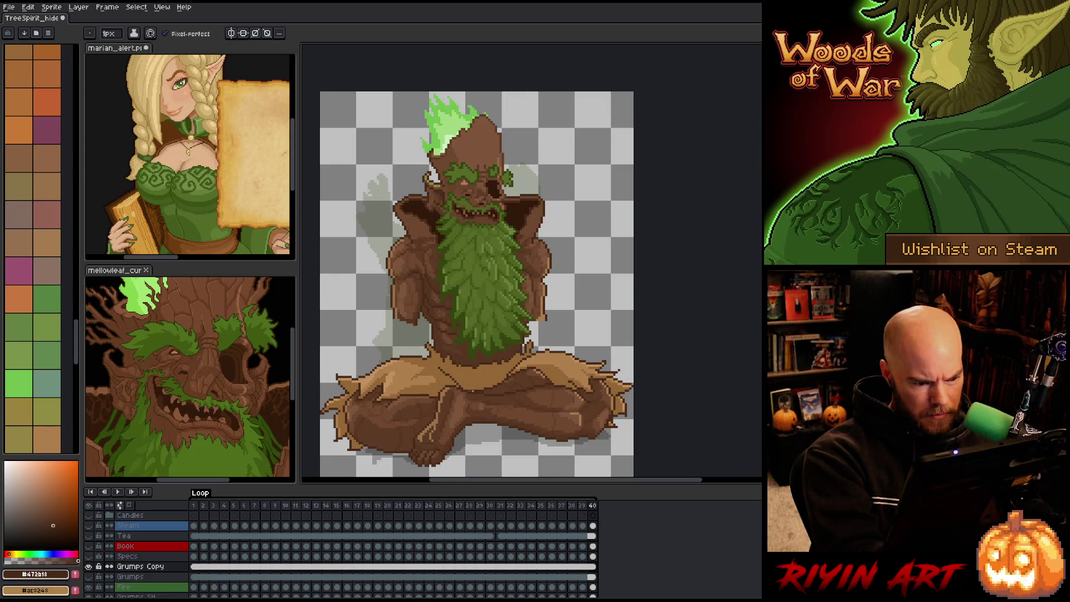
{"action": "left_click", "coordinate": [471, 392], "text": "alt"}
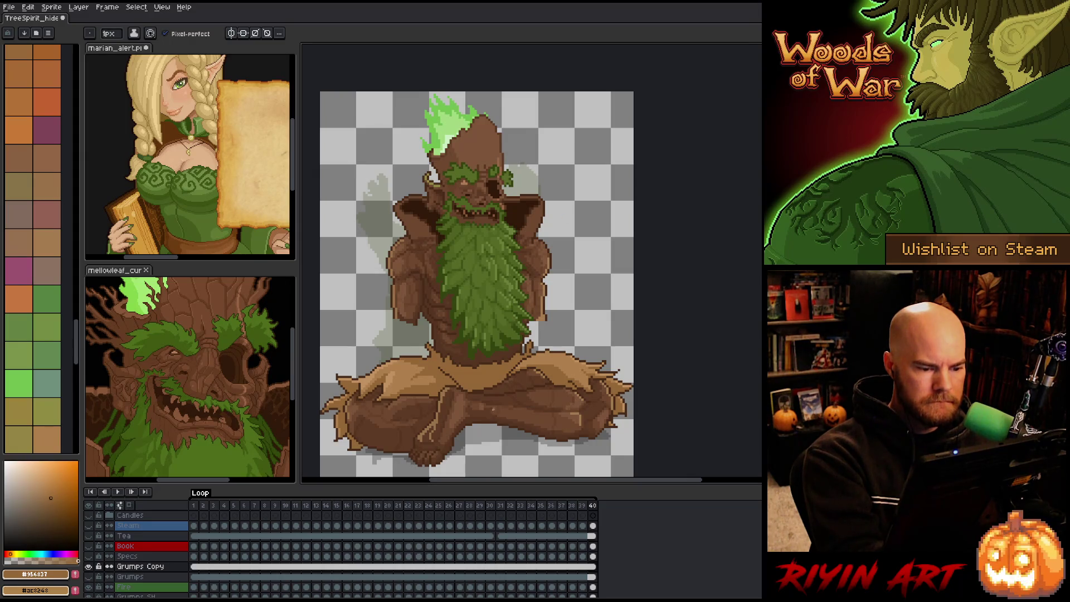
{"action": "left_click", "coordinate": [528, 352], "text": "alt"}
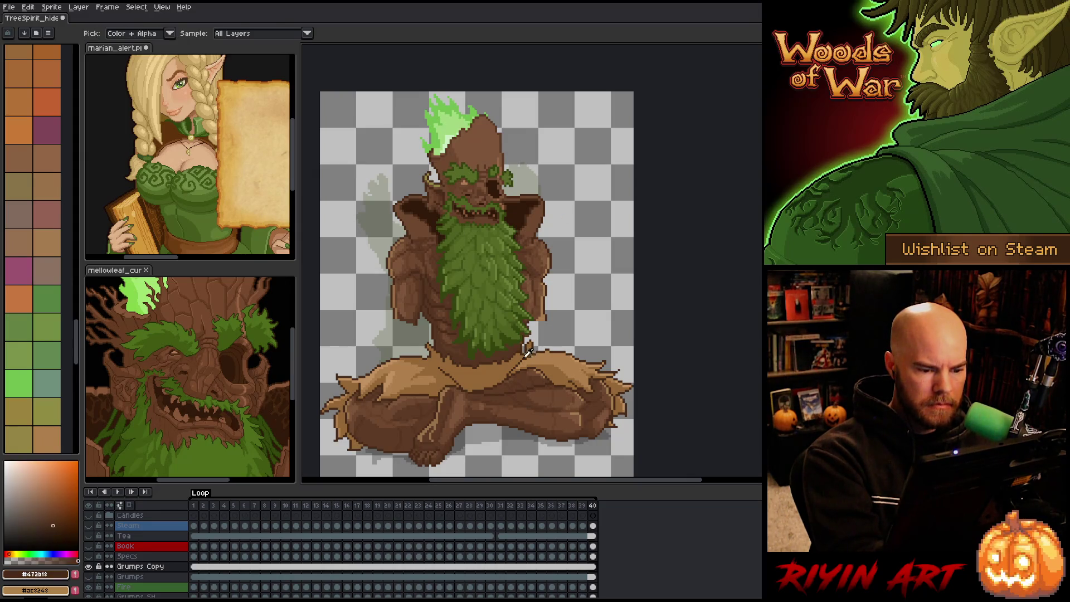
{"action": "left_click", "coordinate": [557, 371], "text": "alt"}
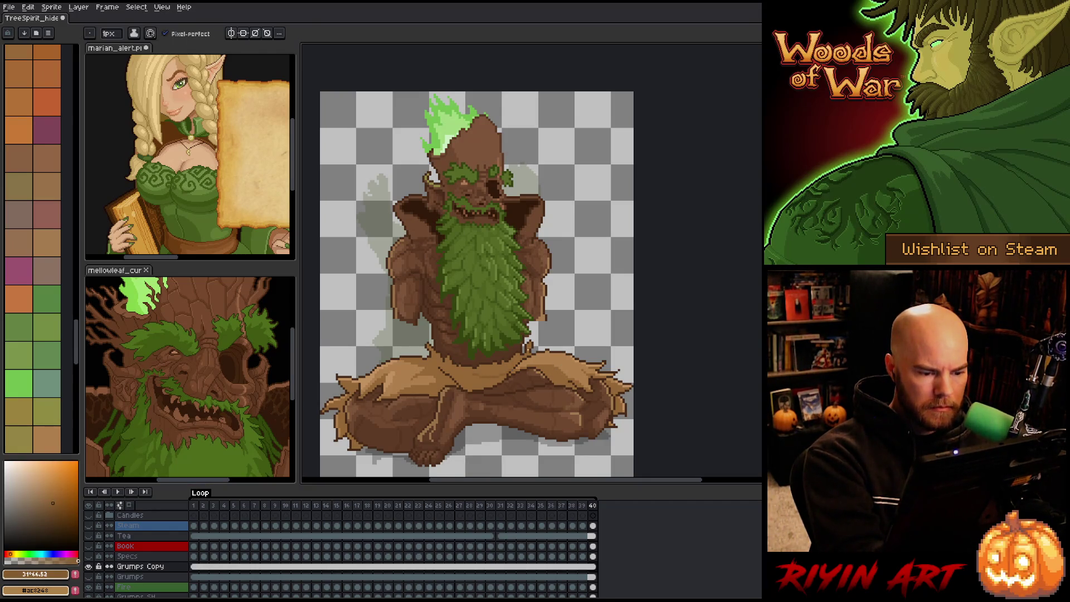
{"action": "left_click_drag", "start_coordinate": [478, 372], "coordinate": [500, 373]}
Step: Add olive-brown pixels to the cloth outline and lighten the outline pixels along its diagonal
{"action": "scroll", "coordinate": [498, 373], "scroll_direction": "up", "scroll_amount": 5}
{"action": "left_click", "coordinate": [619, 404]}
{"action": "left_click", "coordinate": [600, 386]}
{"action": "left_click", "coordinate": [564, 349]}
{"action": "left_click", "coordinate": [546, 331]}
{"action": "left_click", "coordinate": [528, 313]}
{"action": "left_click", "coordinate": [510, 295]}
{"action": "left_click", "coordinate": [492, 295]}
{"action": "left_click", "coordinate": [474, 276]}
{"action": "left_click", "coordinate": [456, 258]}
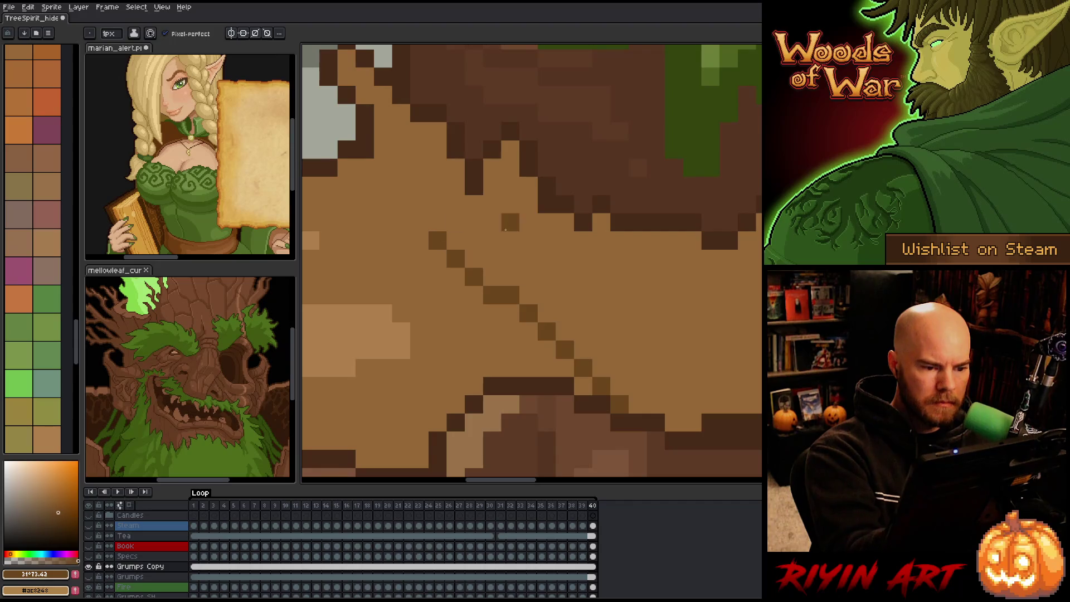
Step: Pencil two parallel diagonal dark fold lines and a short dark run on the cloth
{"action": "mouse_move", "coordinate": [493, 238]}
{"action": "left_mouse_down"}
{"action": "mouse_move", "coordinate": [547, 310]}
{"action": "mouse_move", "coordinate": [546, 296]}
{"action": "left_mouse_up"}
{"action": "left_click", "coordinate": [565, 258]}
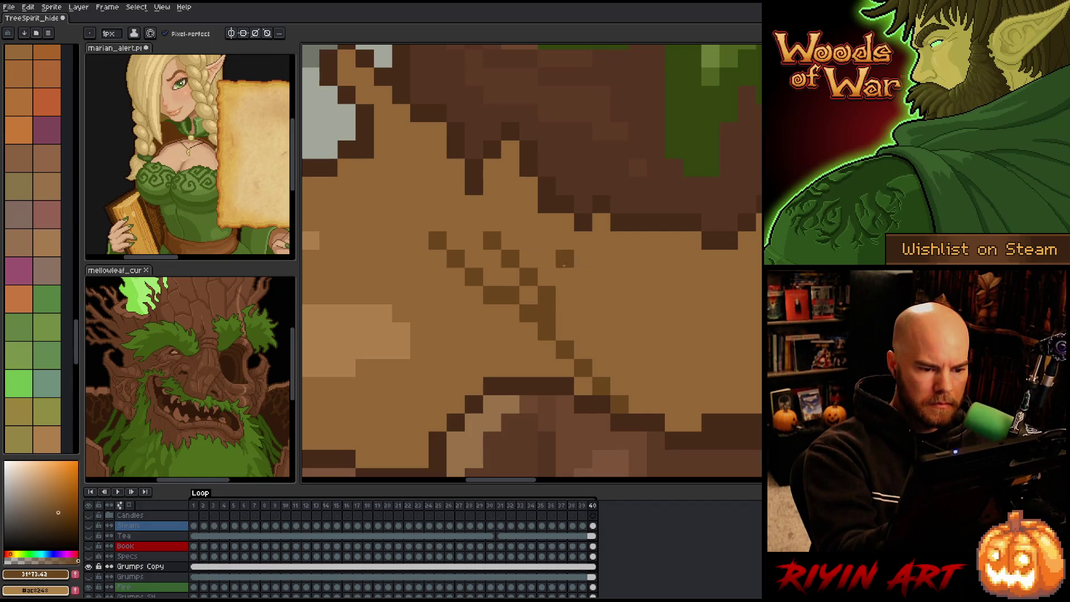
{"action": "left_click_drag", "start_coordinate": [640, 387], "coordinate": [505, 293]}
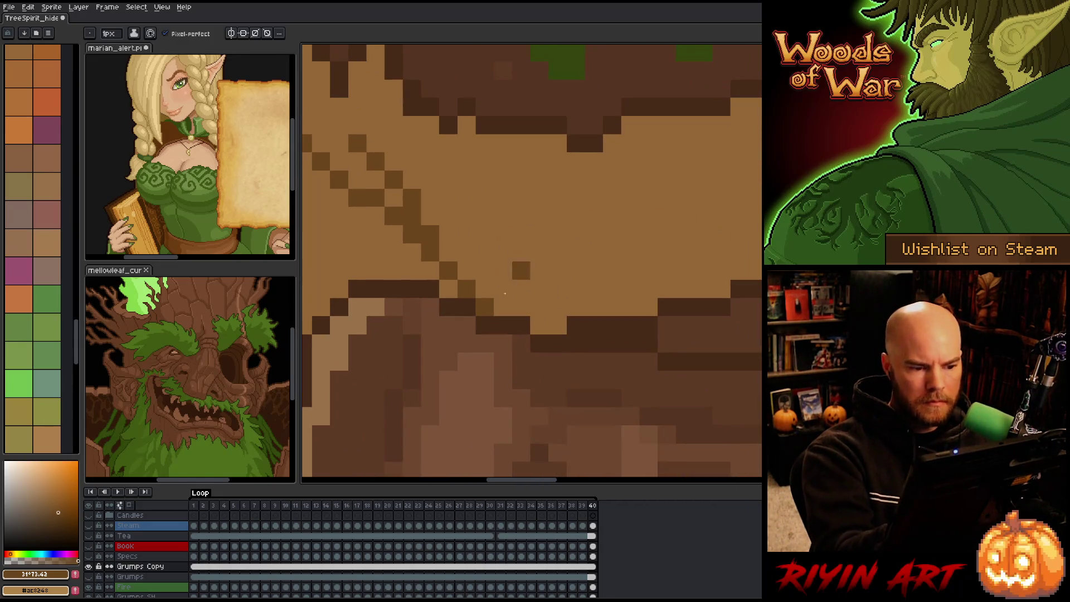
{"action": "left_click", "coordinate": [430, 216]}
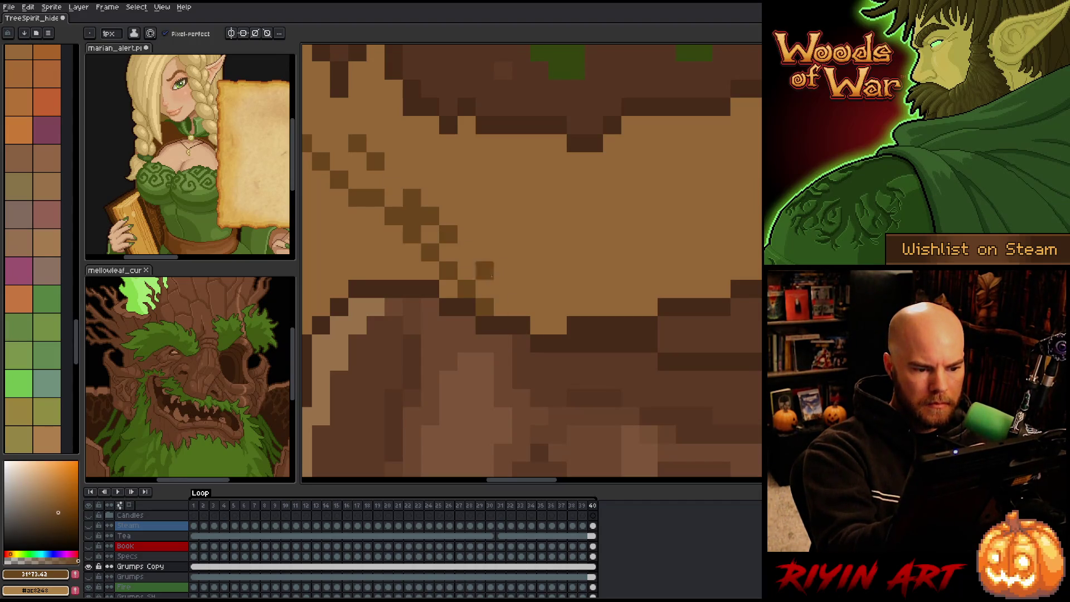
{"action": "left_click", "coordinate": [521, 307], "text": "shift"}
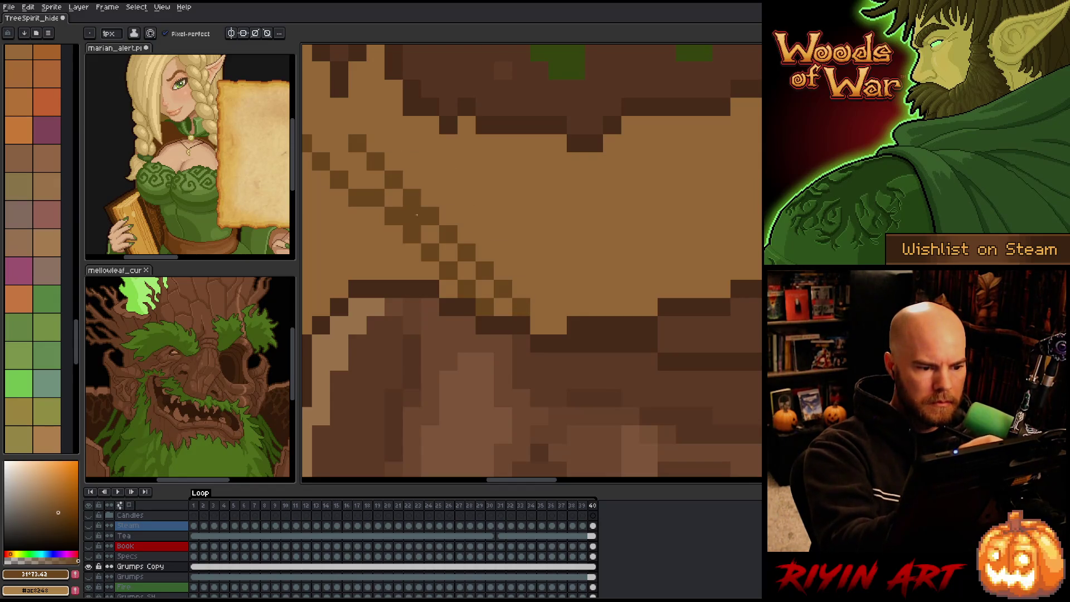
{"action": "left_click", "coordinate": [443, 200], "text": "alt"}
{"action": "scroll", "coordinate": [443, 201], "scroll_direction": "down", "scroll_amount": 2}
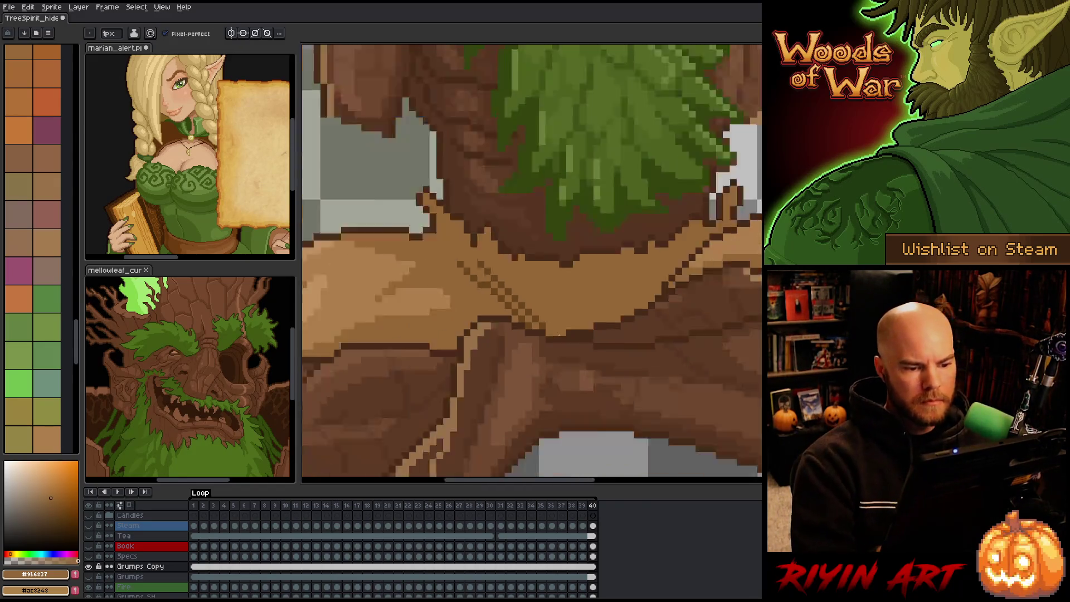
{"action": "scroll", "coordinate": [559, 335], "scroll_direction": "up", "scroll_amount": 2}
{"action": "left_click", "coordinate": [543, 320], "text": "alt"}
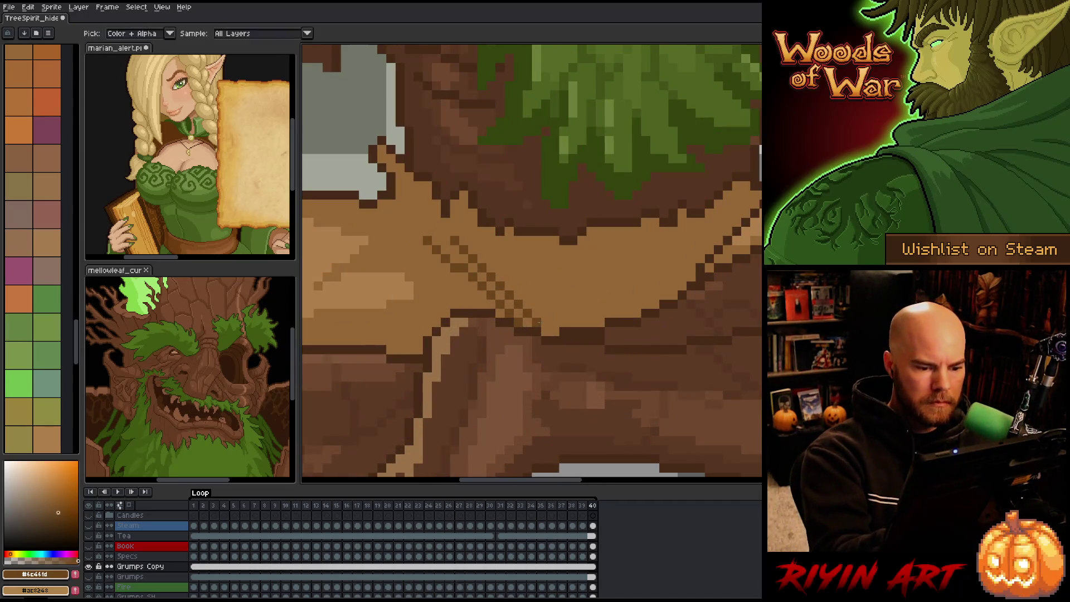
{"action": "left_click_drag", "start_coordinate": [602, 335], "coordinate": [545, 420]}
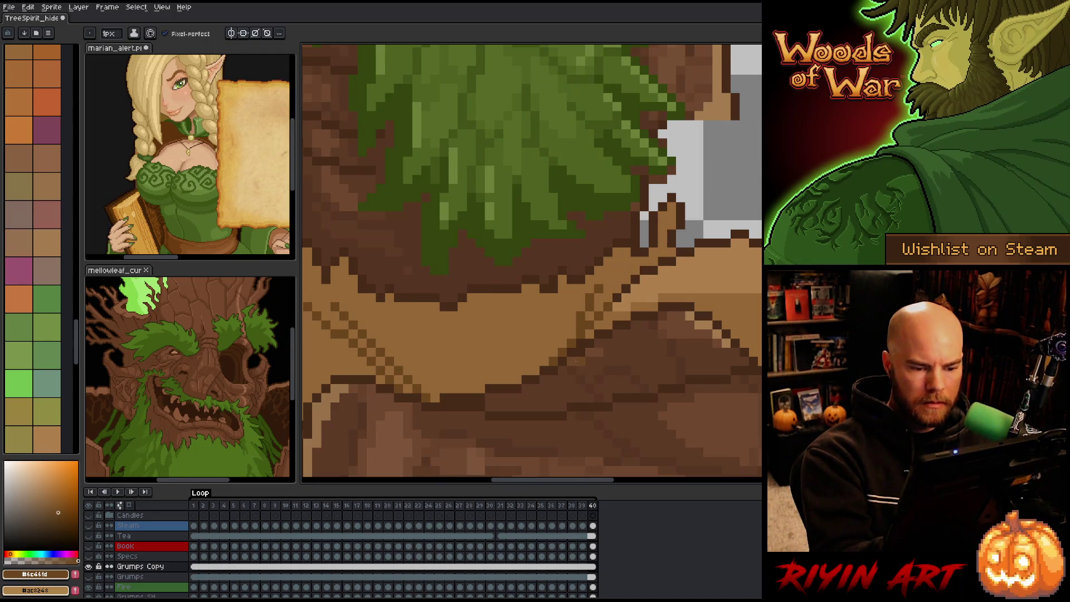
{"action": "left_click_drag", "start_coordinate": [626, 261], "coordinate": [584, 430]}
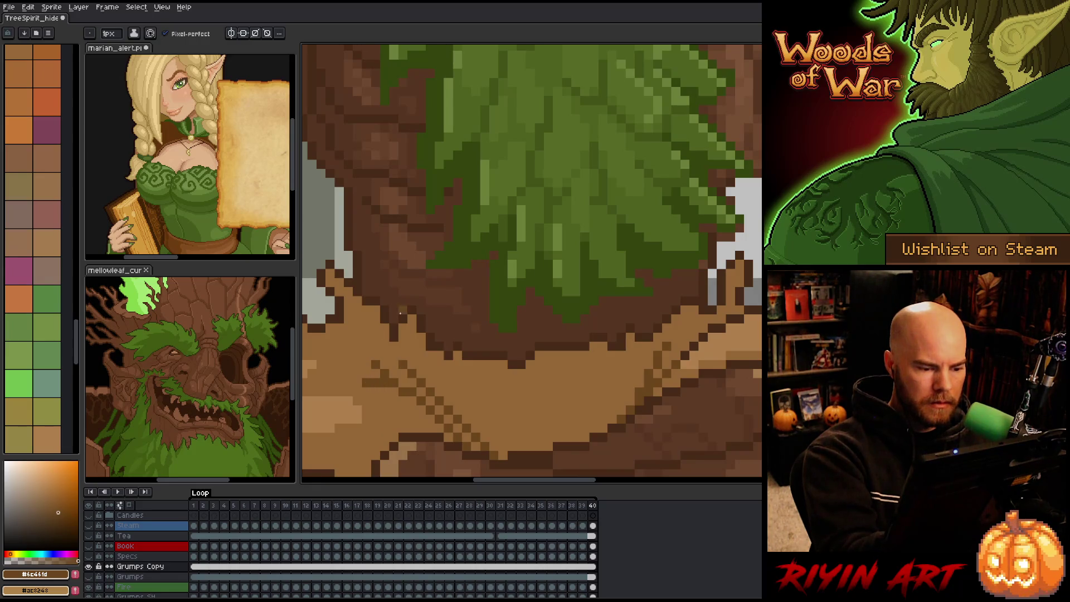
{"action": "left_click_drag", "start_coordinate": [379, 384], "coordinate": [357, 382]}
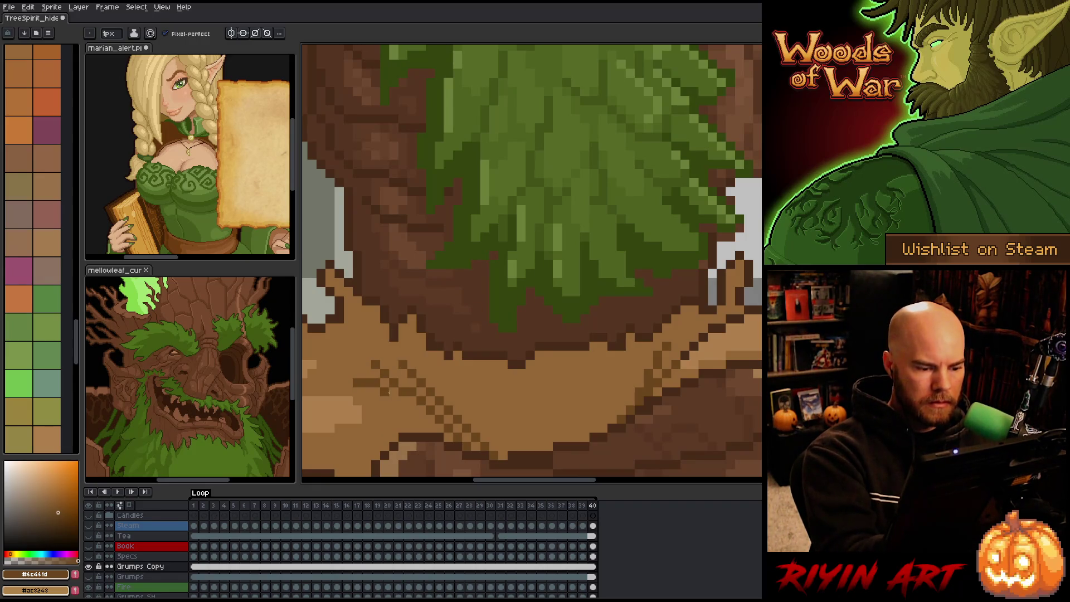
Step: Draw a dark brown line along the waist cloth's edge
{"action": "scroll", "coordinate": [513, 381], "scroll_direction": "down", "scroll_amount": 5}
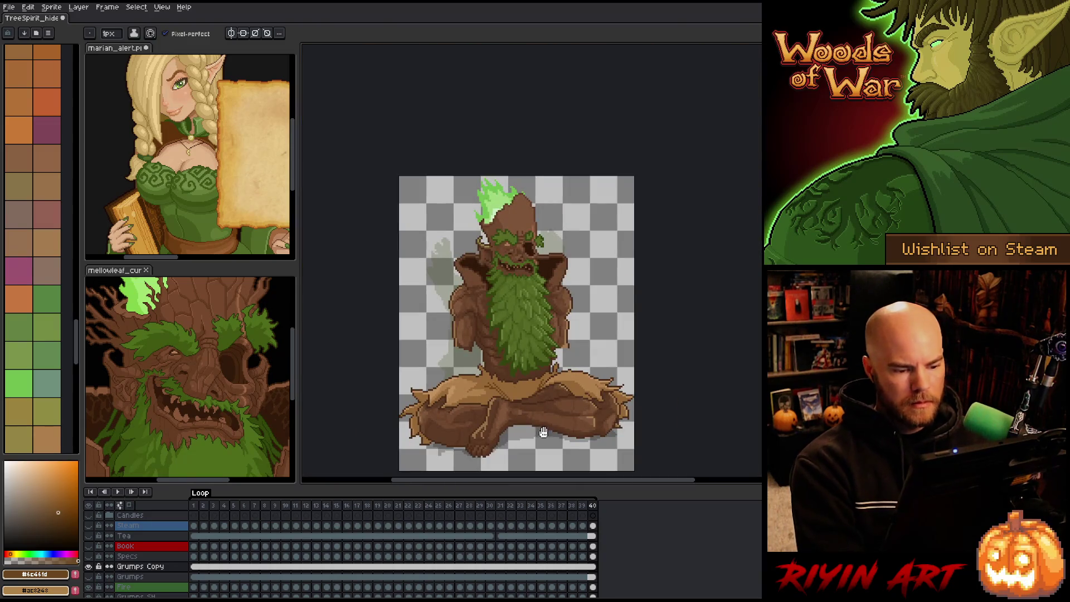
{"action": "left_click_drag", "start_coordinate": [513, 381], "coordinate": [478, 383]}
{"action": "key", "text": "b"}
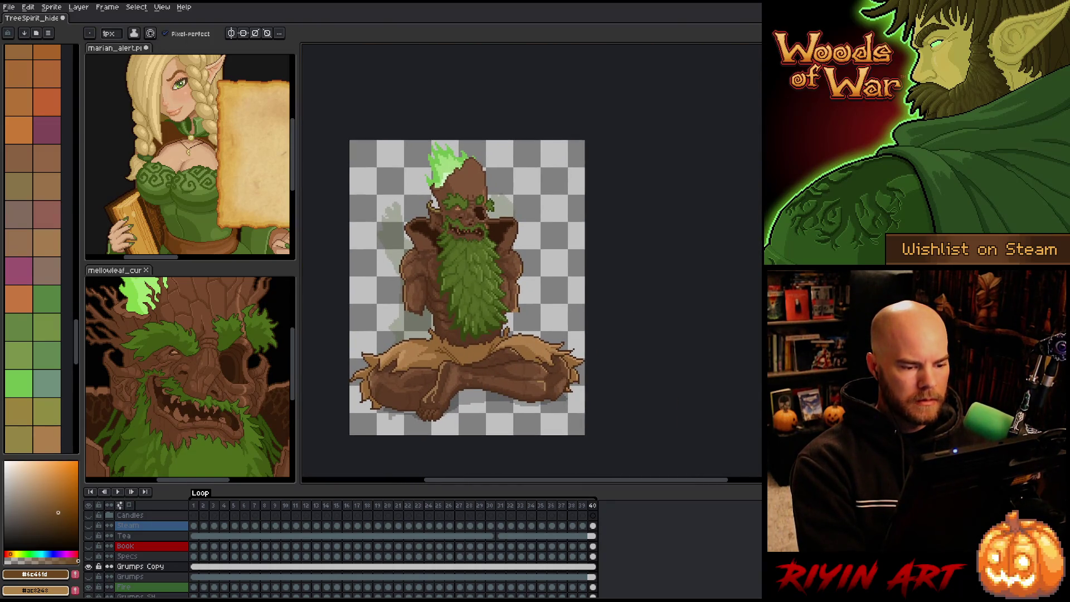
{"action": "scroll", "coordinate": [468, 350], "scroll_direction": "up", "scroll_amount": 3}
{"action": "scroll", "coordinate": [473, 355], "scroll_direction": "down", "scroll_amount": 3}
{"action": "scroll", "coordinate": [471, 359], "scroll_direction": "up", "scroll_amount": 3}
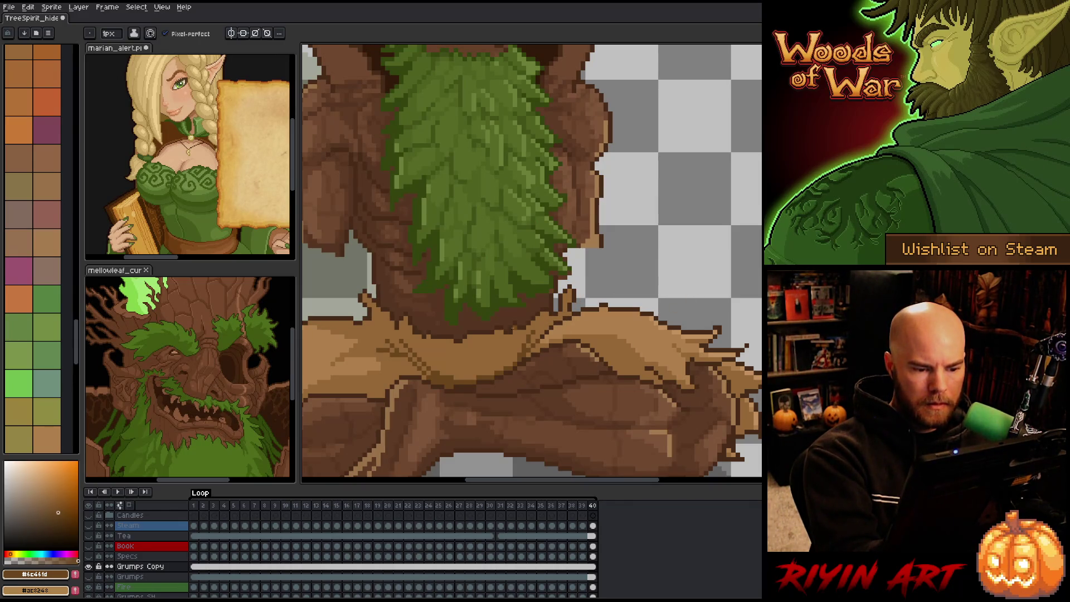
{"action": "left_click", "coordinate": [531, 333], "text": "alt"}
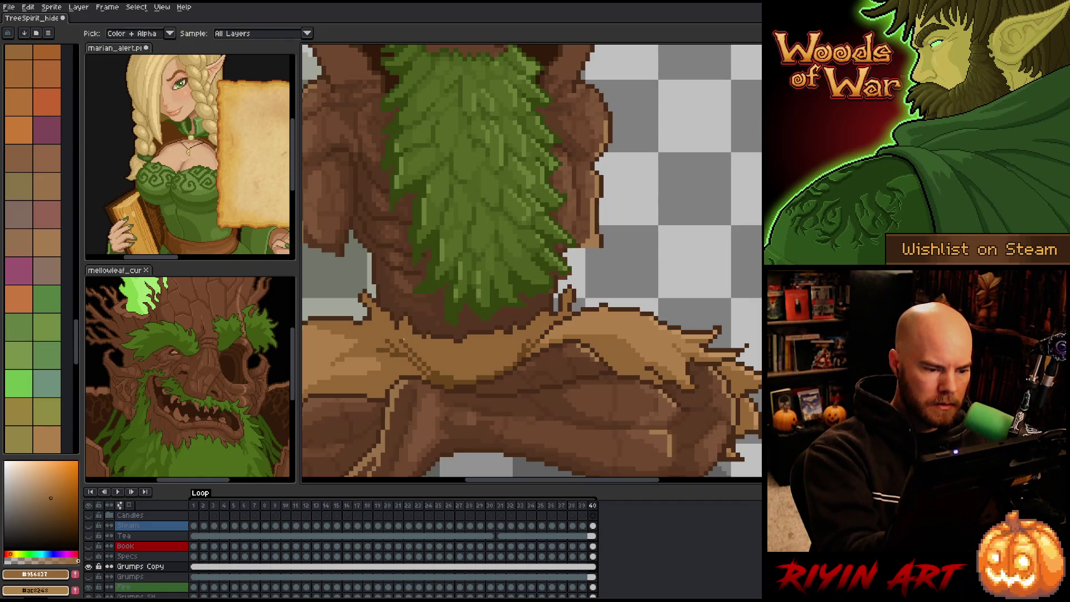
{"action": "left_click", "coordinate": [428, 350], "text": "alt"}
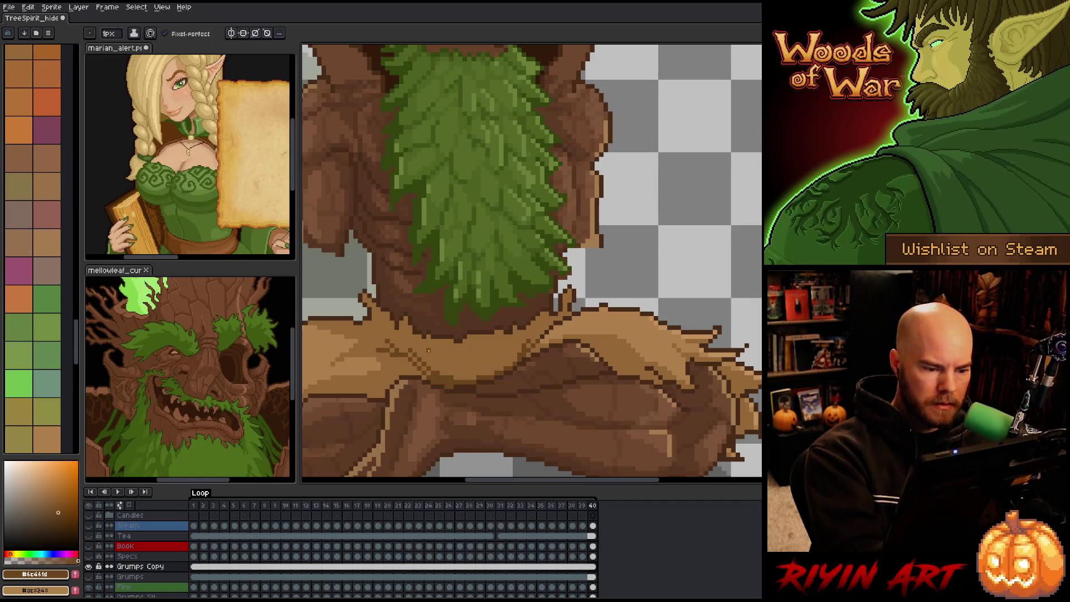
{"action": "left_click_drag", "start_coordinate": [446, 353], "coordinate": [511, 341]}
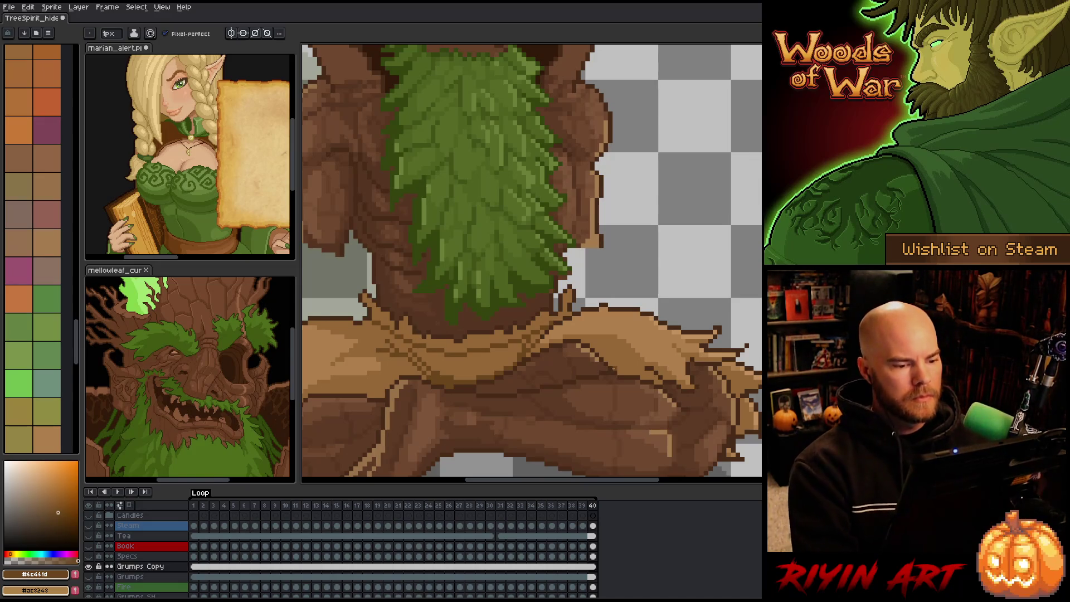
Step: Save the sprite with Ctrl+S and sample the tan cloth colour
{"action": "scroll", "coordinate": [611, 368], "scroll_direction": "down", "scroll_amount": 4}
{"action": "left_click_drag", "start_coordinate": [611, 369], "coordinate": [525, 322]}
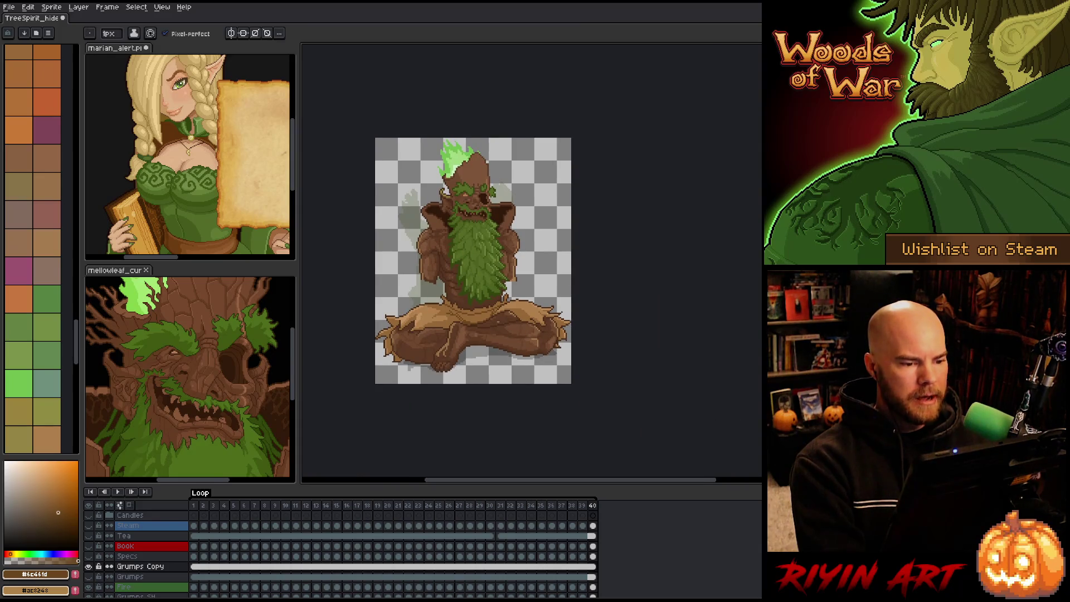
{"action": "scroll", "coordinate": [481, 306], "scroll_direction": "up", "scroll_amount": 1}
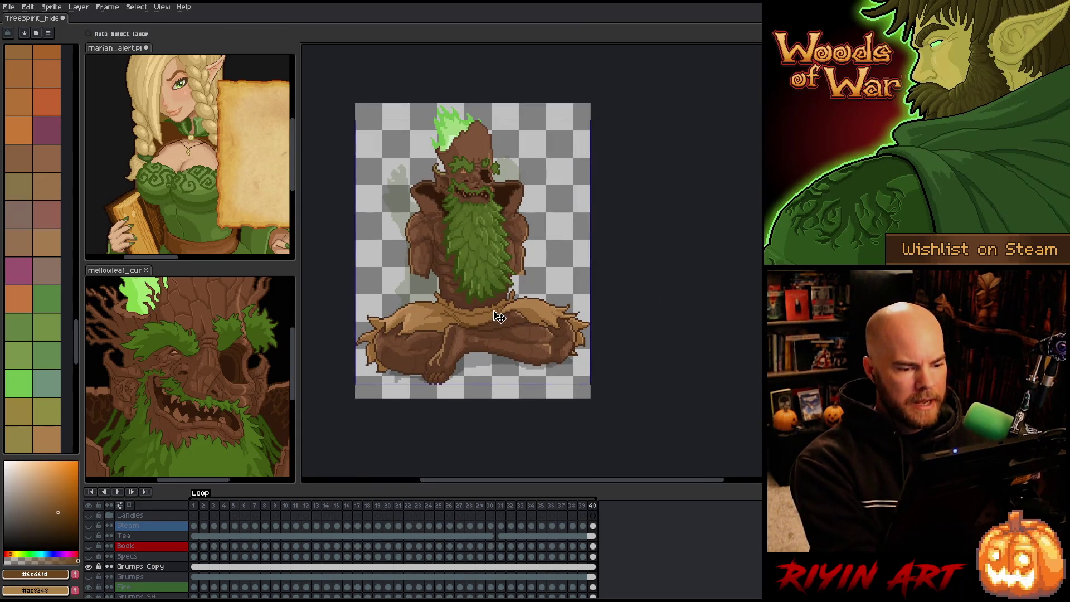
{"action": "key", "text": "ctrl+s"}
{"action": "scroll", "coordinate": [477, 319], "scroll_direction": "up", "scroll_amount": 3}
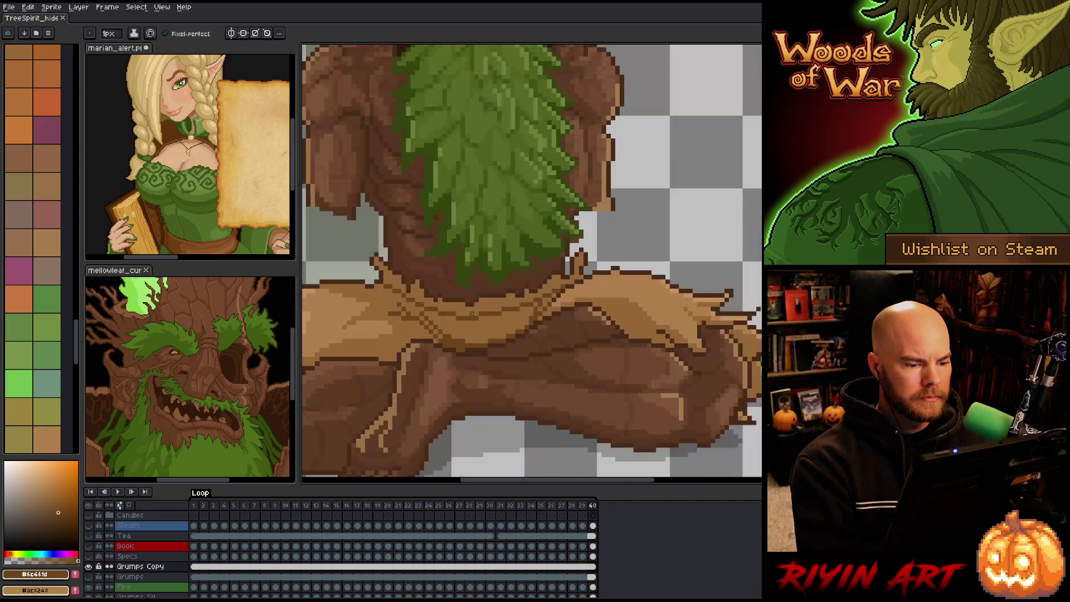
{"action": "left_click", "coordinate": [509, 315], "text": "alt"}
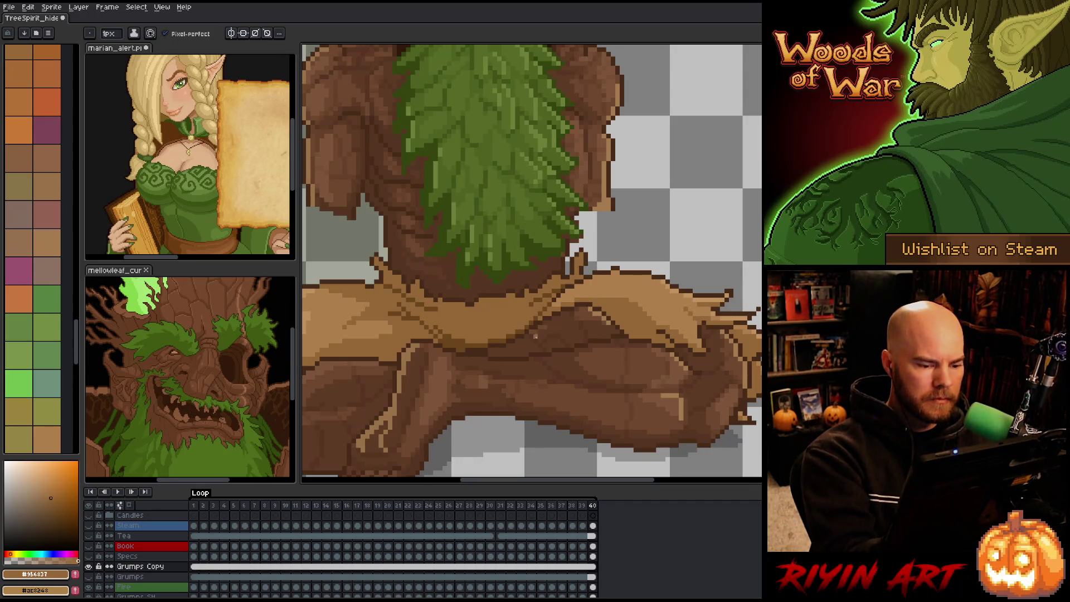
{"action": "scroll", "coordinate": [558, 368], "scroll_direction": "down", "scroll_amount": 3}
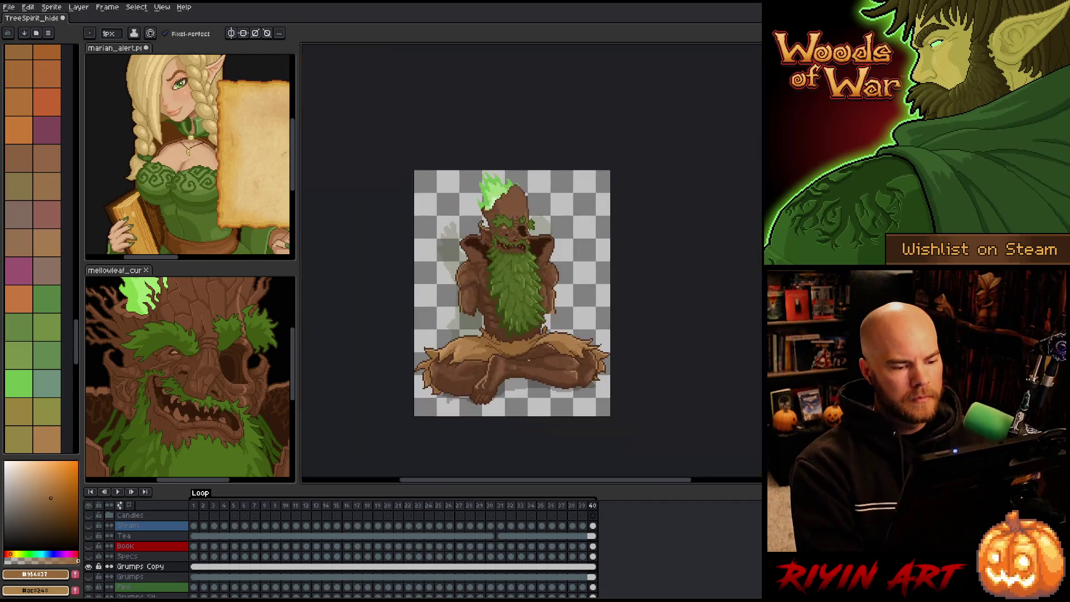
Step: Sample the dark brown from the cloth and save the sprite again
{"action": "right_click", "coordinate": [516, 272]}
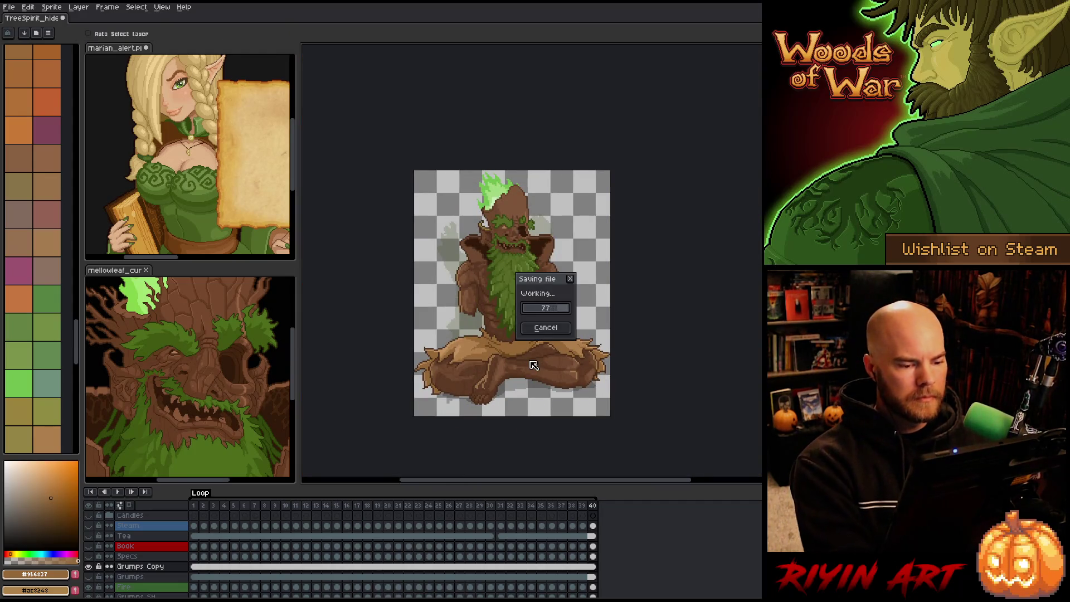
{"action": "left_click", "coordinate": [549, 306]}
{"action": "scroll", "coordinate": [528, 360], "scroll_direction": "up", "scroll_amount": 3}
{"action": "left_click", "coordinate": [436, 333], "text": "alt"}
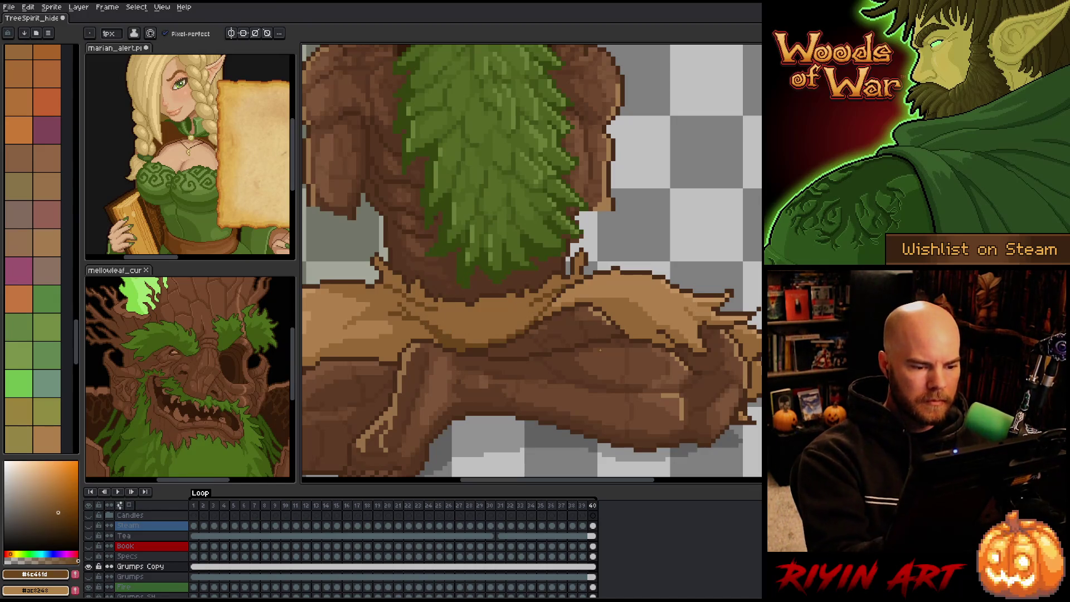
{"action": "scroll", "coordinate": [600, 350], "scroll_direction": "down", "scroll_amount": 4}
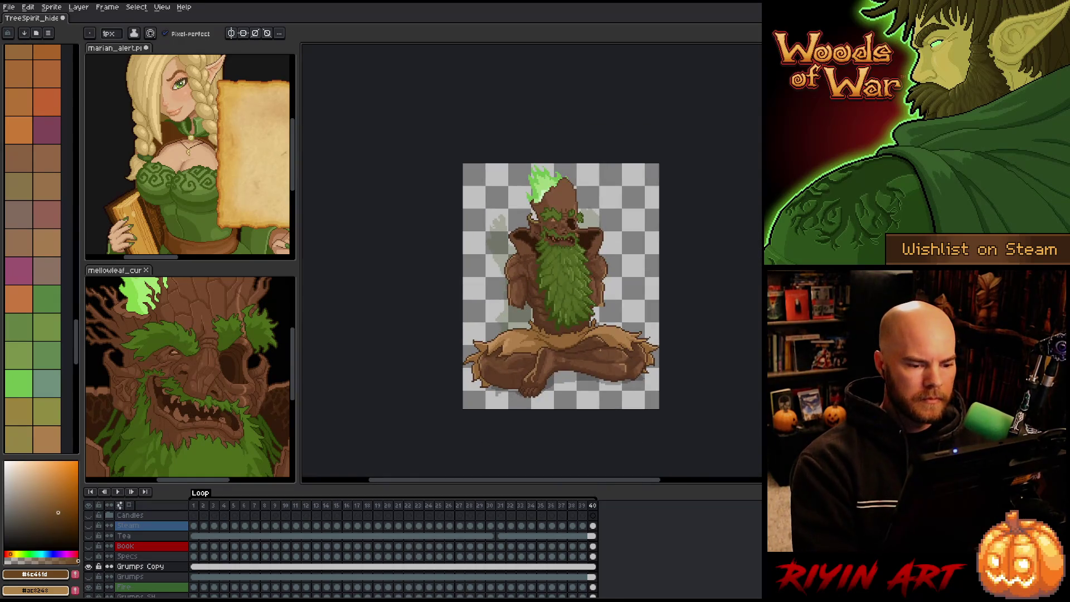
{"action": "scroll", "coordinate": [564, 337], "scroll_direction": "up", "scroll_amount": 1}
{"action": "scroll", "coordinate": [564, 337], "scroll_direction": "up", "scroll_amount": 2}
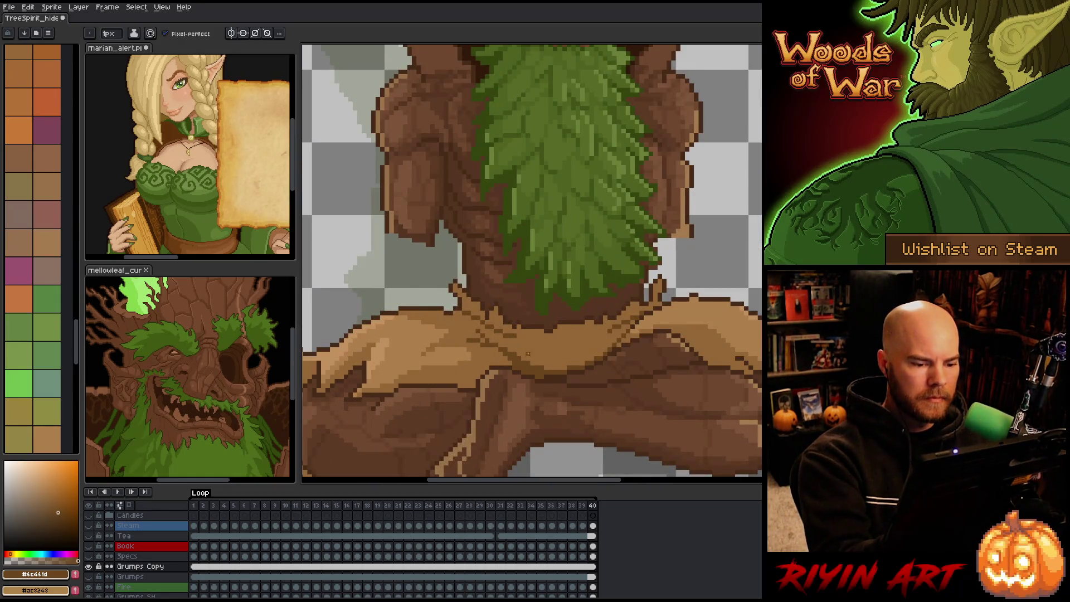
{"action": "scroll", "coordinate": [523, 355], "scroll_direction": "down", "scroll_amount": 3}
{"action": "key", "text": "ctrl+s"}
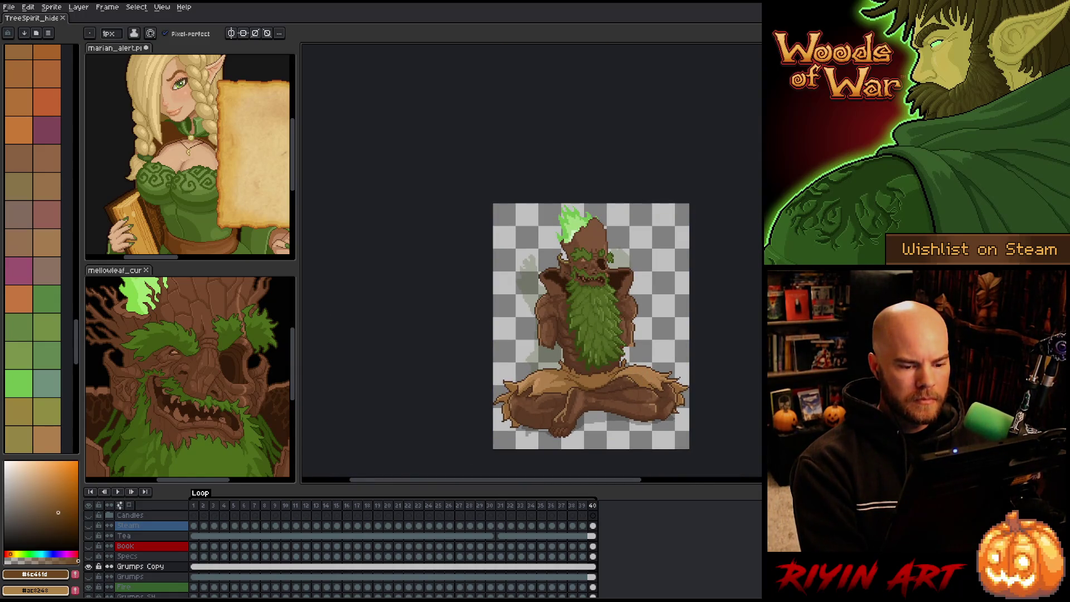
Step: Pick the darker trunk brown from the sprite and return to frame 1 of Grumps Copy
{"action": "scroll", "coordinate": [621, 386], "scroll_direction": "up", "scroll_amount": 2}
{"action": "scroll", "coordinate": [627, 370], "scroll_direction": "down", "scroll_amount": 3}
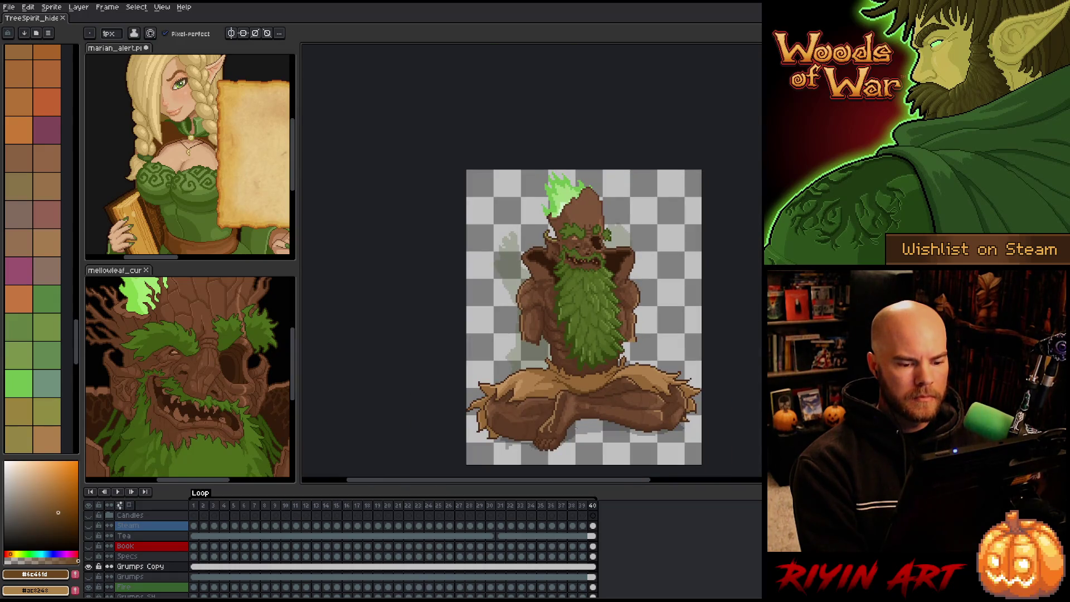
{"action": "mouse_move", "coordinate": [606, 266]}
{"action": "left_mouse_down"}
{"action": "mouse_move", "coordinate": [521, 258]}
{"action": "mouse_move", "coordinate": [533, 301]}
{"action": "left_mouse_up"}
{"action": "scroll", "coordinate": [521, 258], "scroll_direction": "up", "scroll_amount": 2}
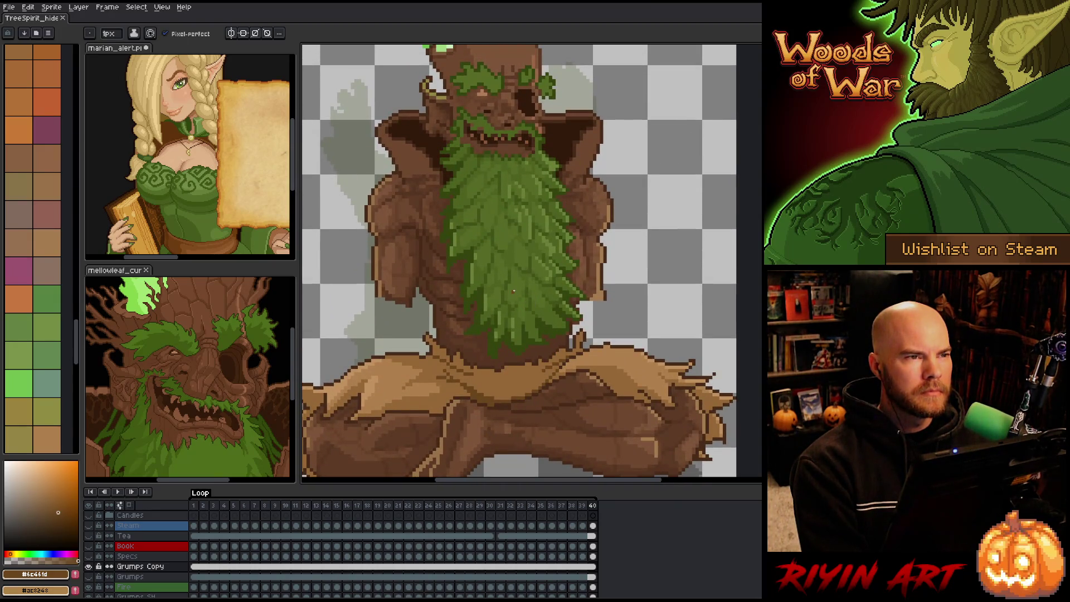
{"action": "scroll", "coordinate": [513, 291], "scroll_direction": "down", "scroll_amount": 1}
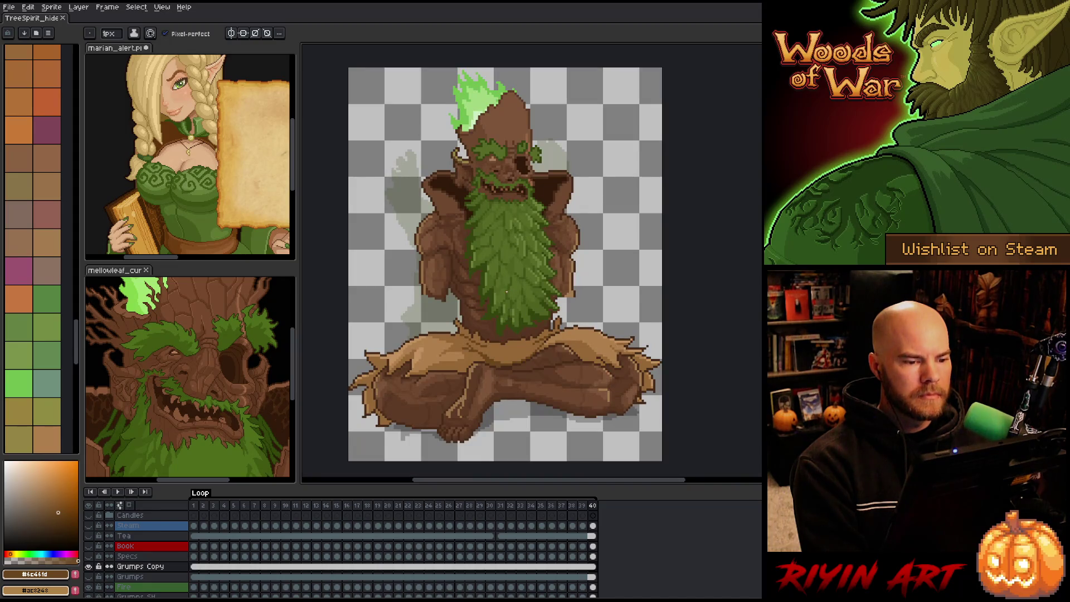
{"action": "left_click_drag", "start_coordinate": [451, 284], "coordinate": [471, 293]}
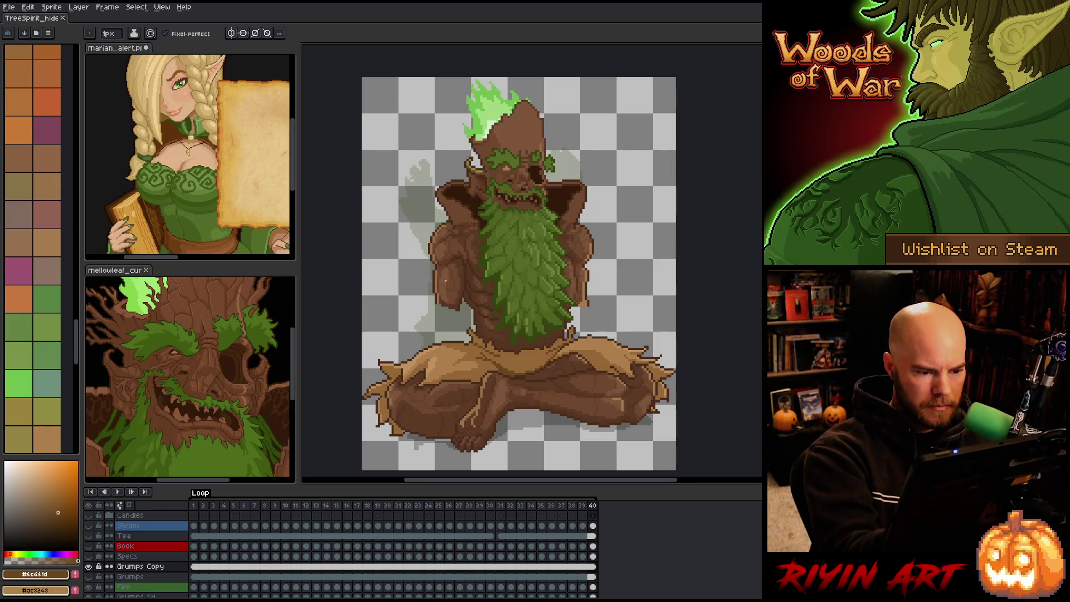
{"action": "left_click", "coordinate": [430, 242], "text": "alt"}
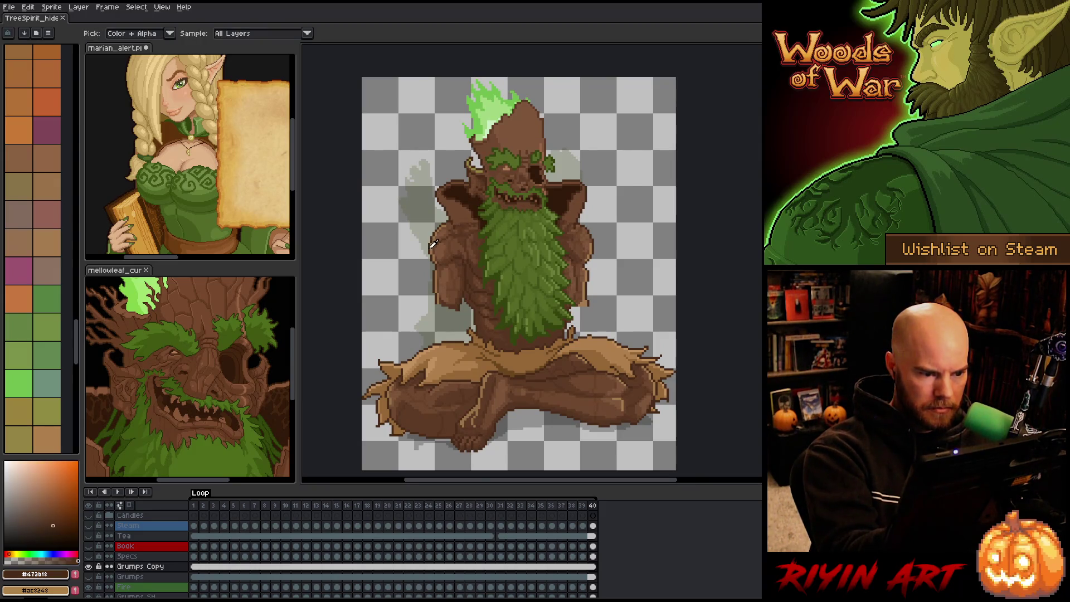
{"action": "left_click", "coordinate": [195, 567]}
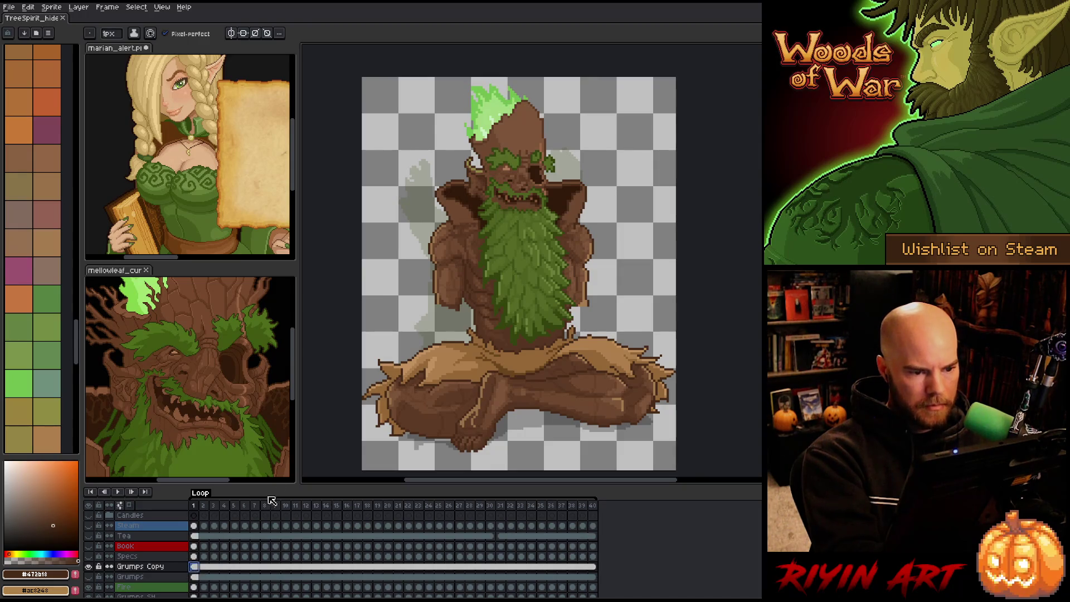
Step: Add a new empty layer and try, then undo, a curved stroke left of the torso
{"action": "key", "text": "shift+n"}
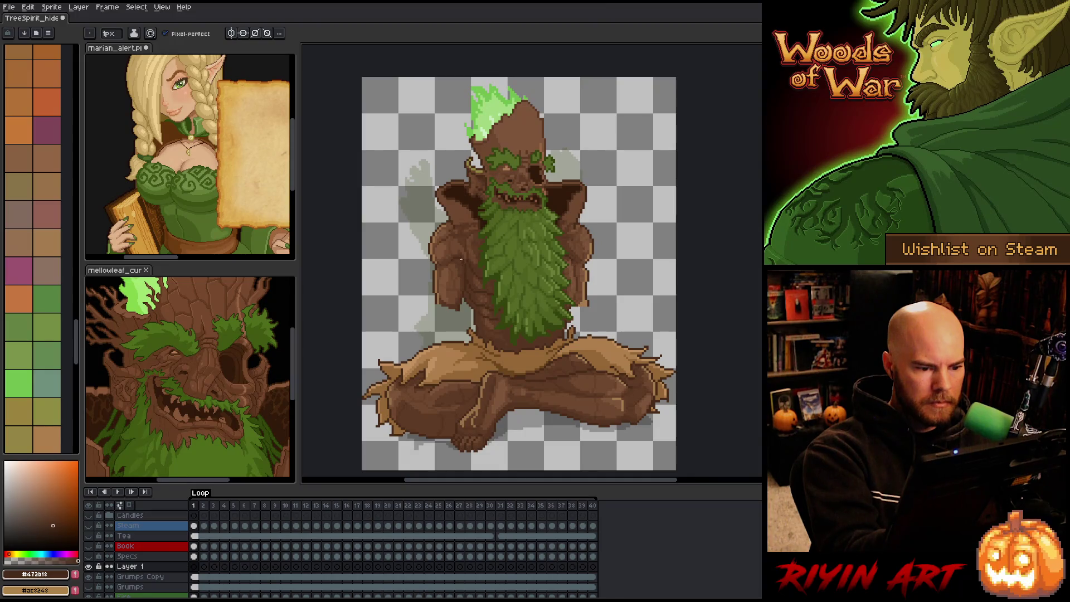
{"action": "mouse_move", "coordinate": [447, 220]}
{"action": "left_mouse_down"}
{"action": "mouse_move", "coordinate": [412, 243]}
{"action": "mouse_move", "coordinate": [414, 254]}
{"action": "left_mouse_up"}
{"action": "key", "text": "ctrl+z"}
{"action": "key", "text": "ctrl+z"}
{"action": "left_click_drag", "start_coordinate": [446, 219], "coordinate": [418, 252]}
{"action": "key", "text": "ctrl+z"}
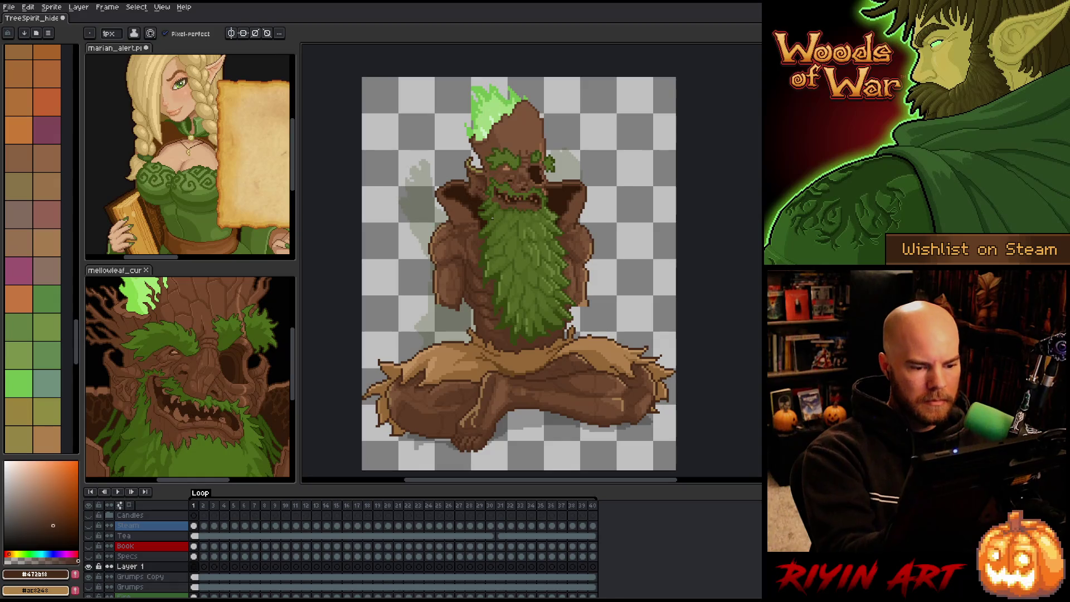
Step: Widen the canvas to 270 px width, anchored right so space is added on the left
{"action": "left_click", "coordinate": [50, 7]}
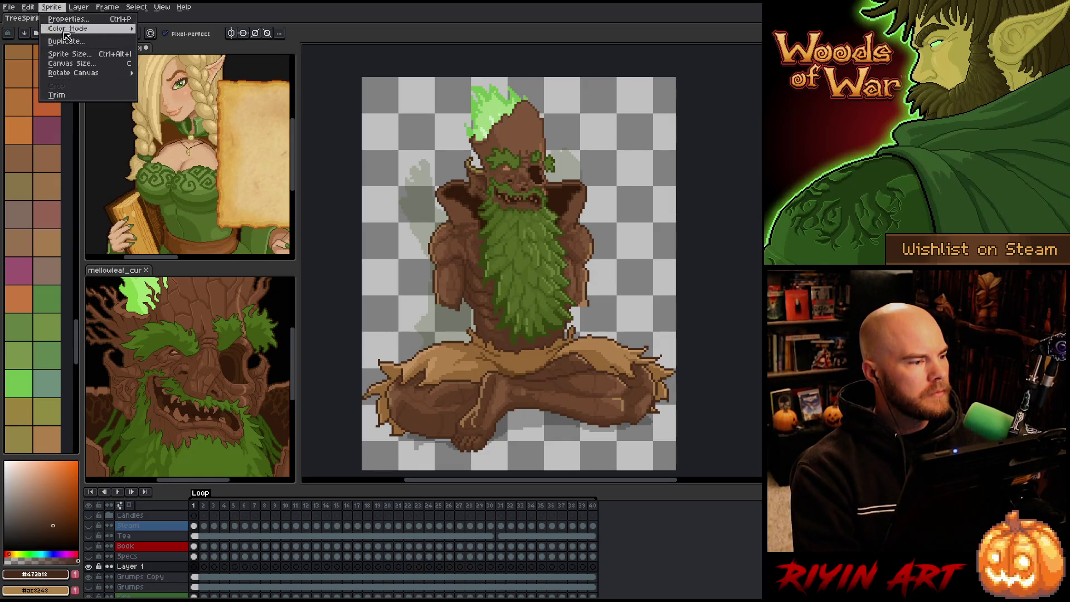
{"action": "left_click", "coordinate": [78, 61]}
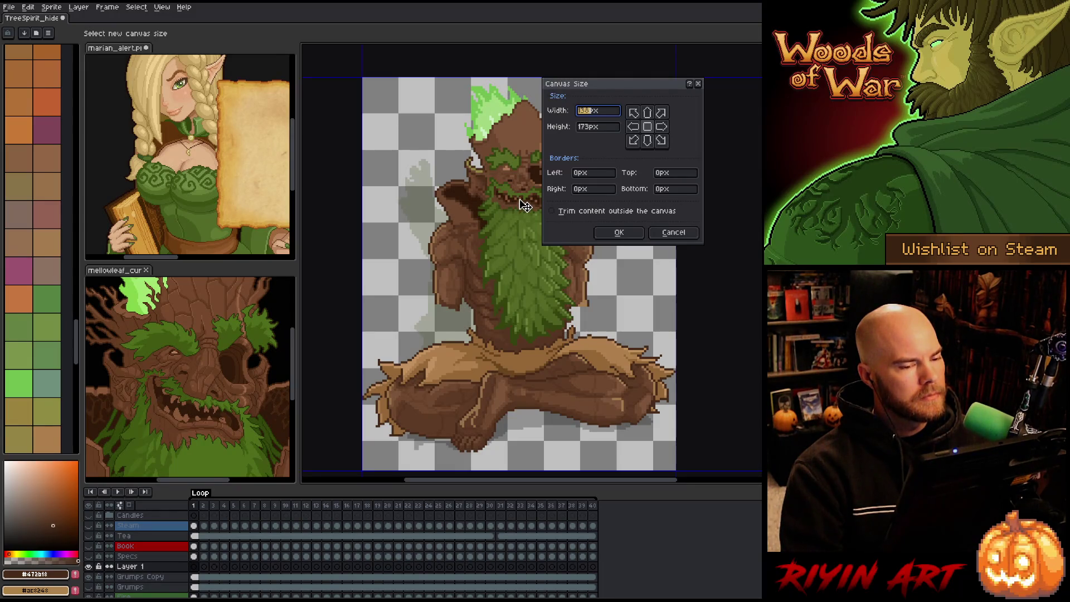
{"action": "left_click", "coordinate": [661, 126]}
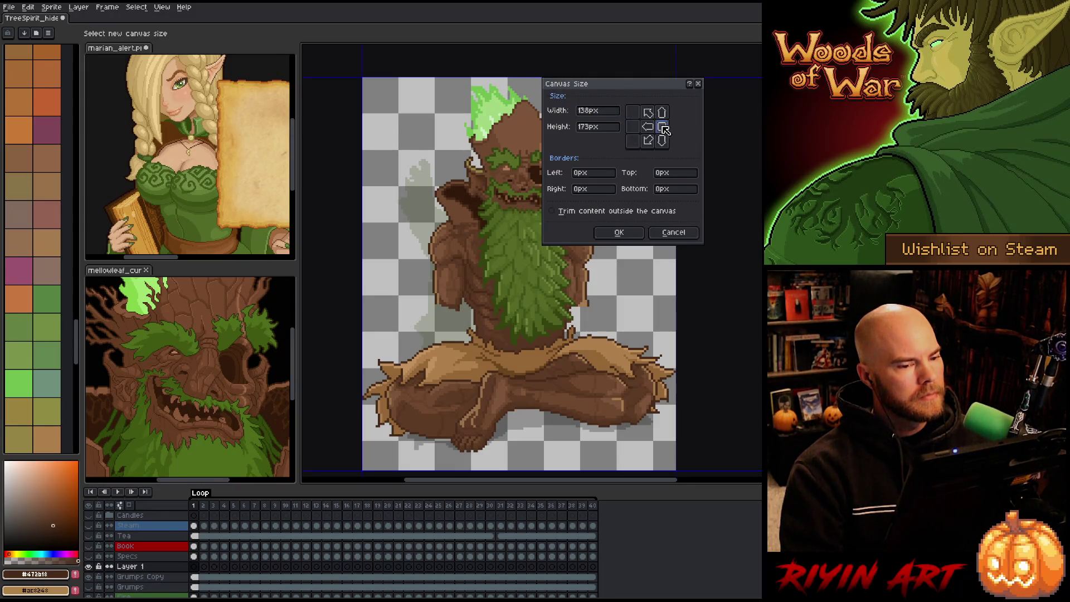
{"action": "left_click", "coordinate": [585, 111]}
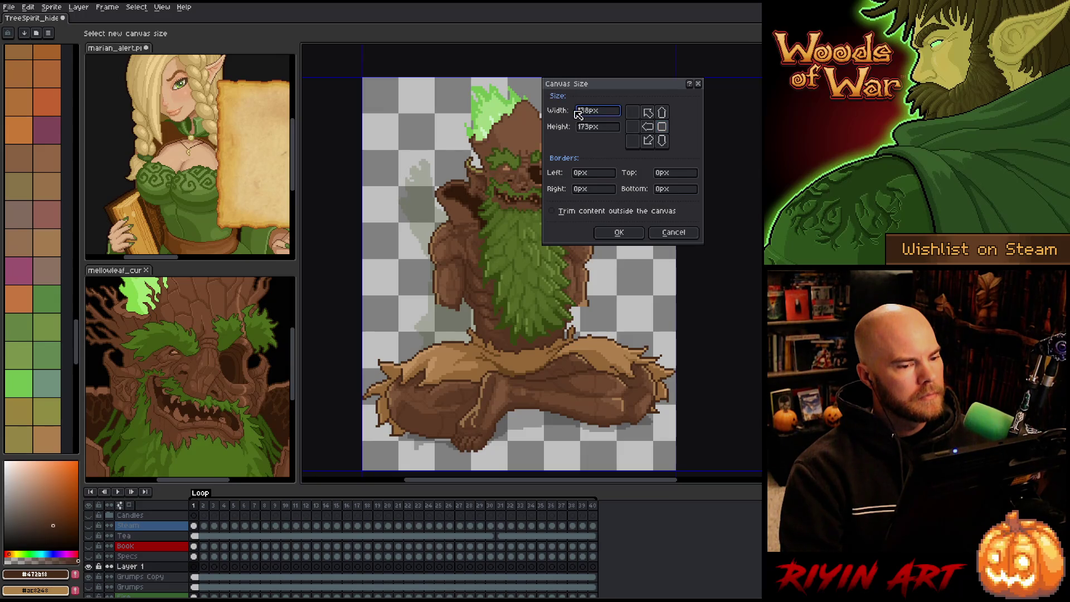
{"action": "type", "text": "270"}
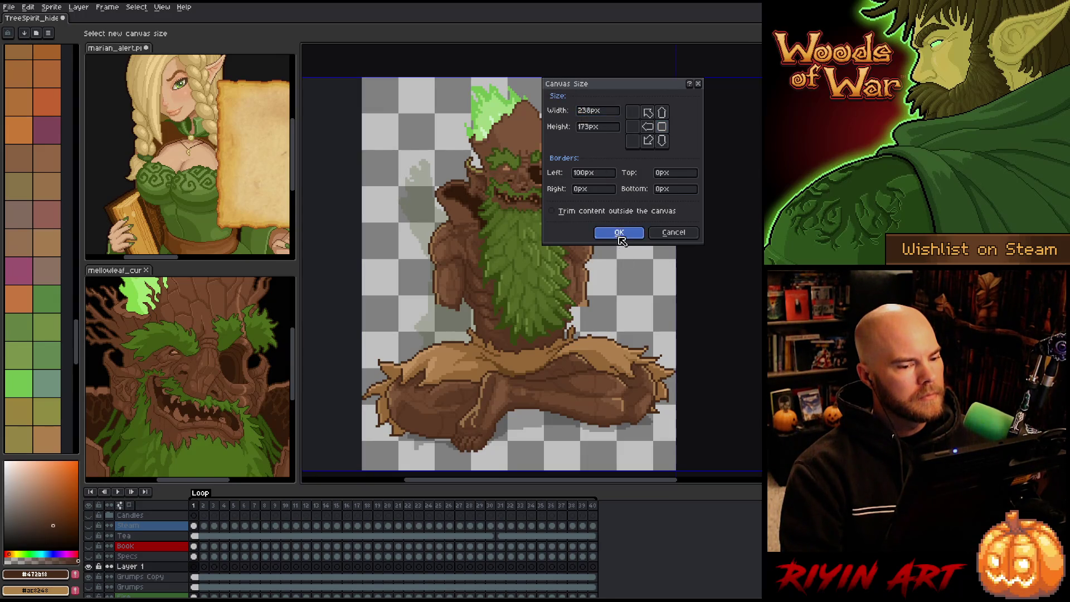
{"action": "left_click", "coordinate": [619, 232]}
{"action": "left_click_drag", "start_coordinate": [590, 245], "coordinate": [439, 250]}
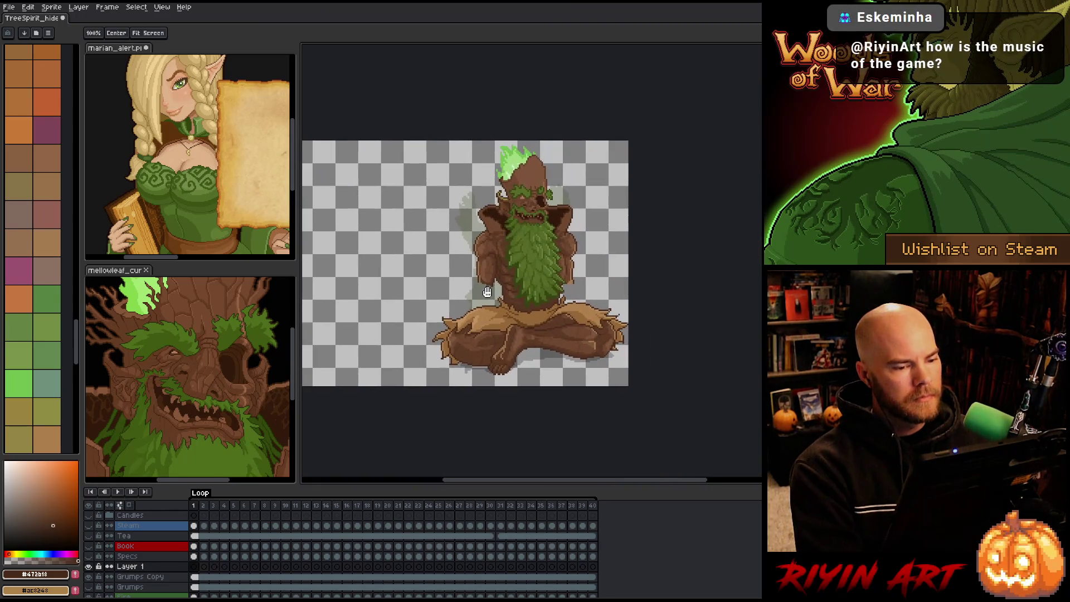
Step: Marquee-select the region of the widened canvas to keep
{"action": "key", "text": "m"}
{"action": "mouse_move", "coordinate": [646, 120]}
{"action": "left_mouse_down"}
{"action": "mouse_move", "coordinate": [390, 429]}
{"action": "mouse_move", "coordinate": [375, 433]}
{"action": "left_mouse_up"}
{"action": "left_click", "coordinate": [51, 6]}
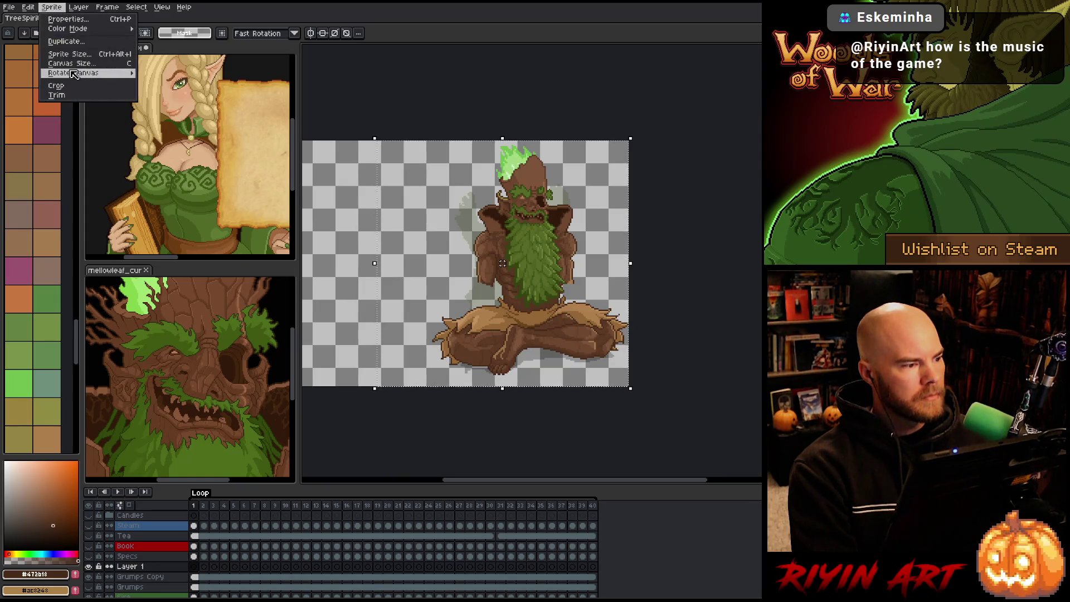
Step: Crop the canvas to the selected area and try a stroke left of the shoulder
{"action": "left_click", "coordinate": [95, 88]}
{"action": "scroll", "coordinate": [415, 263], "scroll_direction": "up", "scroll_amount": 3}
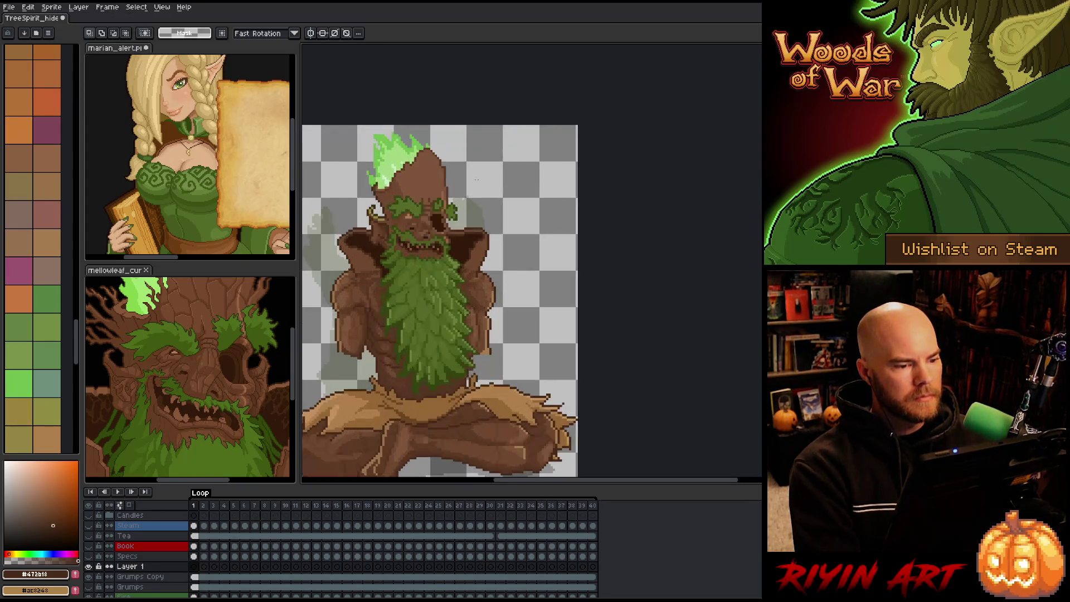
{"action": "key", "text": "m"}
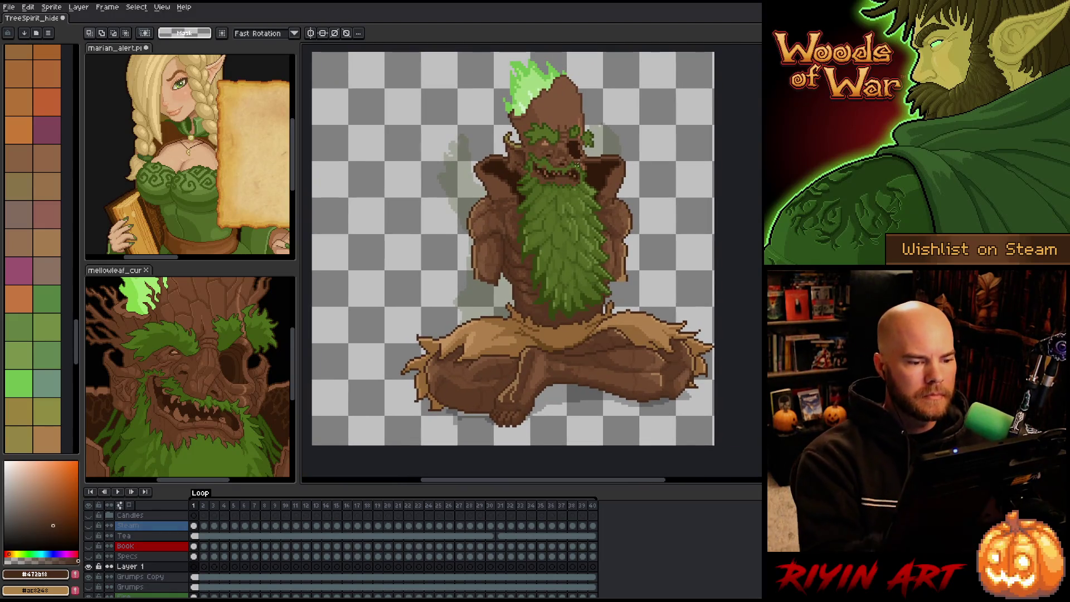
{"action": "key", "text": "b"}
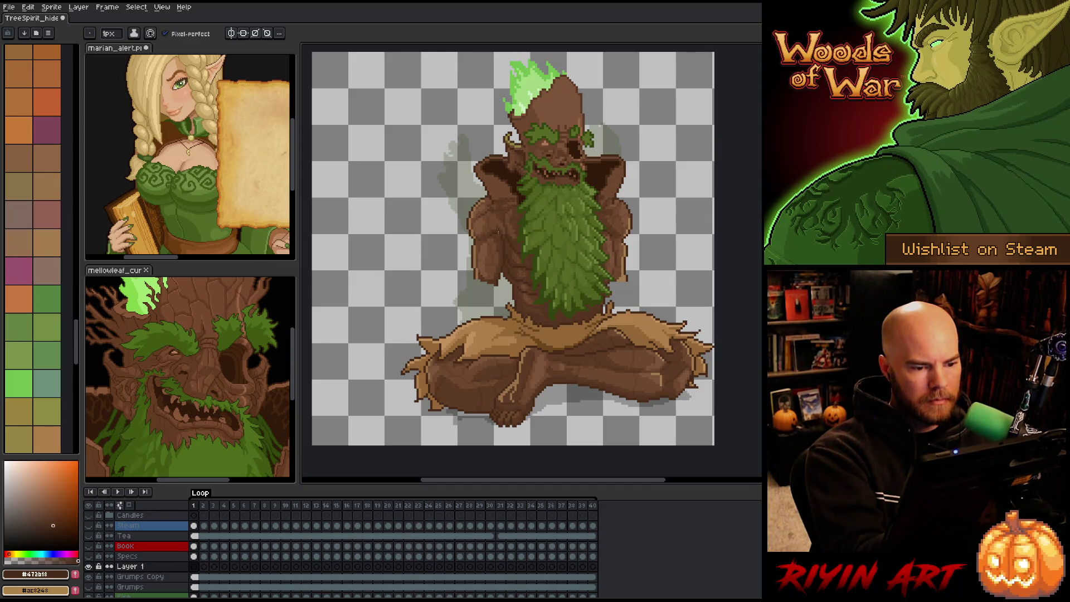
{"action": "key", "text": "ctrl+z"}
{"action": "left_click_drag", "start_coordinate": [482, 196], "coordinate": [456, 224]}
{"action": "key", "text": "ctrl+z"}
Step: Sketch horizontal, diagonal and looping curl lines left of the tree spirit's arm
{"action": "left_click_drag", "start_coordinate": [468, 262], "coordinate": [426, 270]}
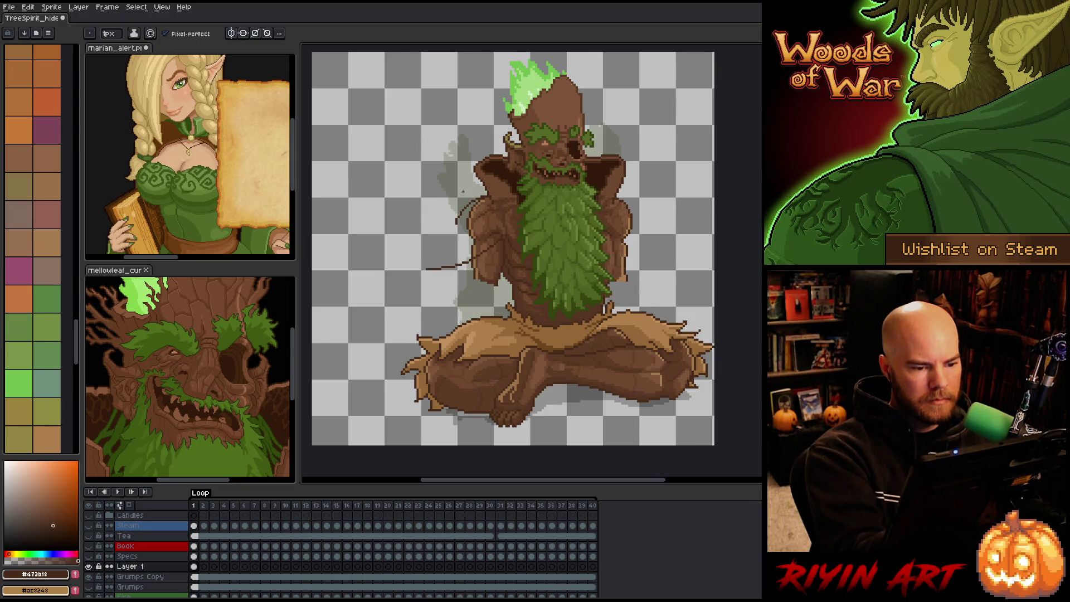
{"action": "left_click_drag", "start_coordinate": [467, 217], "coordinate": [401, 255]}
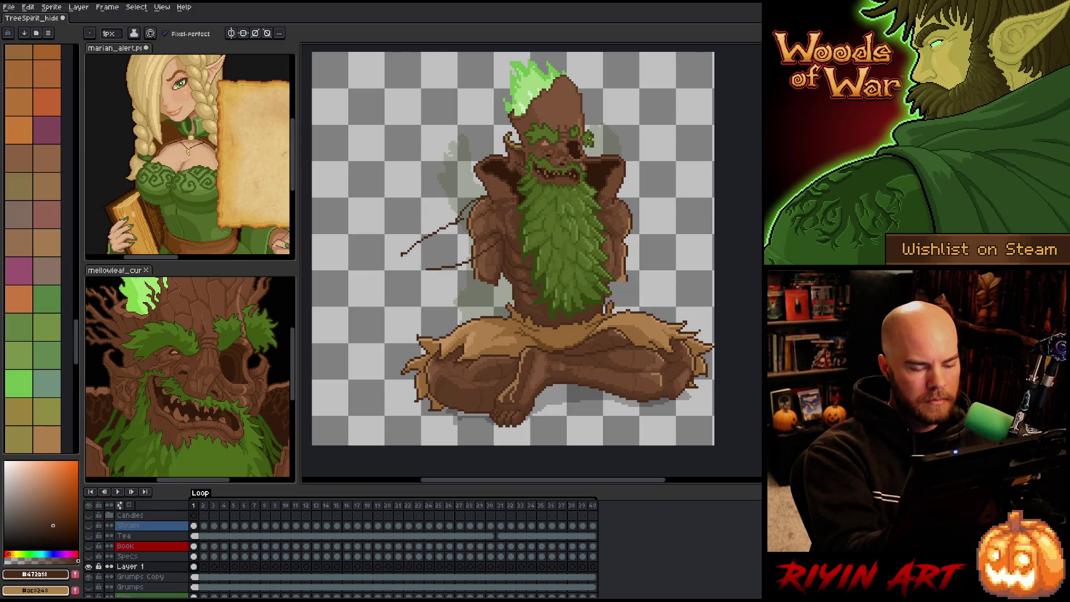
{"action": "mouse_move", "coordinate": [411, 289]}
{"action": "left_mouse_down"}
{"action": "mouse_move", "coordinate": [417, 247]}
{"action": "mouse_move", "coordinate": [427, 265]}
{"action": "mouse_move", "coordinate": [413, 297]}
{"action": "left_mouse_up"}
{"action": "key", "text": "ctrl+z"}
{"action": "mouse_move", "coordinate": [399, 250]}
{"action": "left_mouse_down"}
{"action": "mouse_move", "coordinate": [435, 251]}
{"action": "mouse_move", "coordinate": [451, 322]}
{"action": "left_mouse_up"}
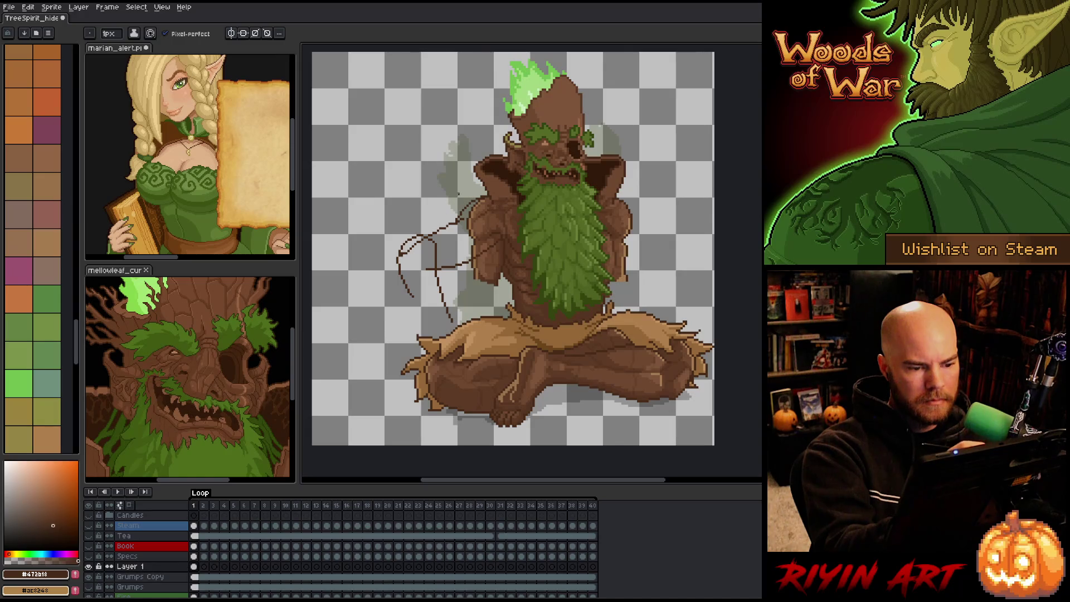
{"action": "left_click_drag", "start_coordinate": [438, 260], "coordinate": [452, 315]}
{"action": "key", "text": "ctrl+z"}
{"action": "left_click_drag", "start_coordinate": [435, 252], "coordinate": [448, 333]}
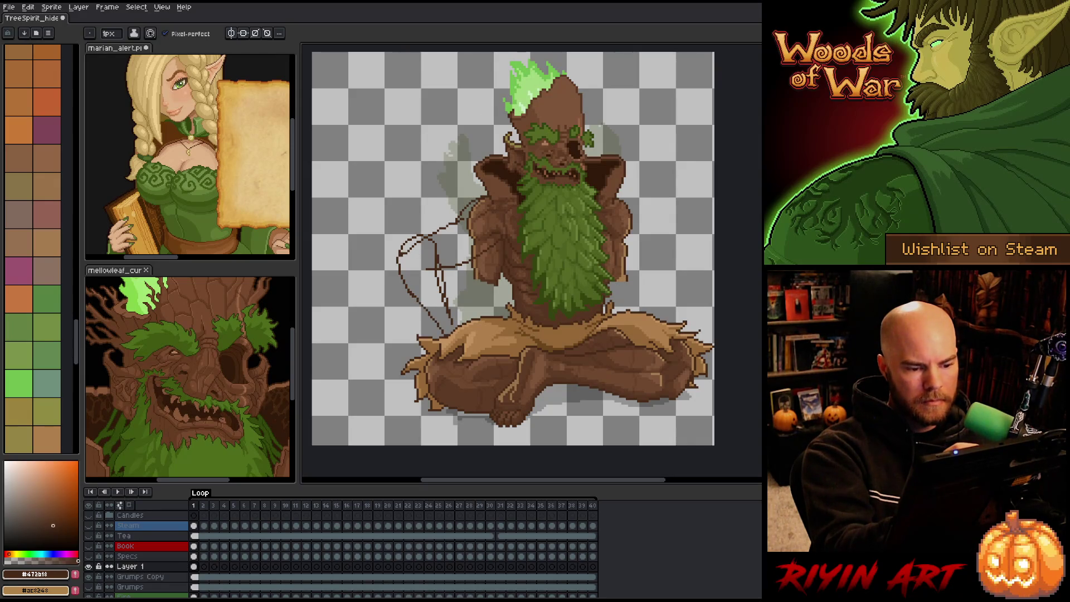
Step: Add a rising line and a diagonal toward the torso to the left sketch
{"action": "left_click_drag", "start_coordinate": [545, 245], "coordinate": [498, 267]}
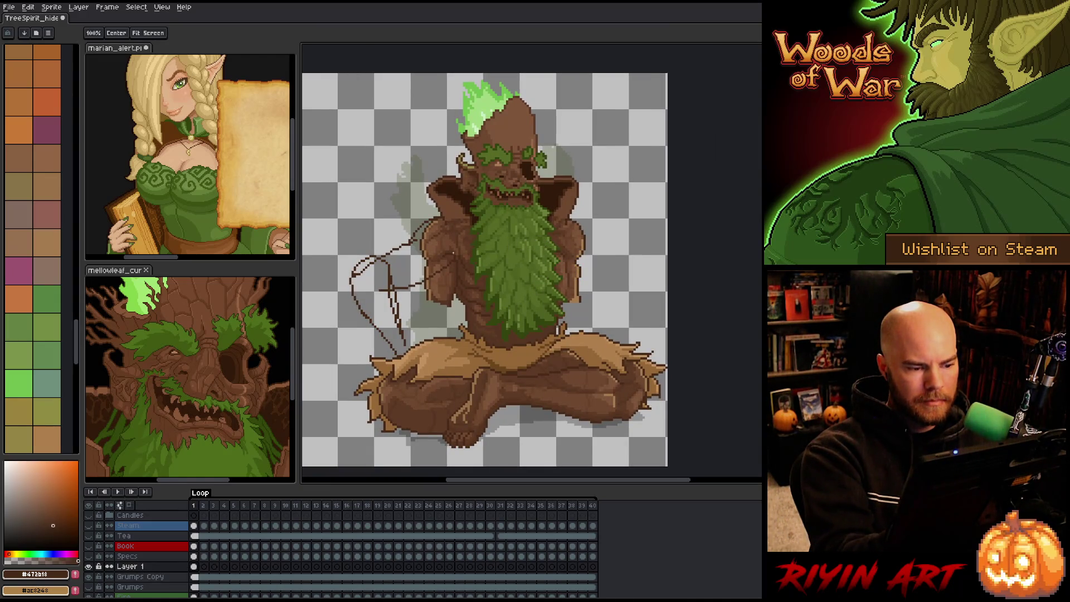
{"action": "key", "text": "b"}
{"action": "left_click_drag", "start_coordinate": [357, 258], "coordinate": [363, 252]}
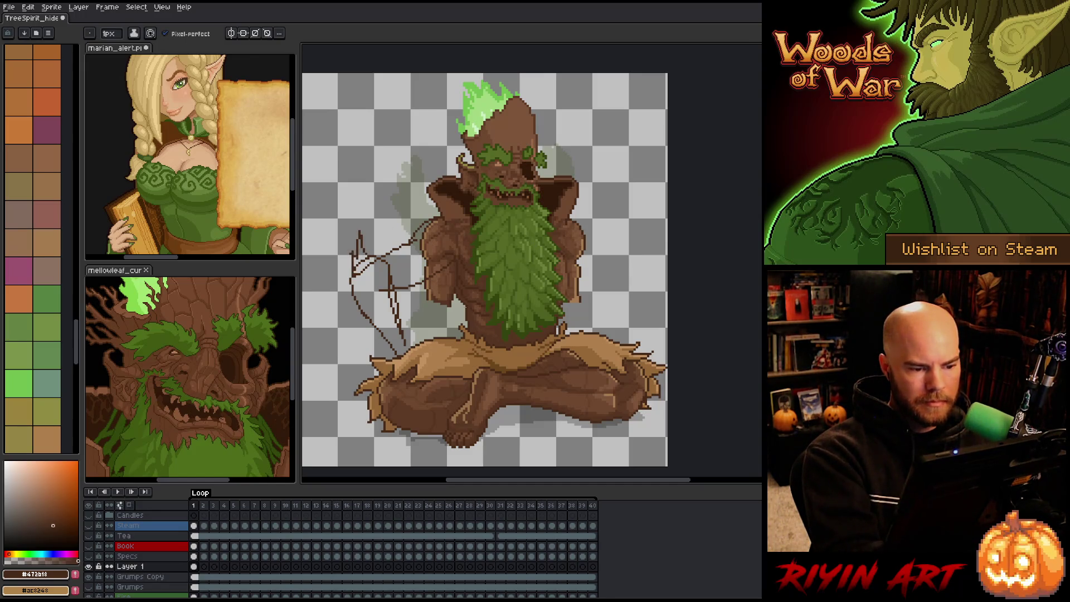
{"action": "left_click_drag", "start_coordinate": [450, 257], "coordinate": [432, 276]}
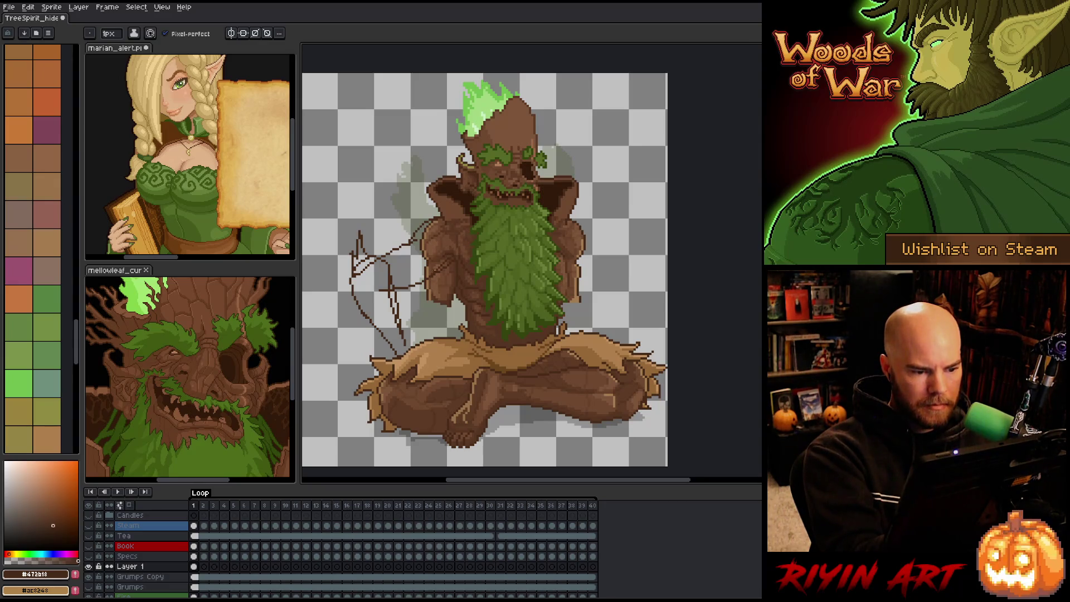
{"action": "key", "text": "e"}
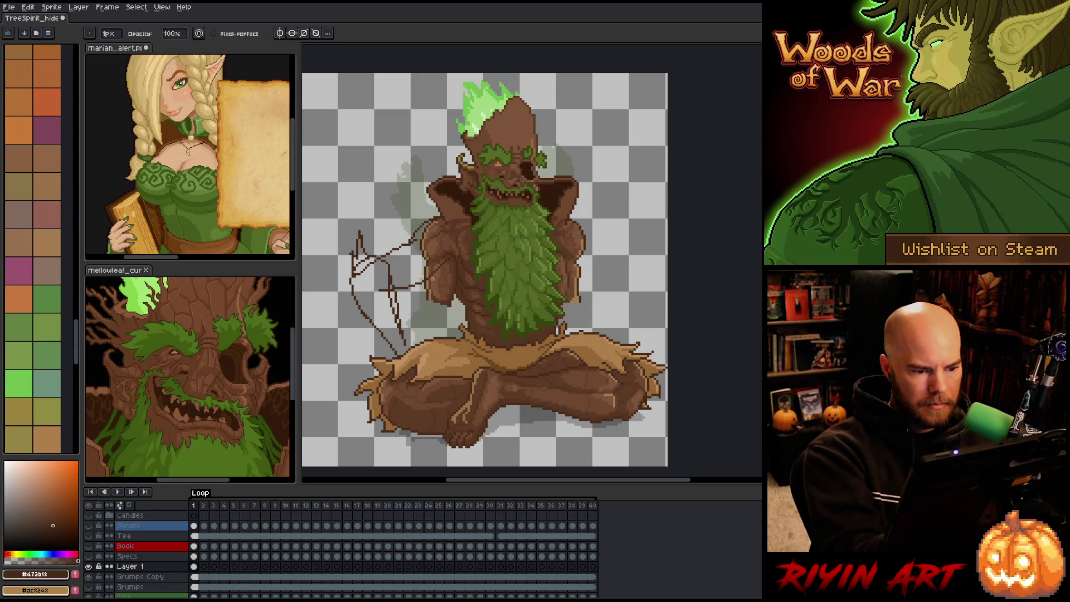
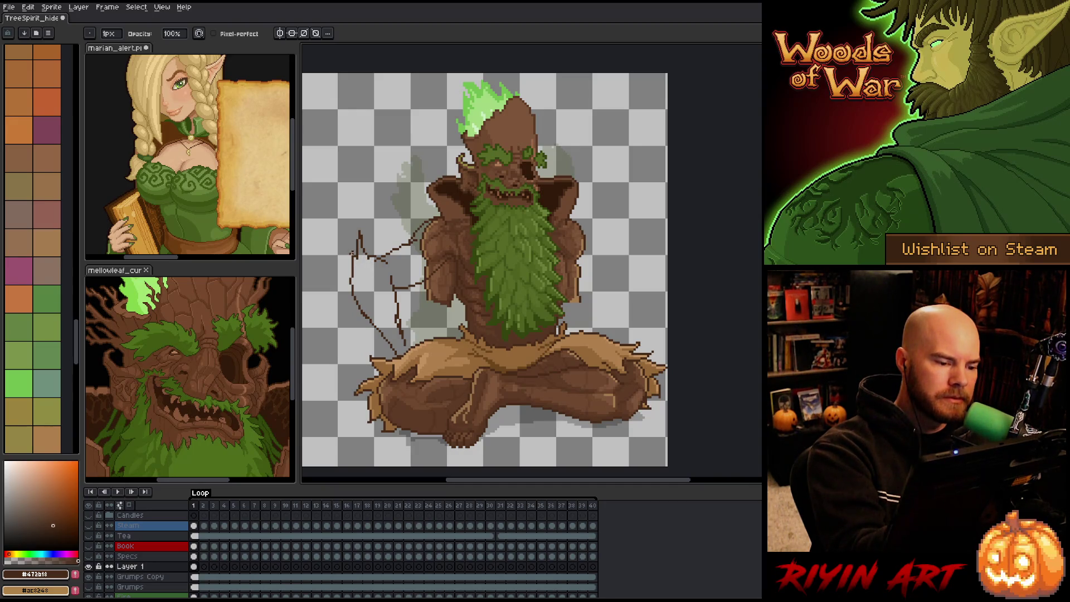
Step: Sketch a short dark line up the tree spirit's arm, undoing and redrawing it shorter
{"action": "key", "text": "b"}
{"action": "key", "text": "e"}
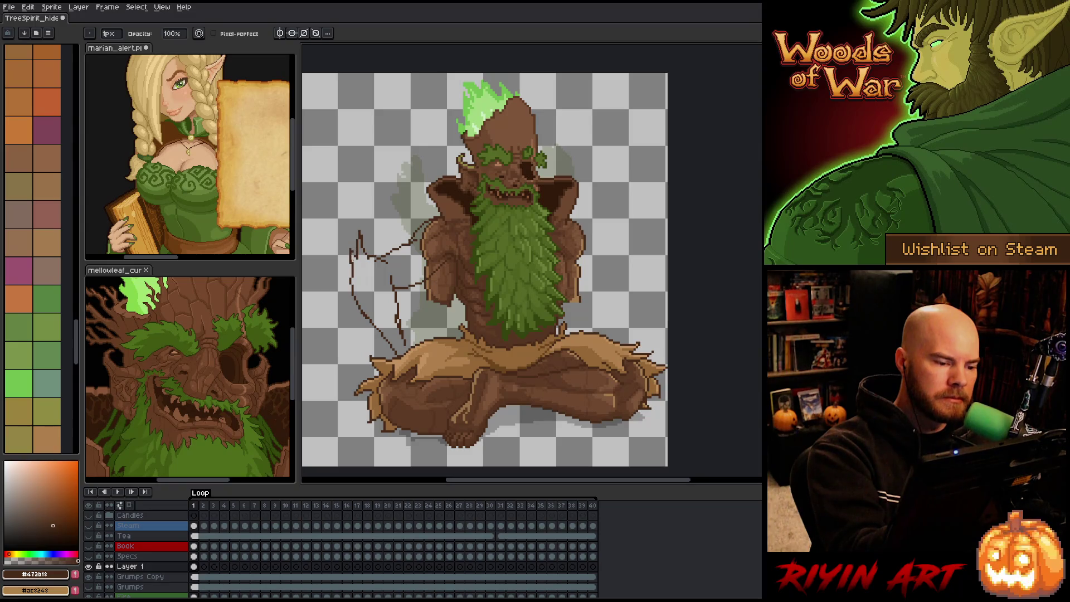
{"action": "key", "text": "b"}
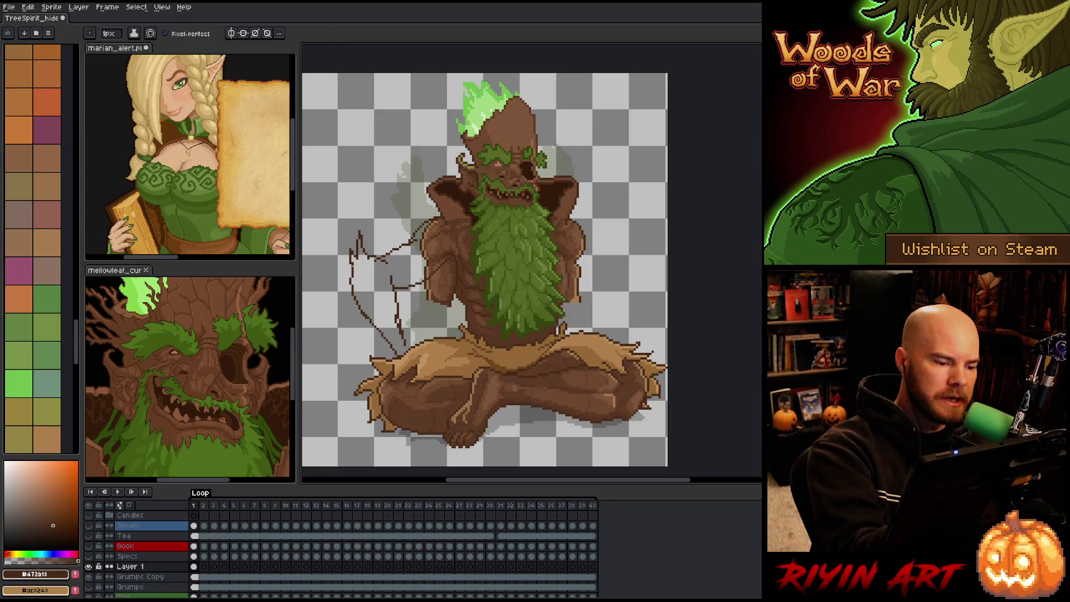
{"action": "key", "text": "e"}
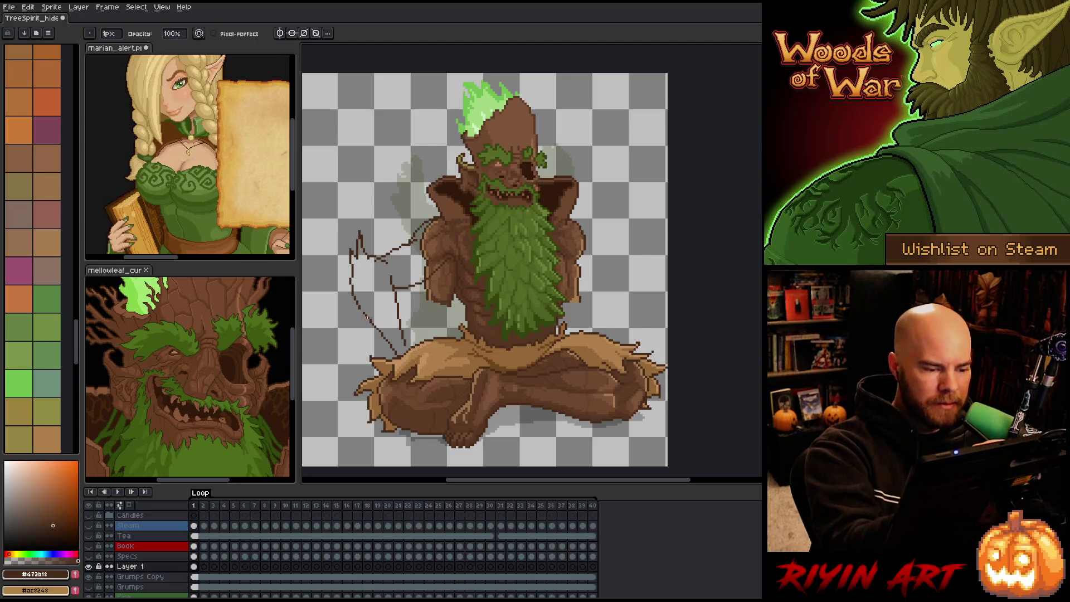
{"action": "key", "text": "b"}
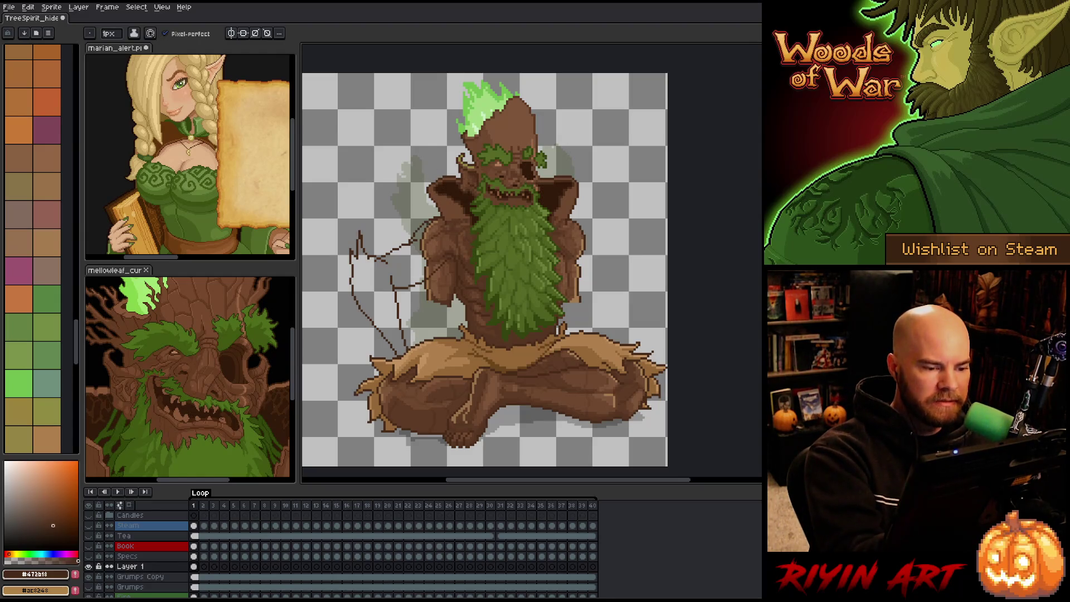
{"action": "key", "text": "e"}
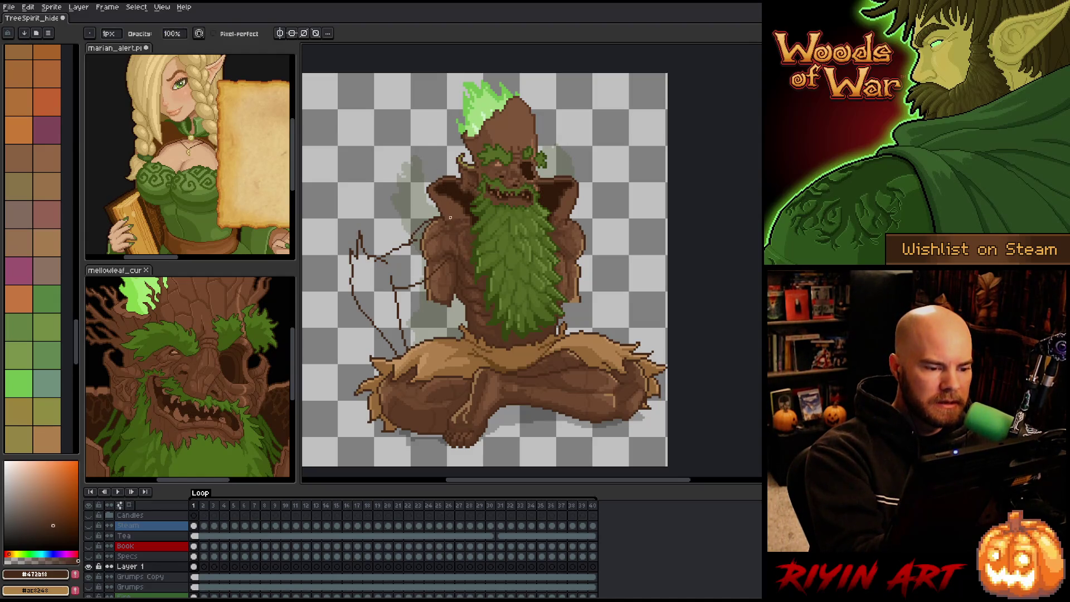
{"action": "key", "text": "b"}
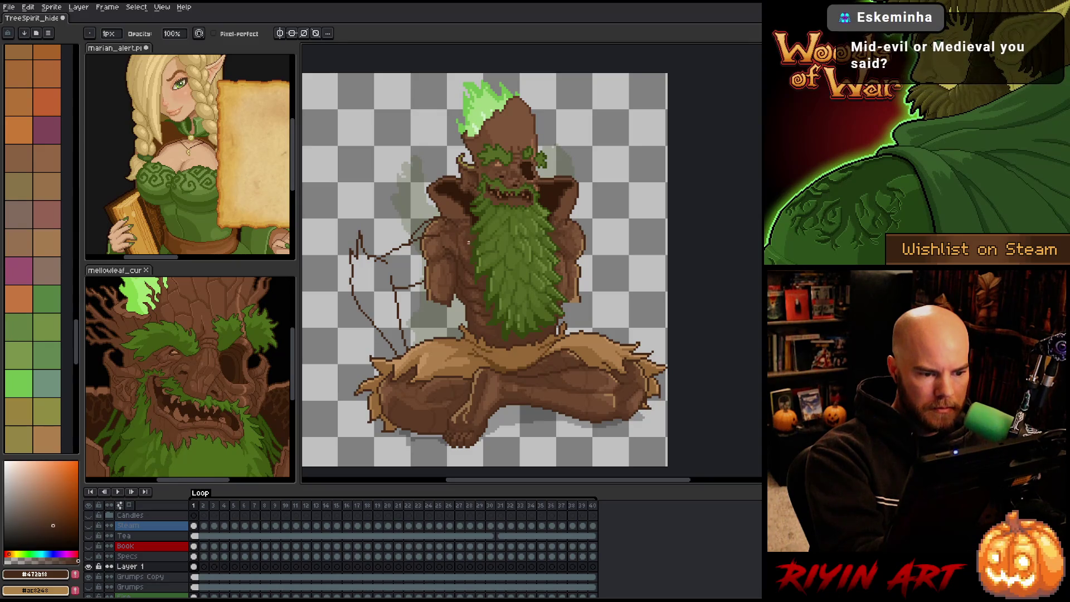
{"action": "key", "text": "e"}
{"action": "key", "text": "b"}
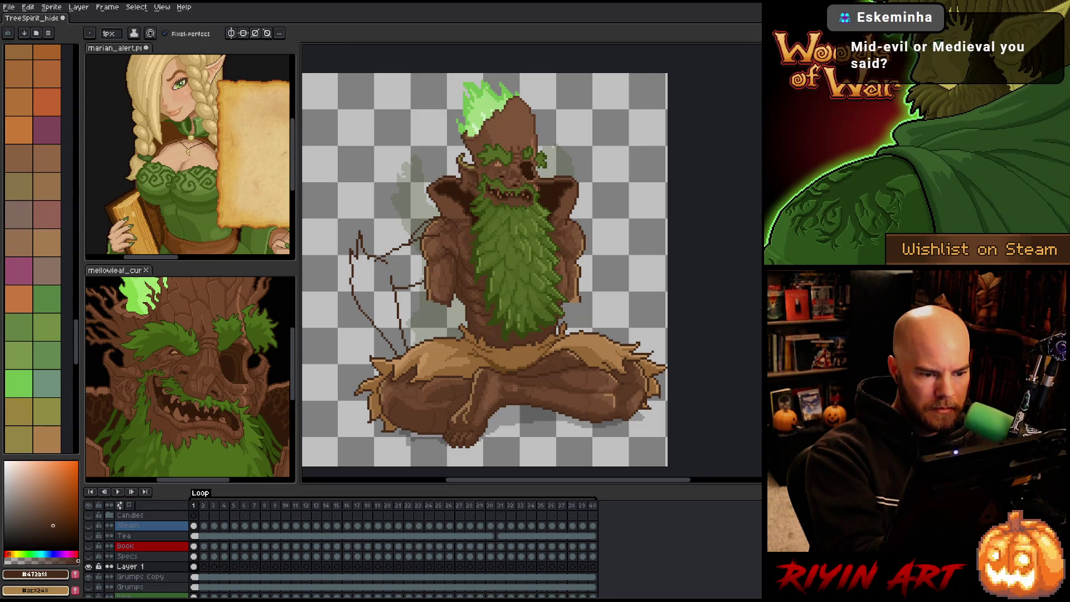
{"action": "left_click_drag", "start_coordinate": [425, 282], "coordinate": [449, 262]}
{"action": "key", "text": "ctrl+z"}
{"action": "key", "text": "ctrl+z"}
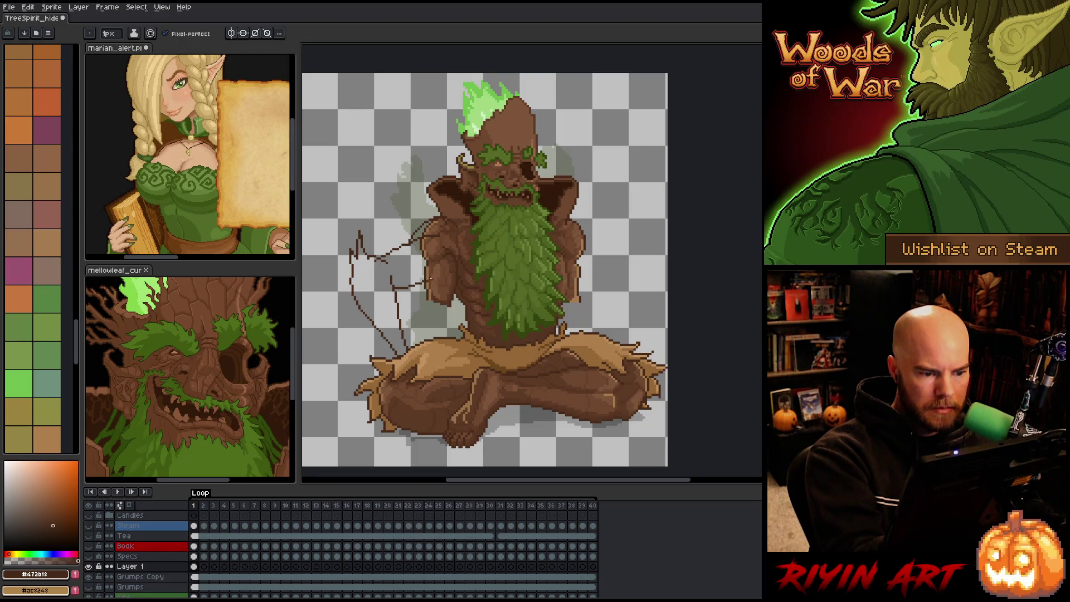
{"action": "key", "text": "ctrl+z"}
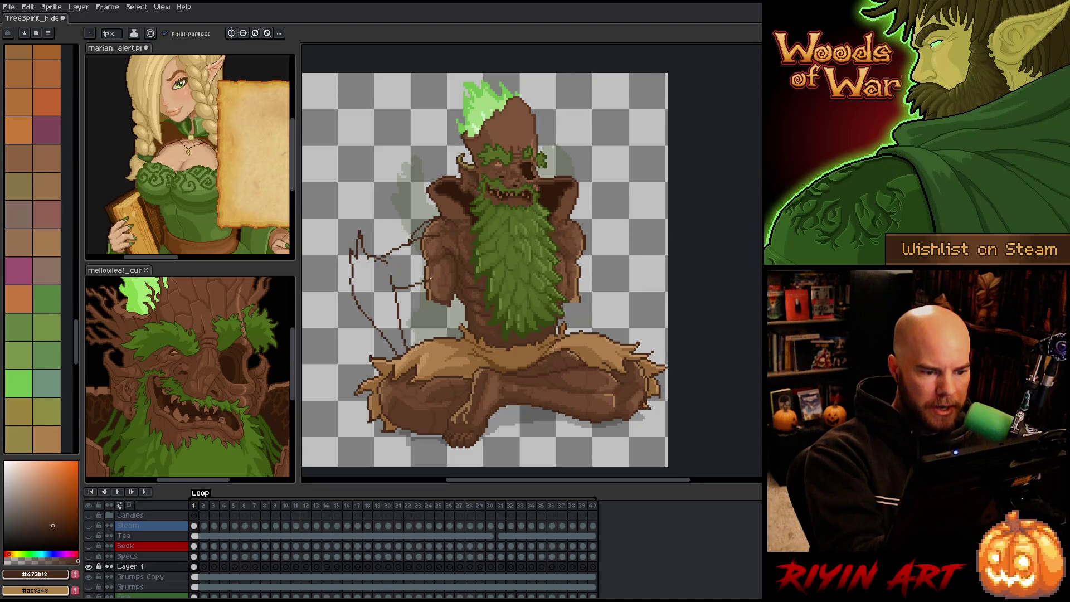
{"action": "left_click_drag", "start_coordinate": [437, 275], "coordinate": [449, 265]}
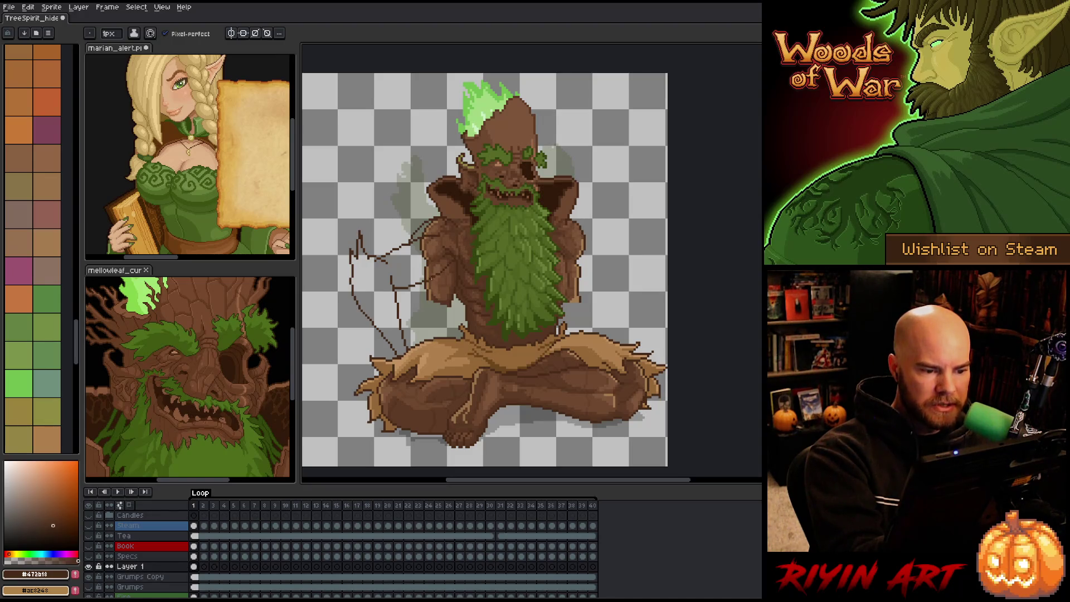
Step: Save the TreeSpirit_hide sprite
{"action": "key", "text": "e"}
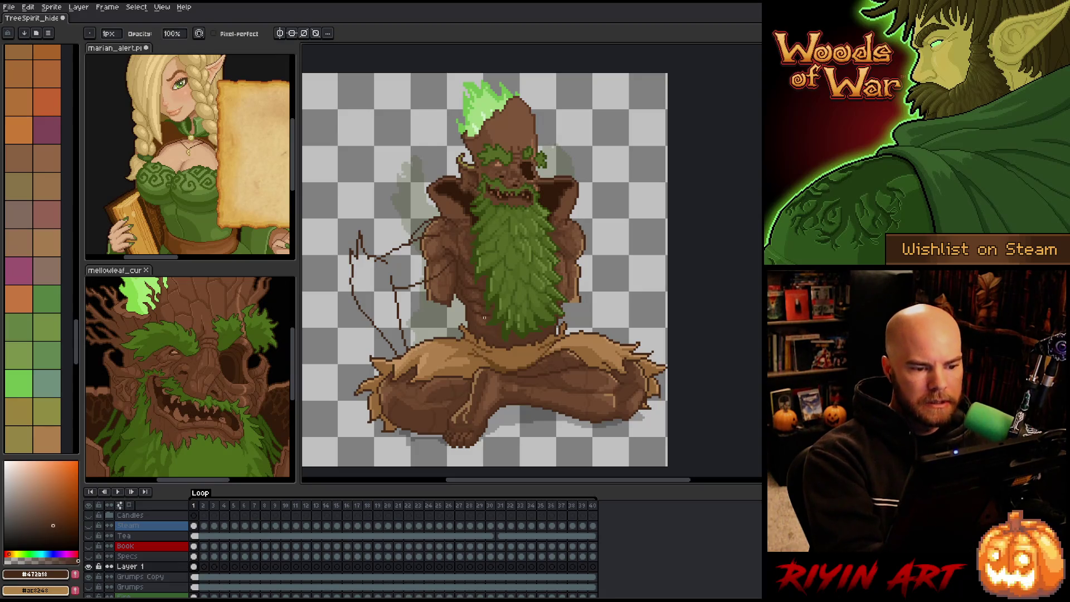
{"action": "key", "text": "b"}
{"action": "key", "text": "e"}
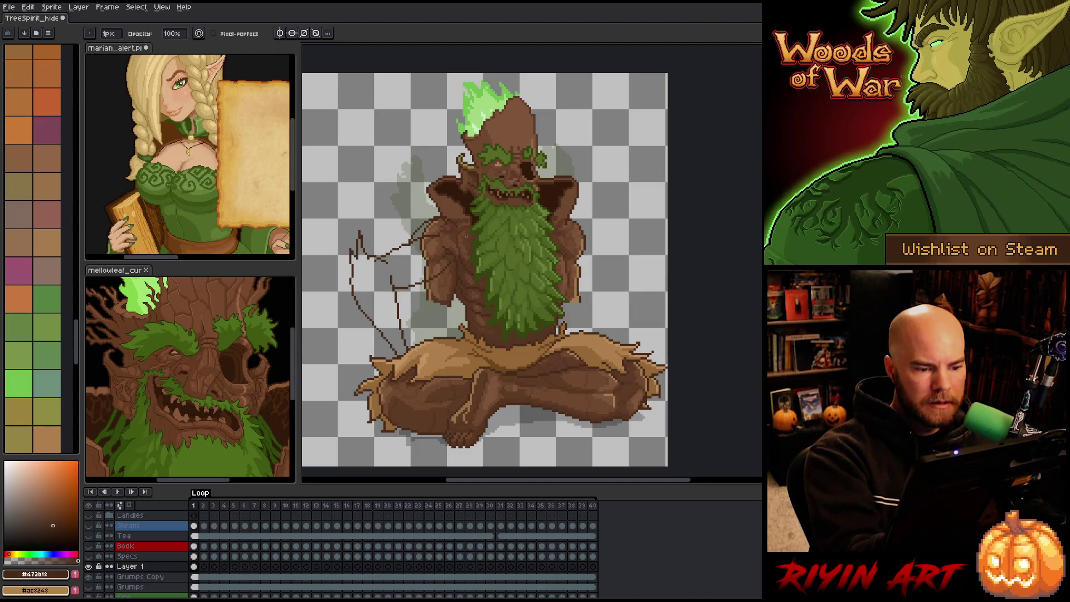
{"action": "key", "text": "b"}
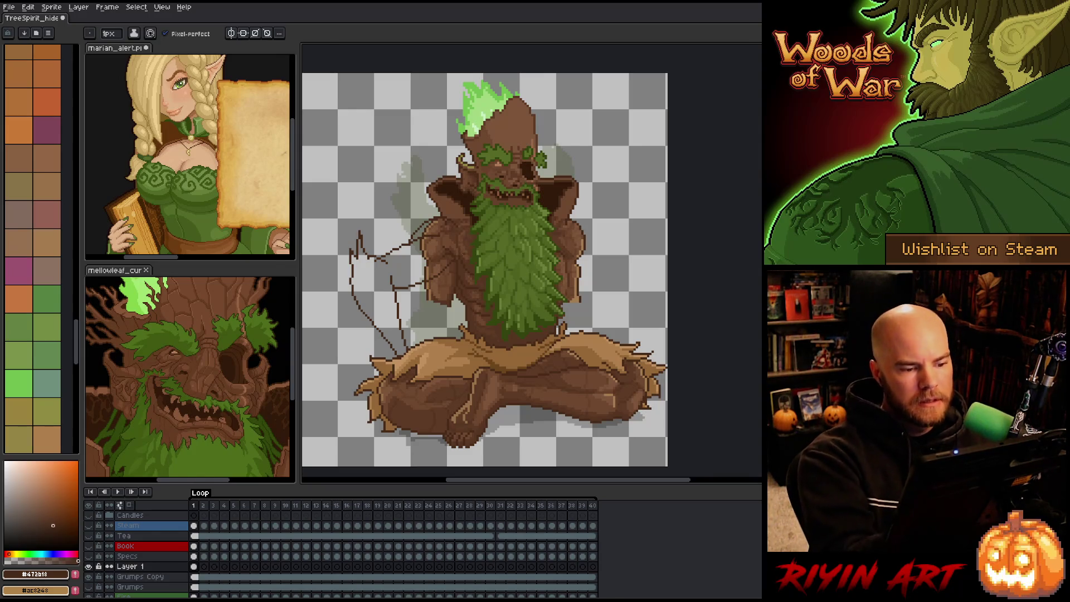
{"action": "key", "text": "e"}
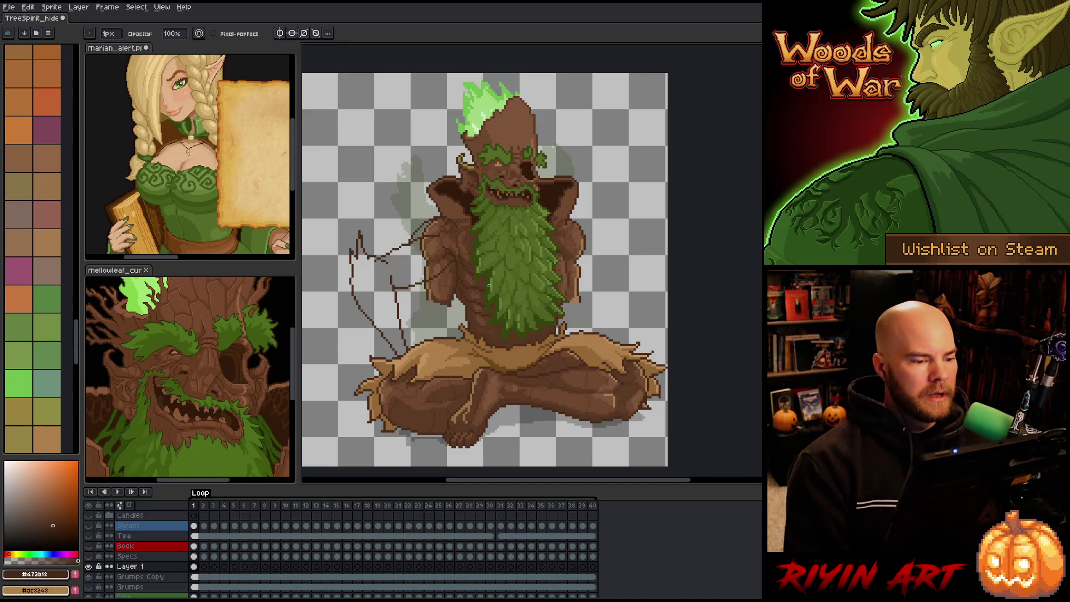
{"action": "key", "text": "b"}
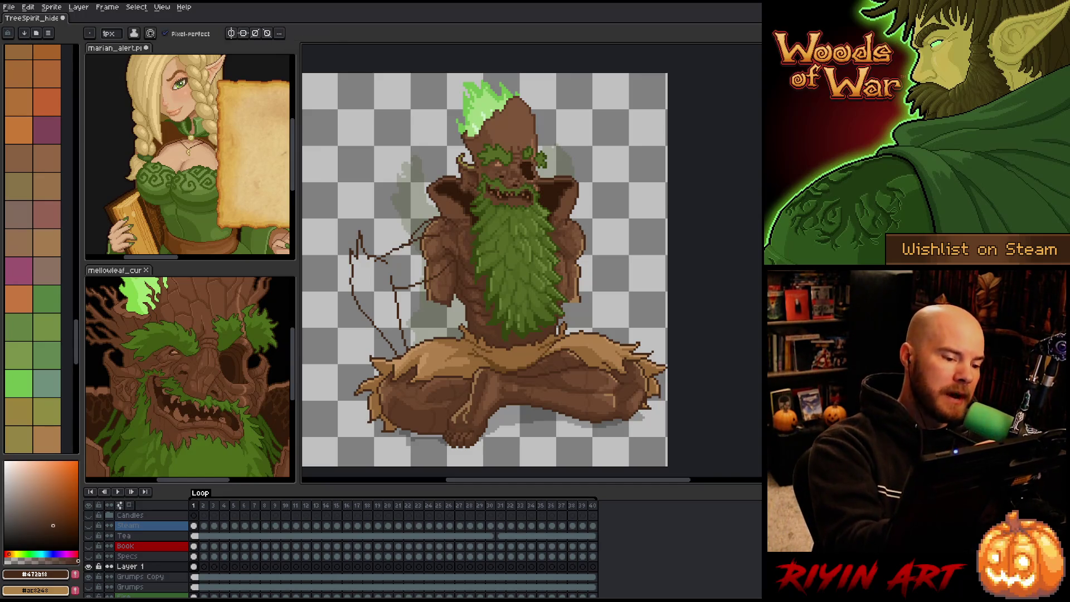
{"action": "key", "text": "e"}
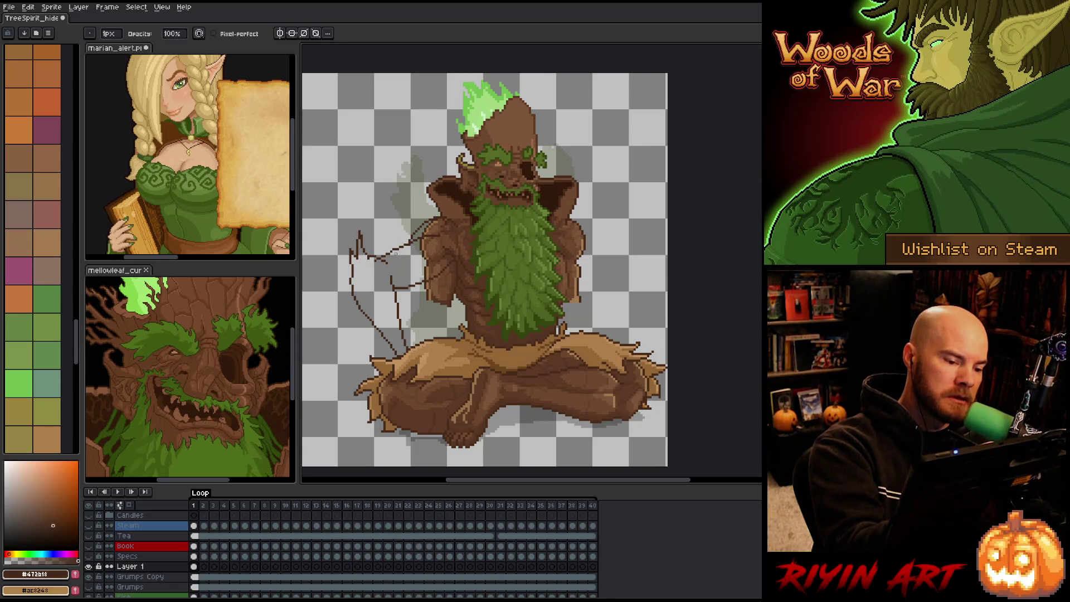
{"action": "key", "text": "e"}
{"action": "key", "text": "b"}
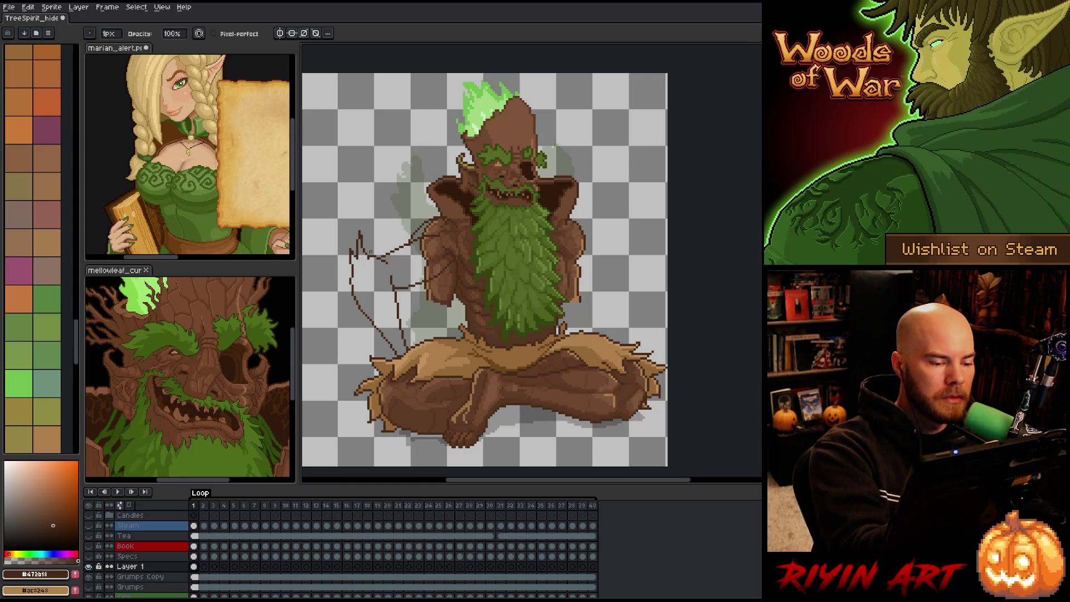
{"action": "key", "text": "b"}
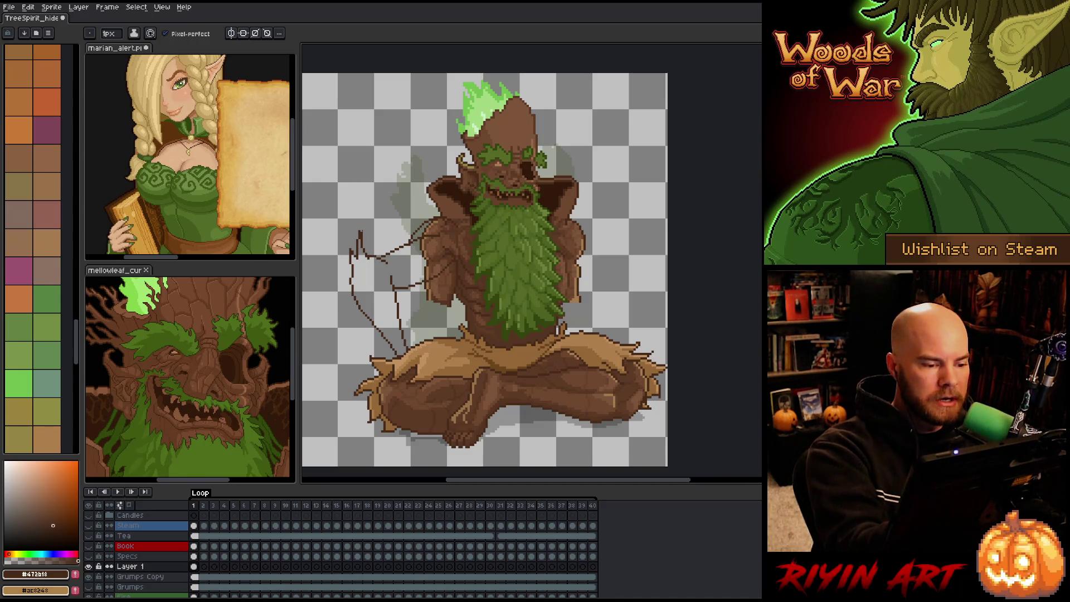
{"action": "key", "text": "e"}
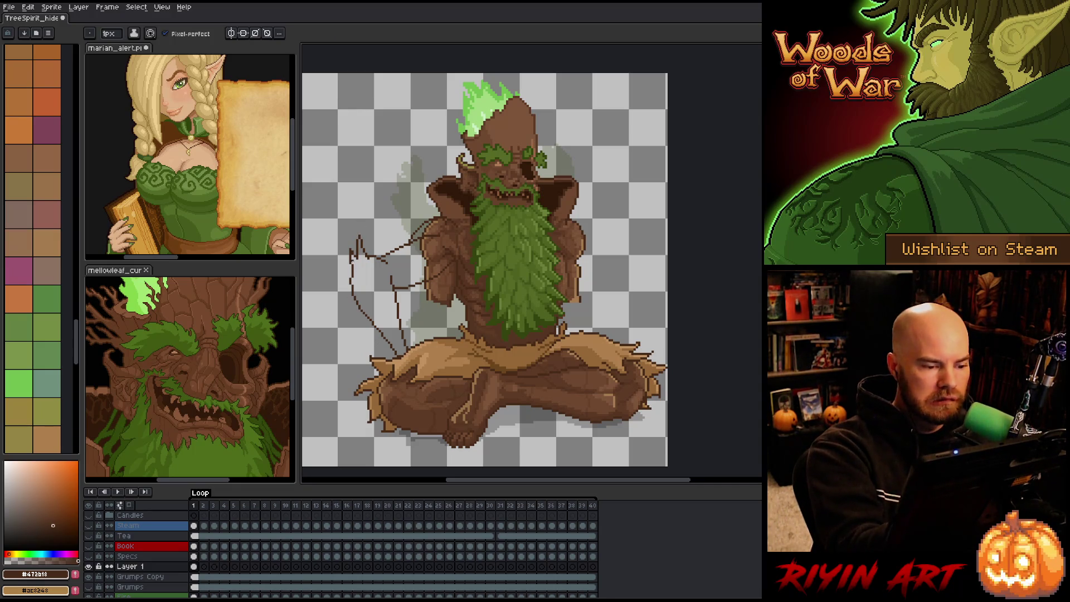
{"action": "key", "text": "ctrl+s"}
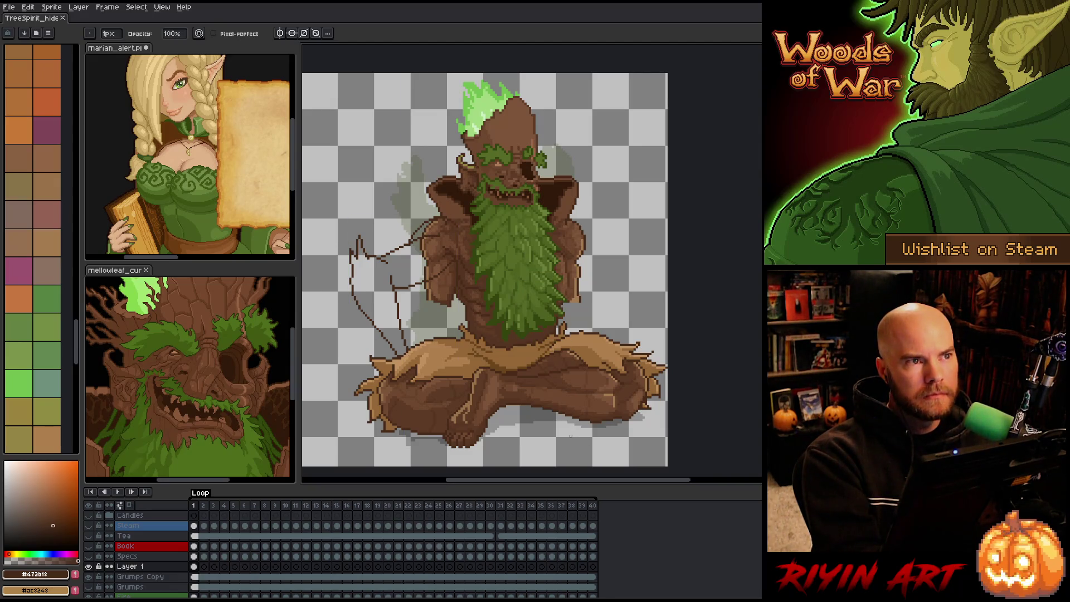
Step: Shift the view left and erase part of the old arm sketch line beside the lap
{"action": "left_click_drag", "start_coordinate": [572, 406], "coordinate": [552, 402]}
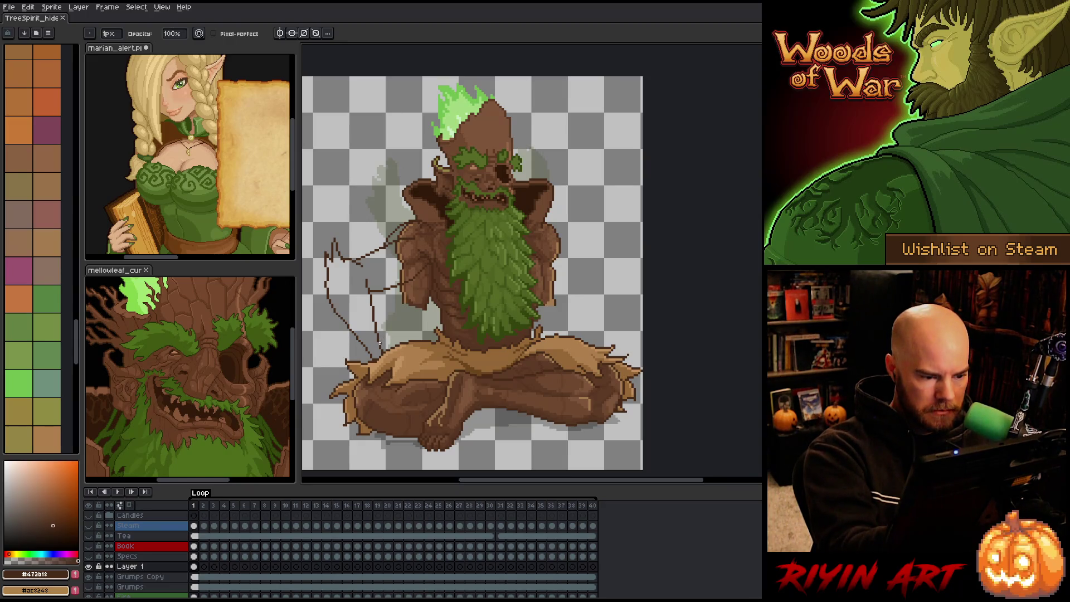
{"action": "key", "text": "e"}
{"action": "left_click_drag", "start_coordinate": [408, 360], "coordinate": [385, 341]}
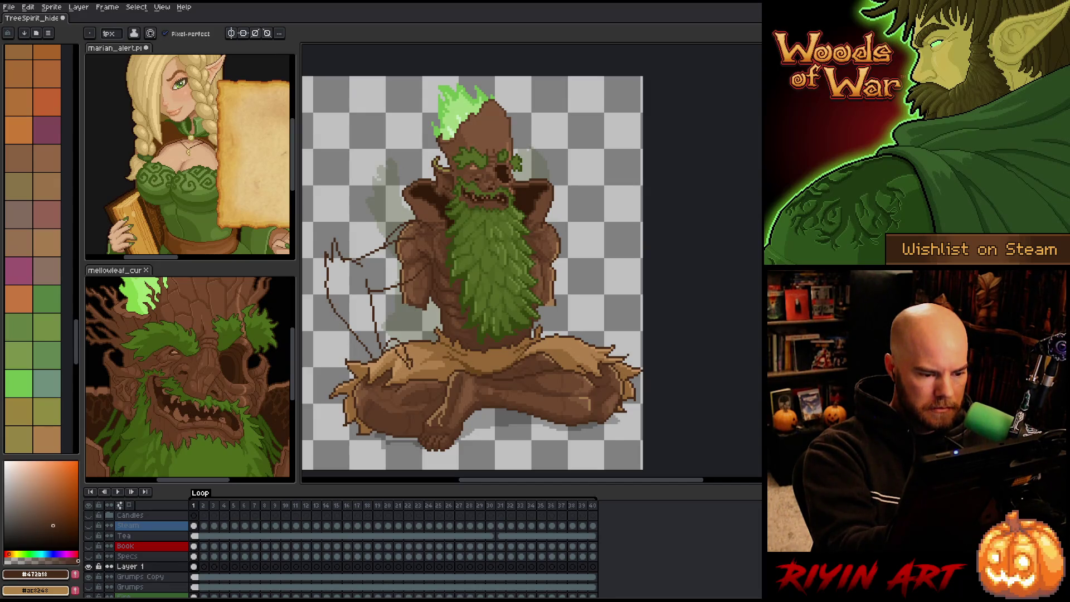
{"action": "key", "text": "b"}
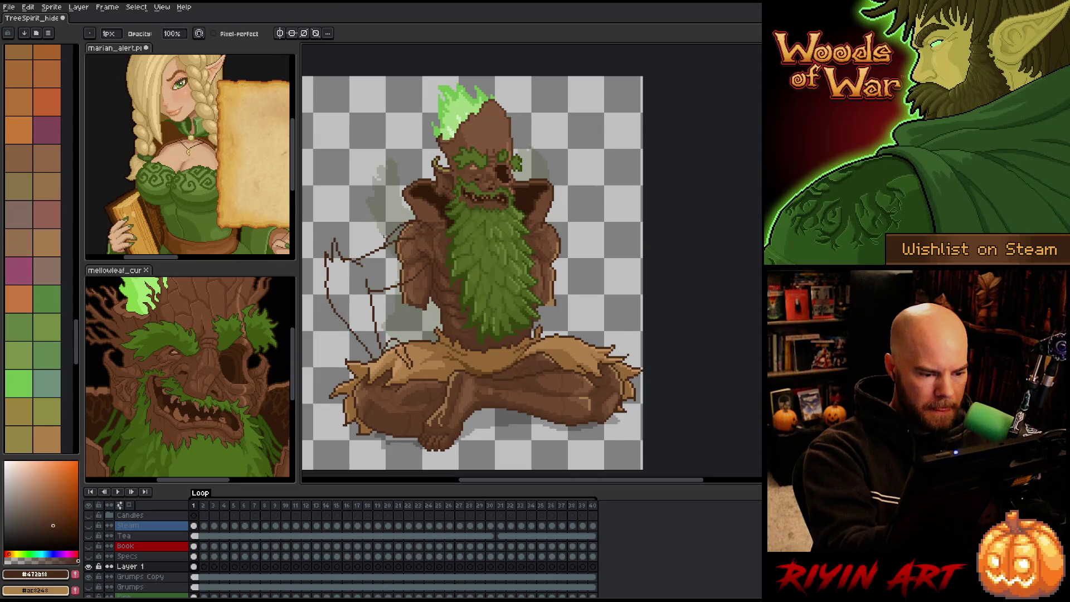
{"action": "key", "text": "e"}
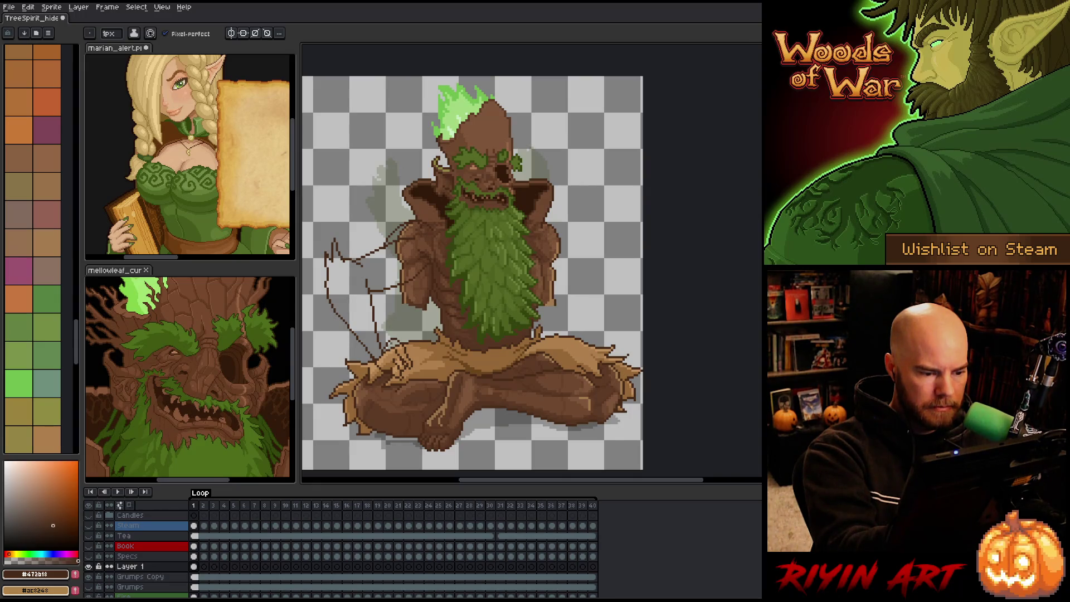
{"action": "key", "text": "e"}
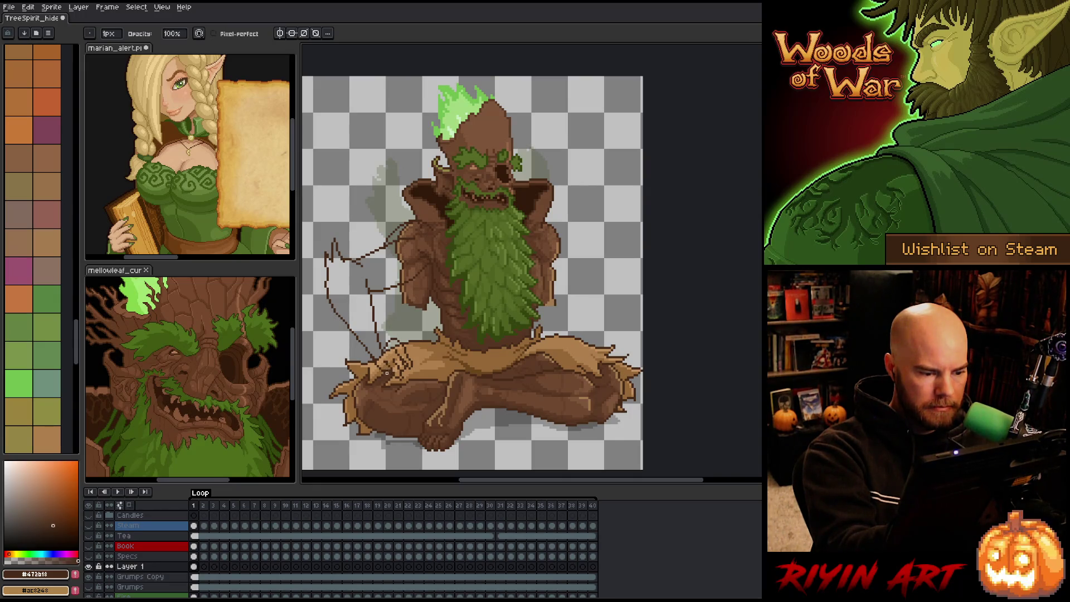
Step: Add dark outline pixels along the lowered hand on the knee
{"action": "key", "text": "b"}
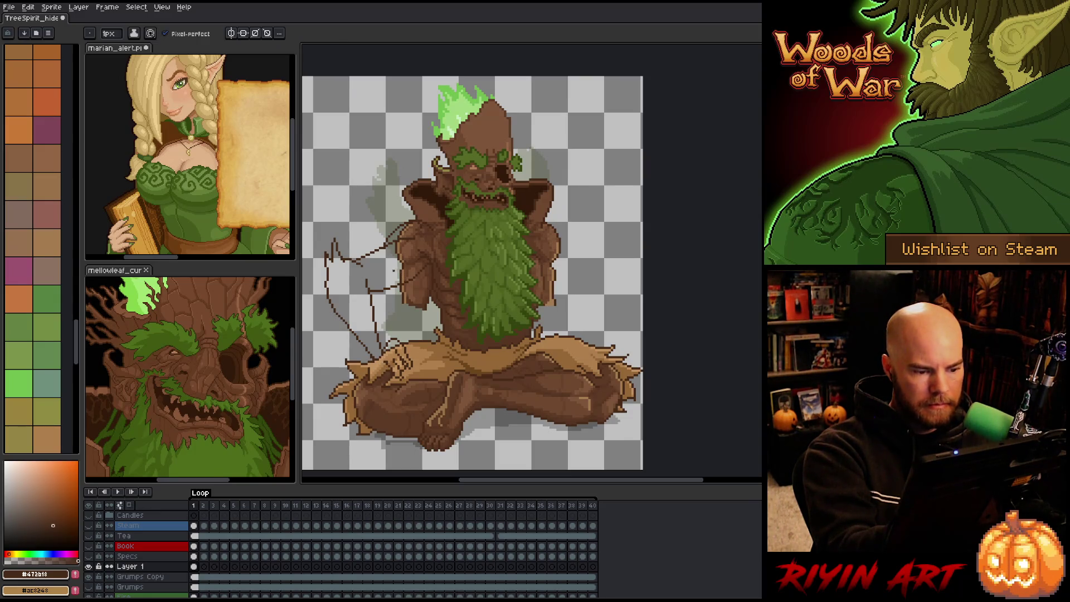
{"action": "key", "text": "e"}
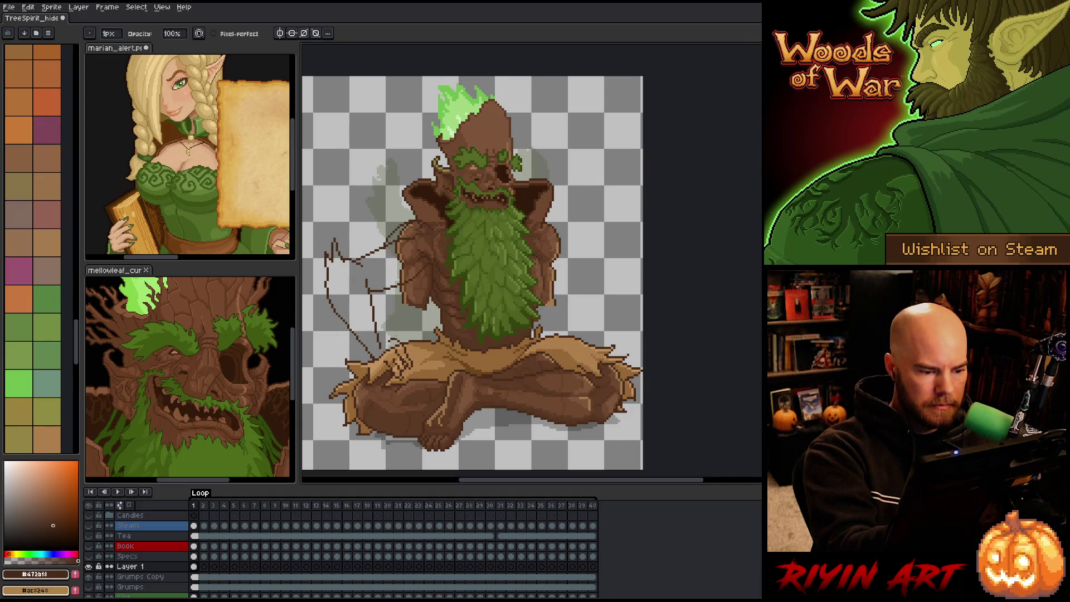
{"action": "key", "text": "b"}
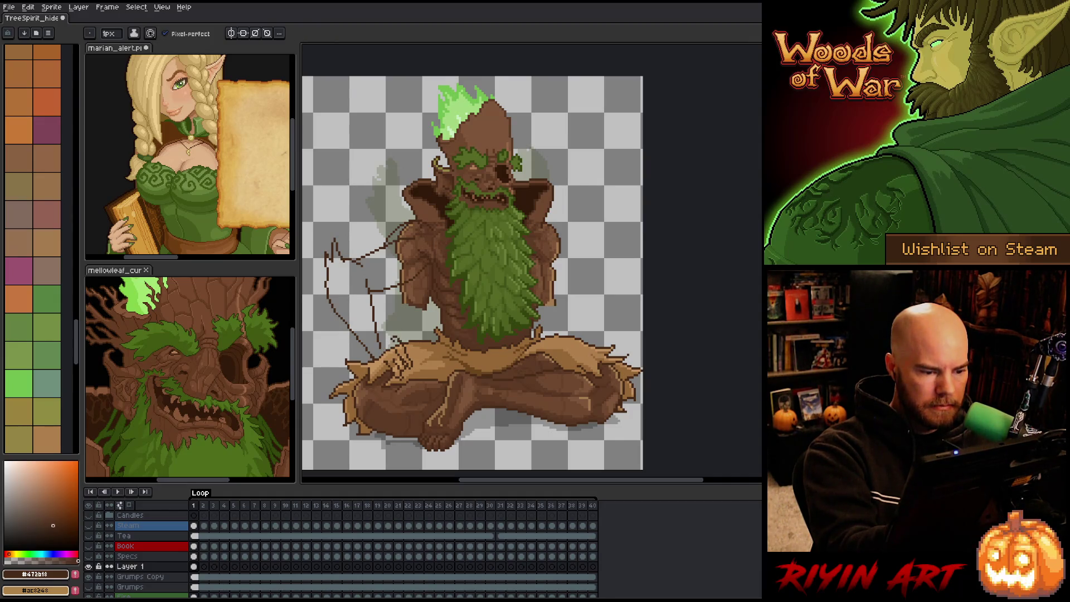
{"action": "left_click_drag", "start_coordinate": [386, 340], "coordinate": [375, 360]}
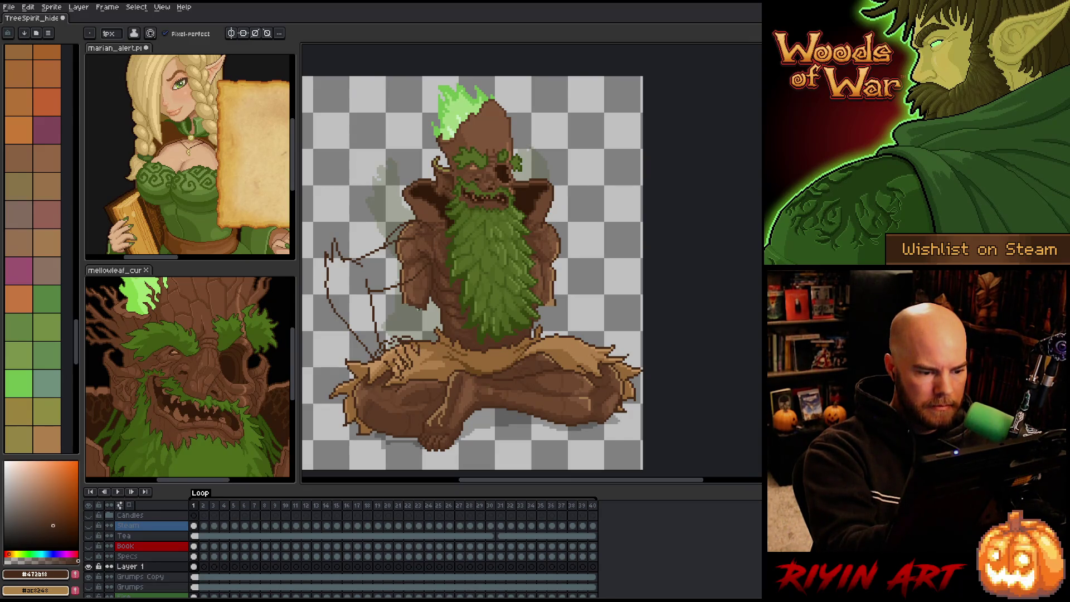
Step: Erase a small patch of stray sketch lines near the hand
{"action": "key", "text": "b"}
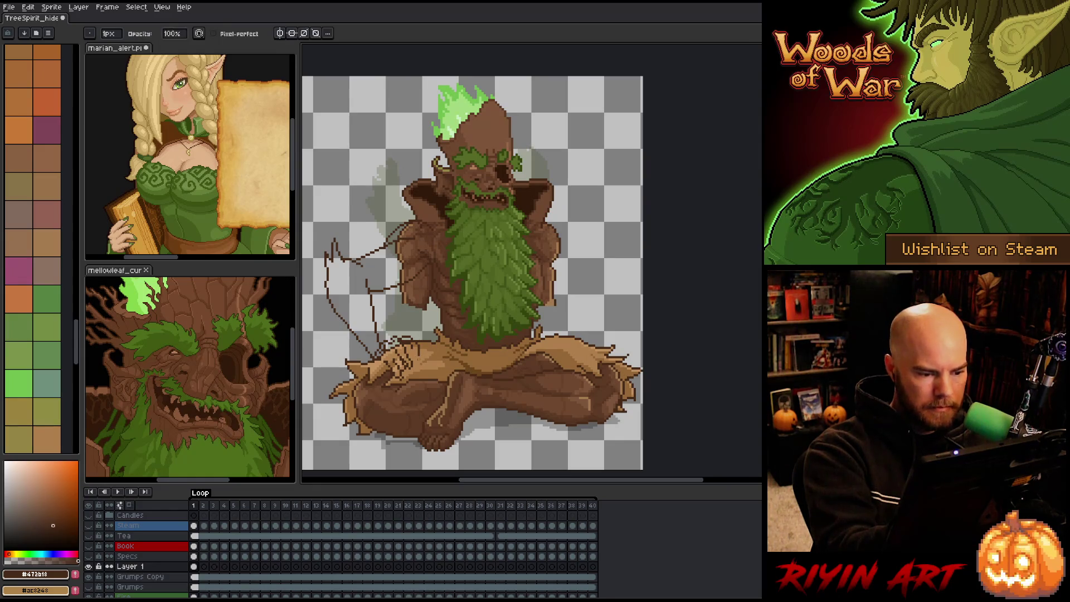
{"action": "key", "text": "e"}
{"action": "left_click_drag", "start_coordinate": [416, 351], "coordinate": [418, 365]}
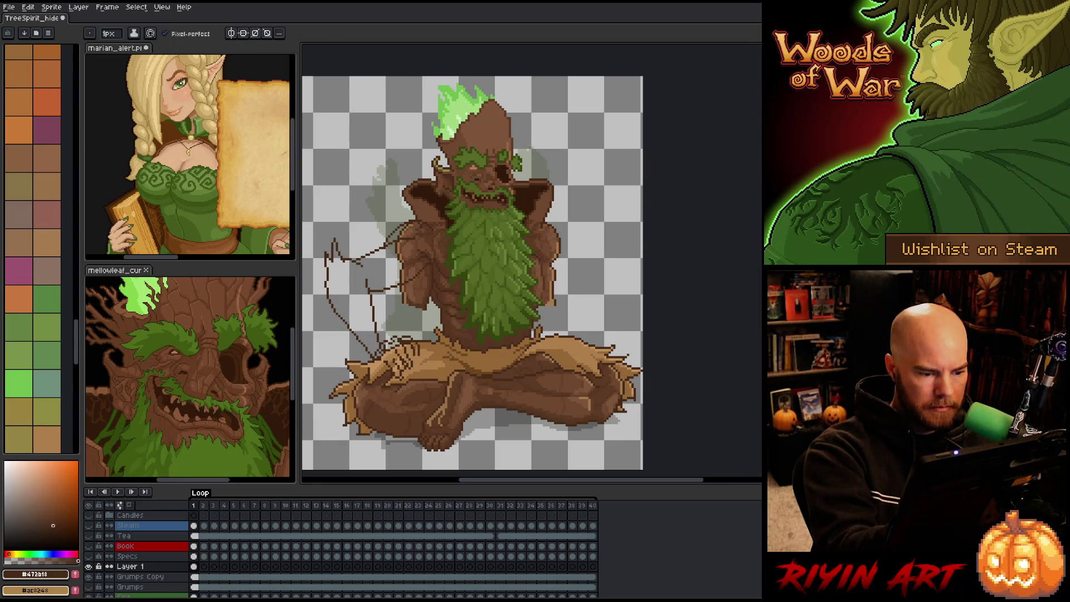
{"action": "key", "text": "b"}
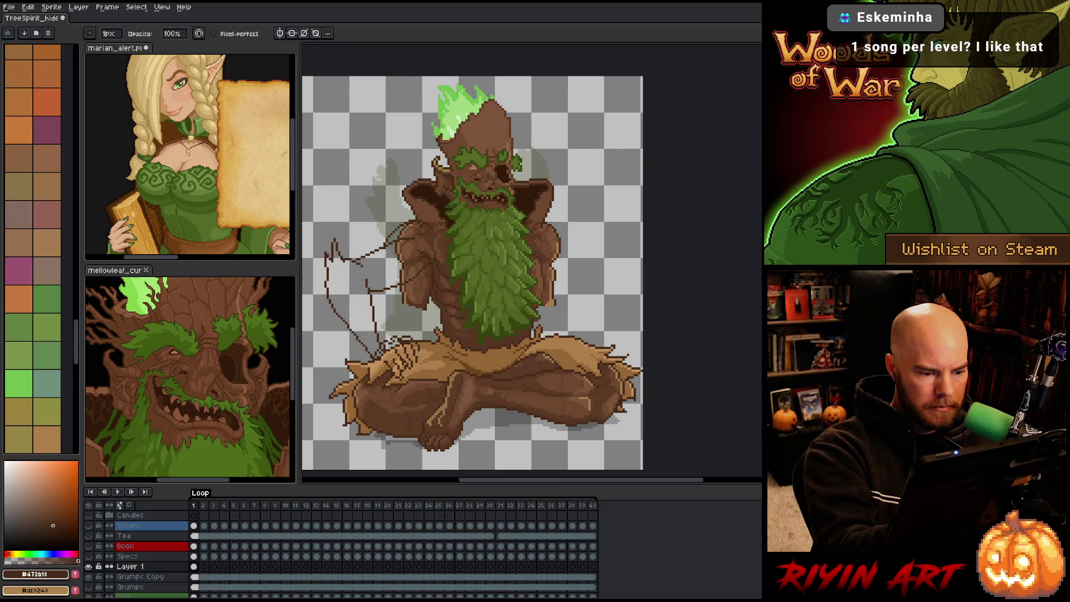
{"action": "key", "text": "e"}
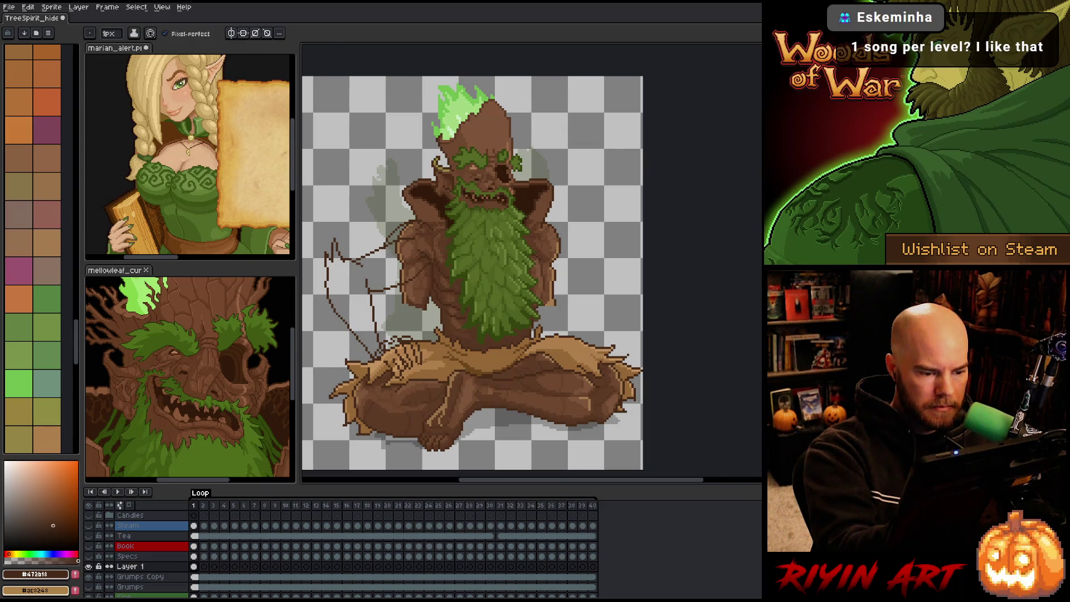
{"action": "key", "text": "b"}
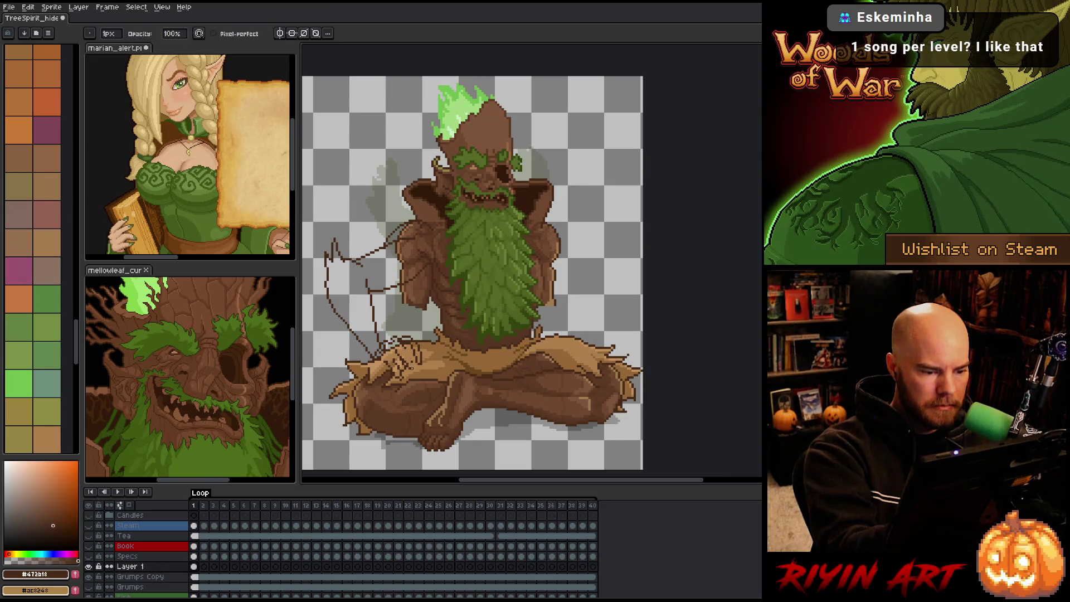
{"action": "key", "text": "e"}
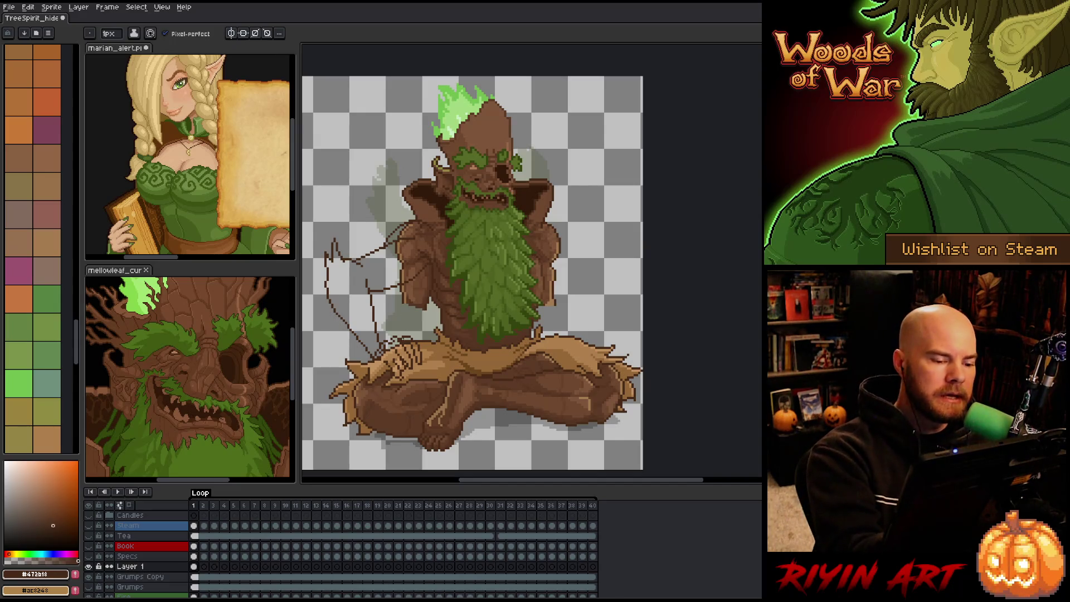
Step: Save the tree spirit file with the tidied hand
{"action": "key", "text": "e"}
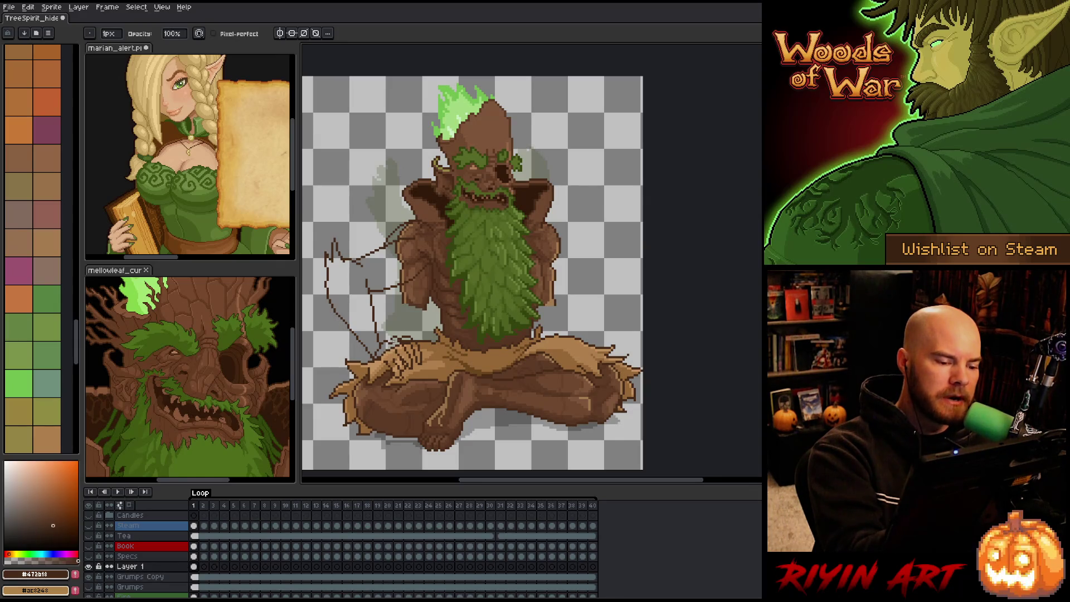
{"action": "key", "text": "b"}
{"action": "key", "text": "e"}
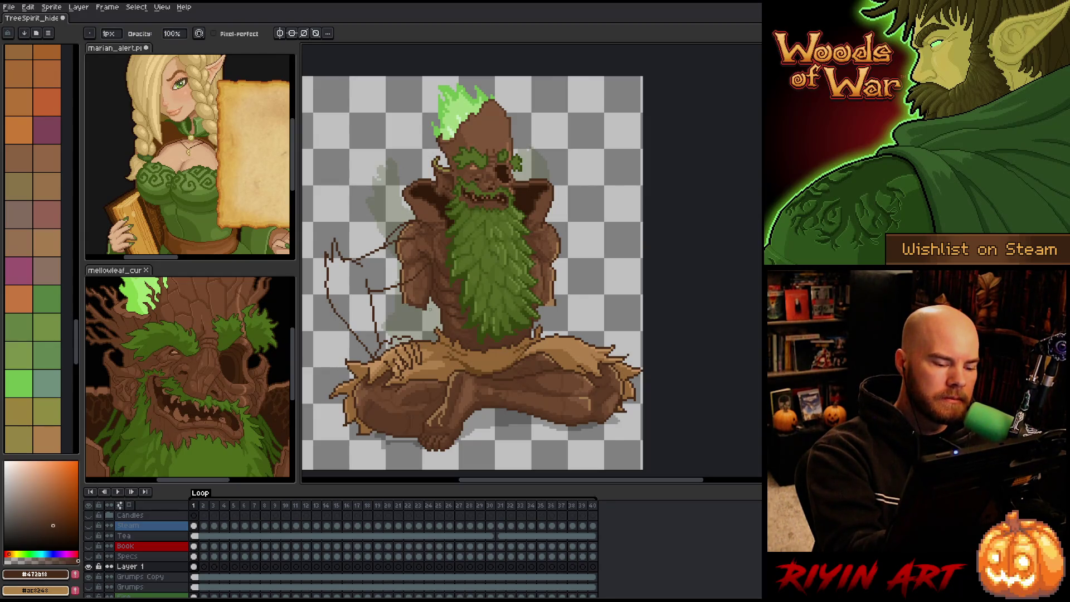
{"action": "key", "text": "b"}
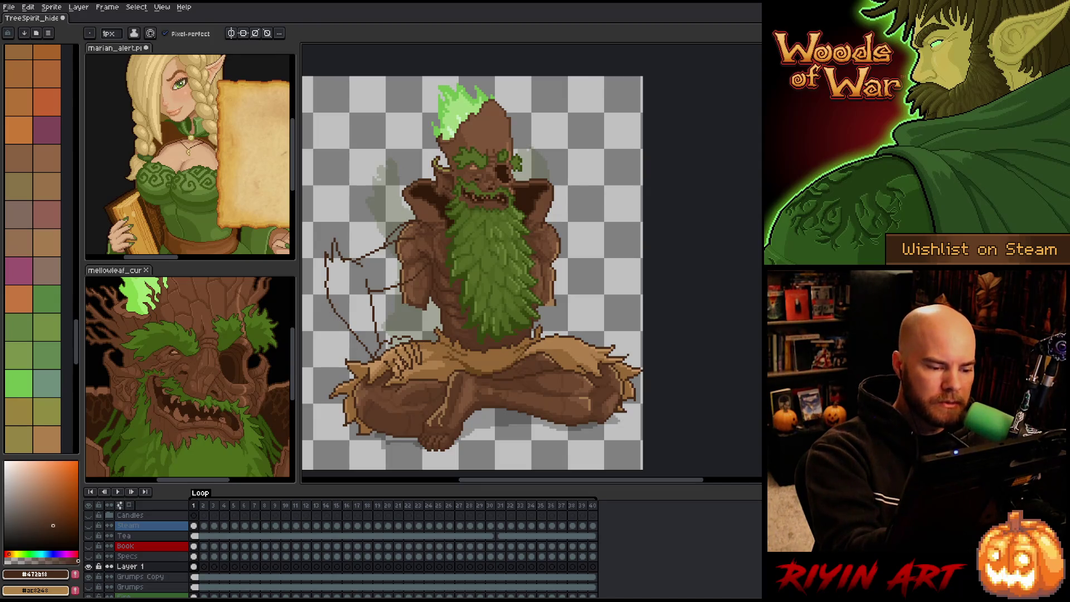
{"action": "key", "text": "e"}
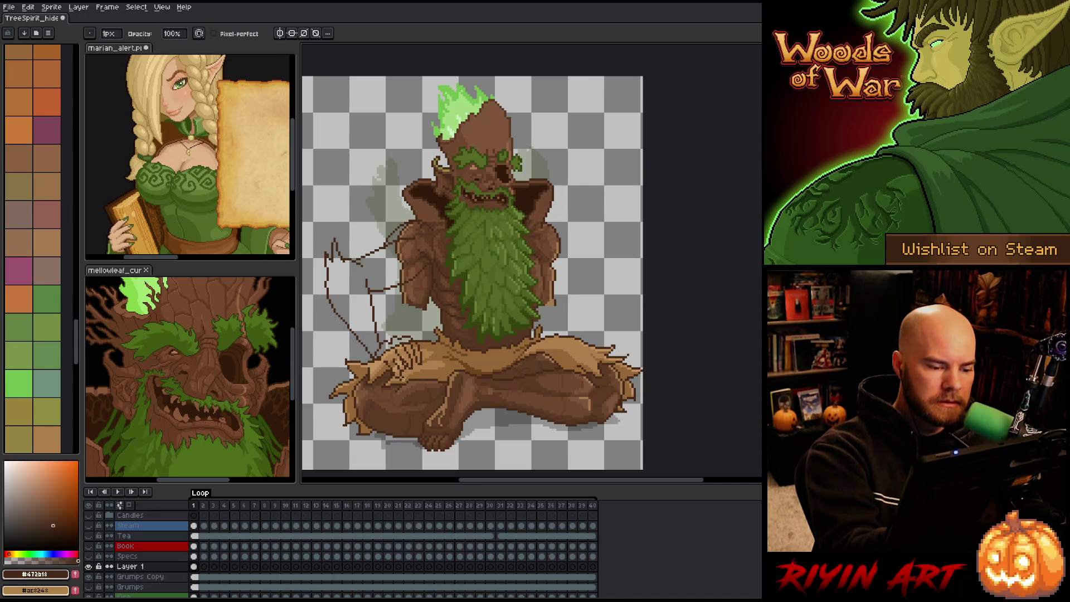
{"action": "key", "text": "b"}
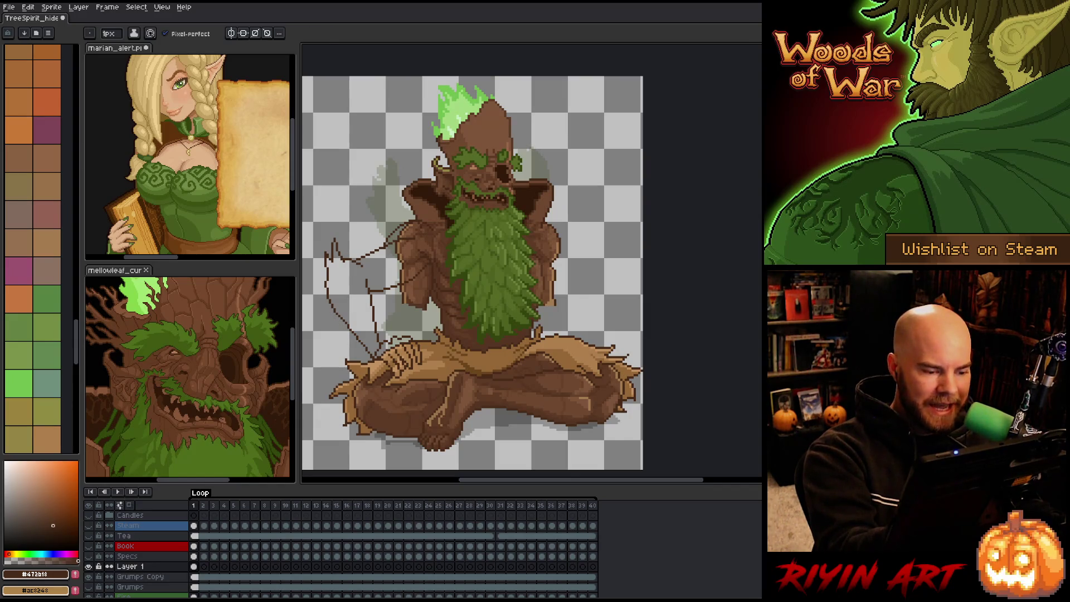
{"action": "key", "text": "e"}
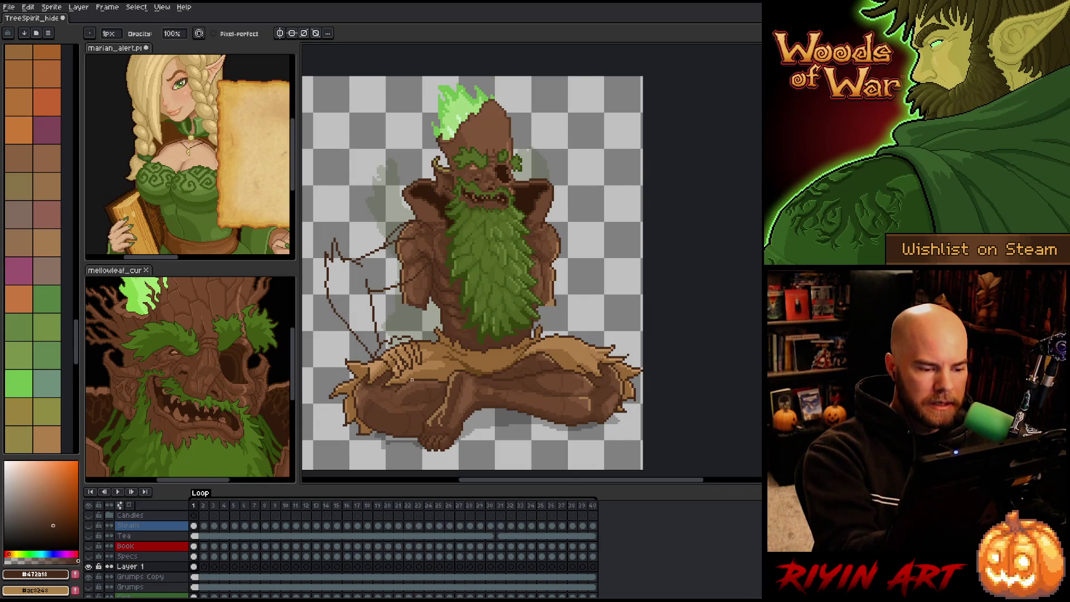
{"action": "key", "text": "ctrl+s"}
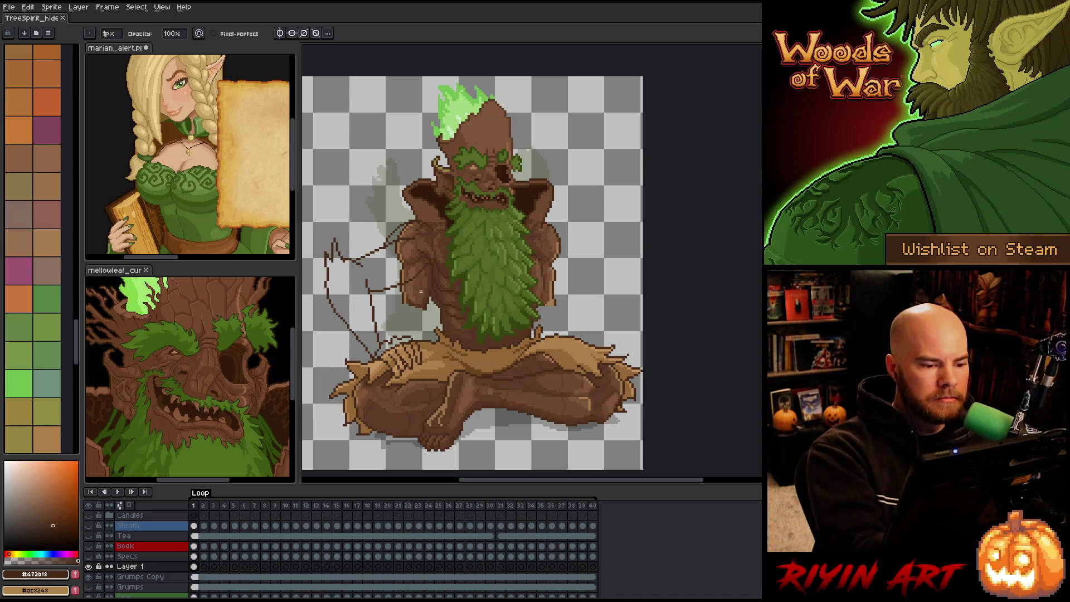
{"action": "key", "text": "m"}
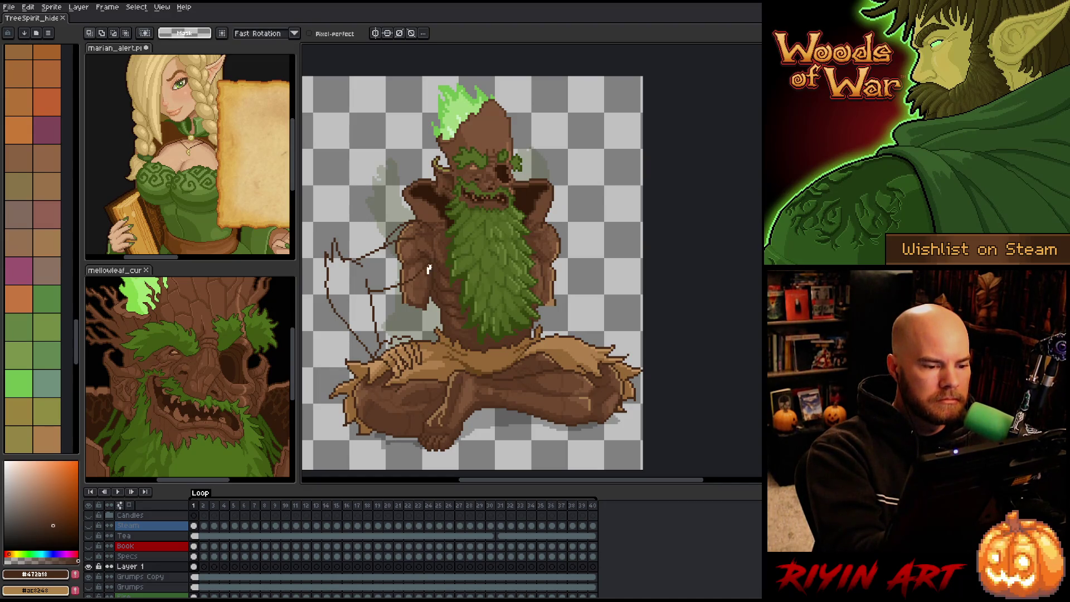
Step: Lasso and commit the forearm sketch lines, discarding a stray forearm stroke
{"action": "mouse_move", "coordinate": [428, 266]}
{"action": "left_mouse_down"}
{"action": "mouse_move", "coordinate": [372, 286]}
{"action": "mouse_move", "coordinate": [401, 315]}
{"action": "left_mouse_up"}
{"action": "left_click", "coordinate": [411, 315]}
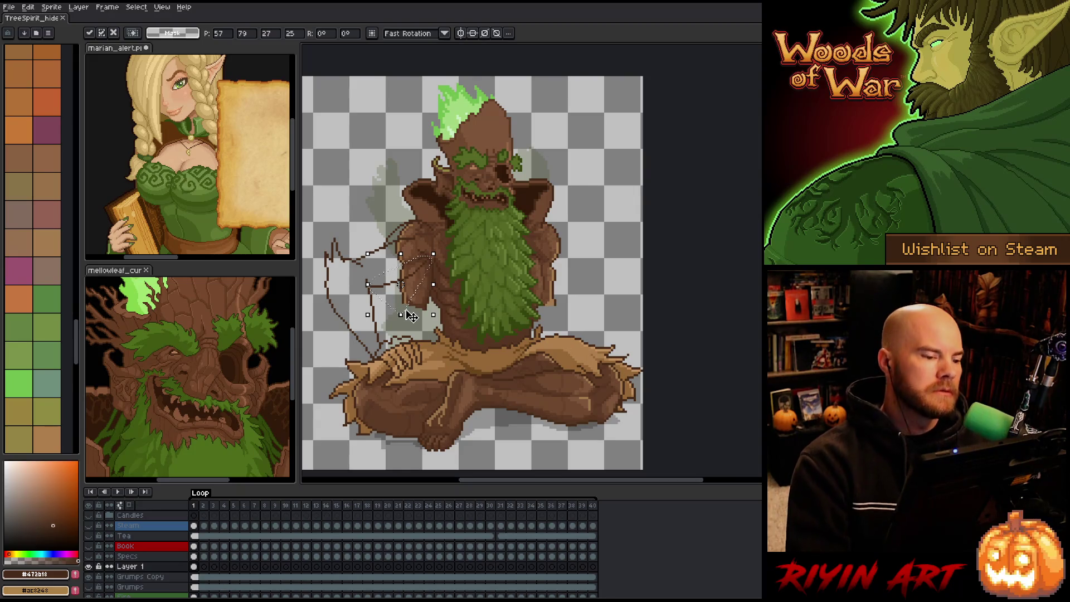
{"action": "key", "text": "ctrl+d"}
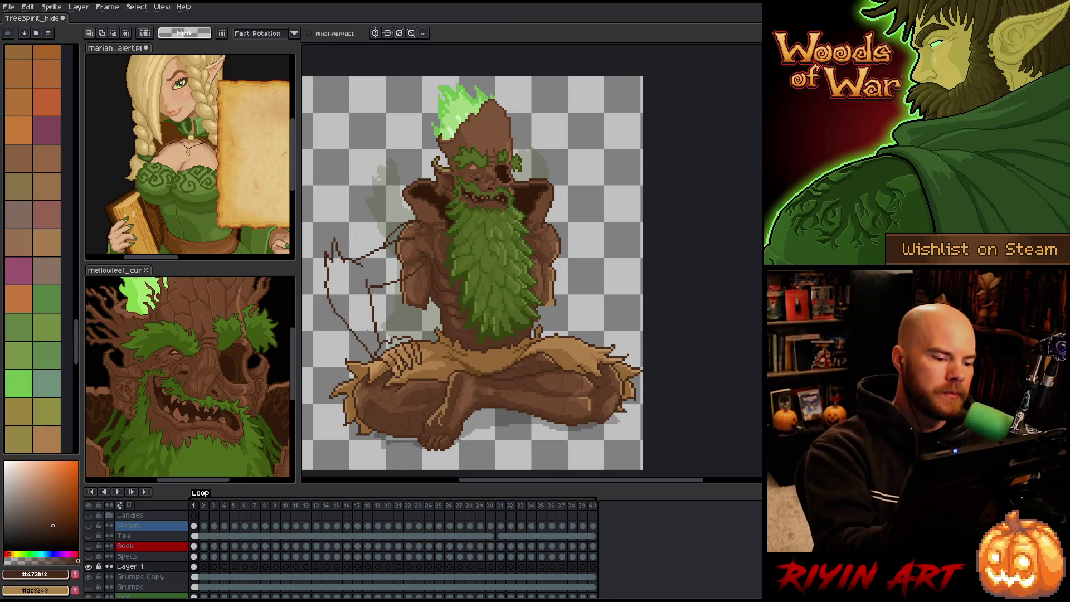
{"action": "left_click_drag", "start_coordinate": [379, 335], "coordinate": [373, 301]}
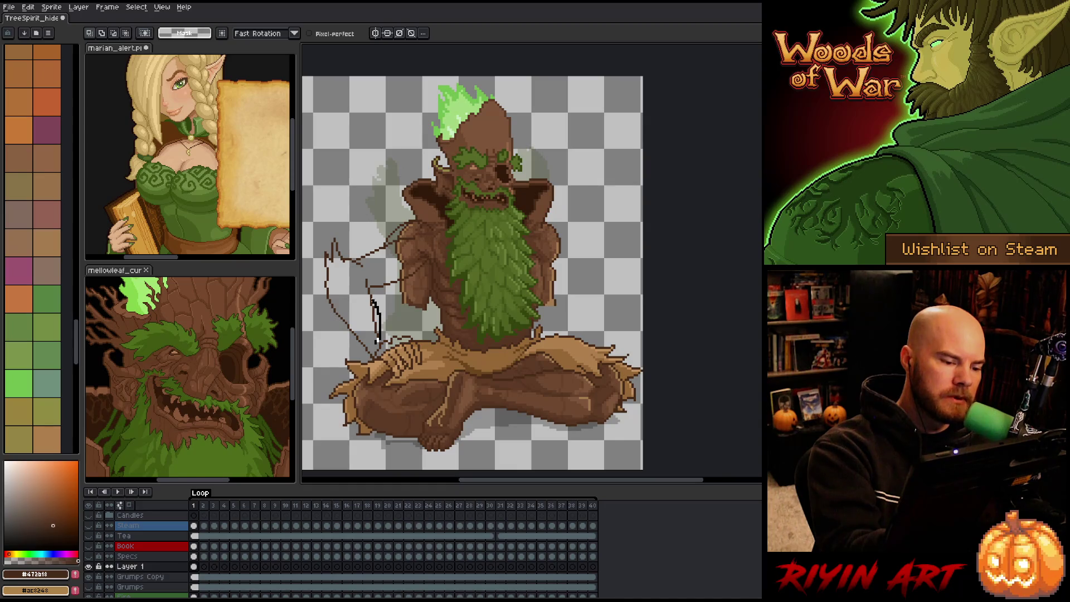
{"action": "key", "text": "ctrl+z"}
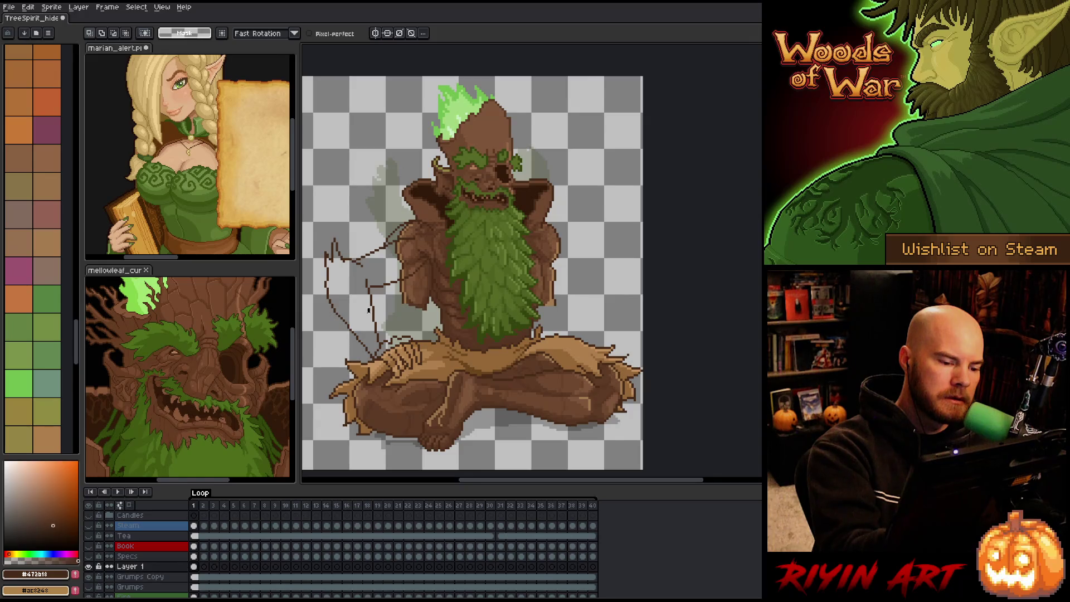
Step: Redraw the forearm line just above the crossed knee
{"action": "left_click_drag", "start_coordinate": [366, 306], "coordinate": [384, 349]}
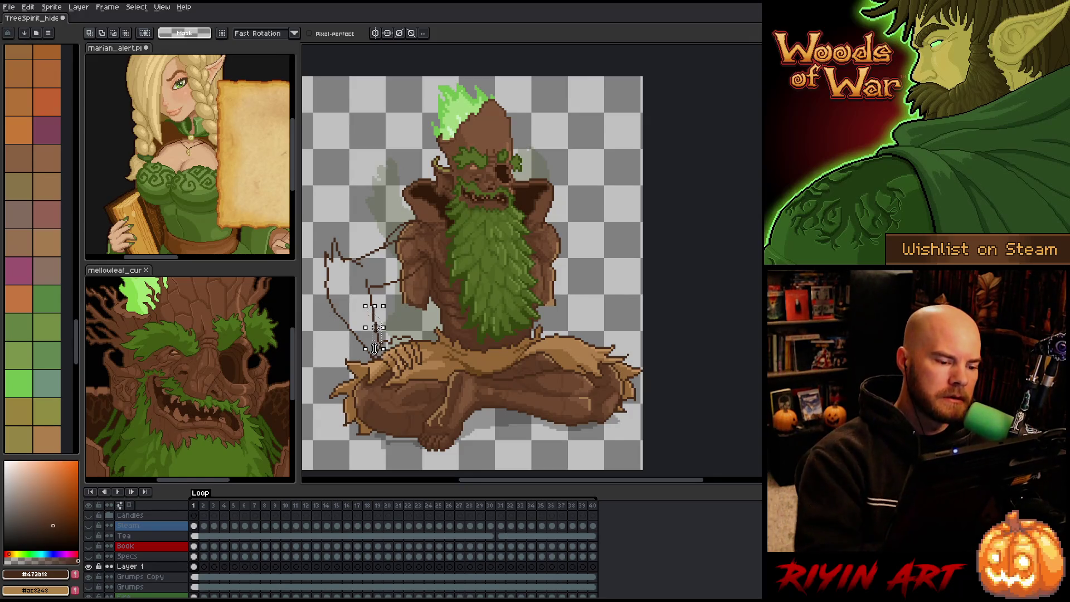
{"action": "key", "text": "ctrl+d"}
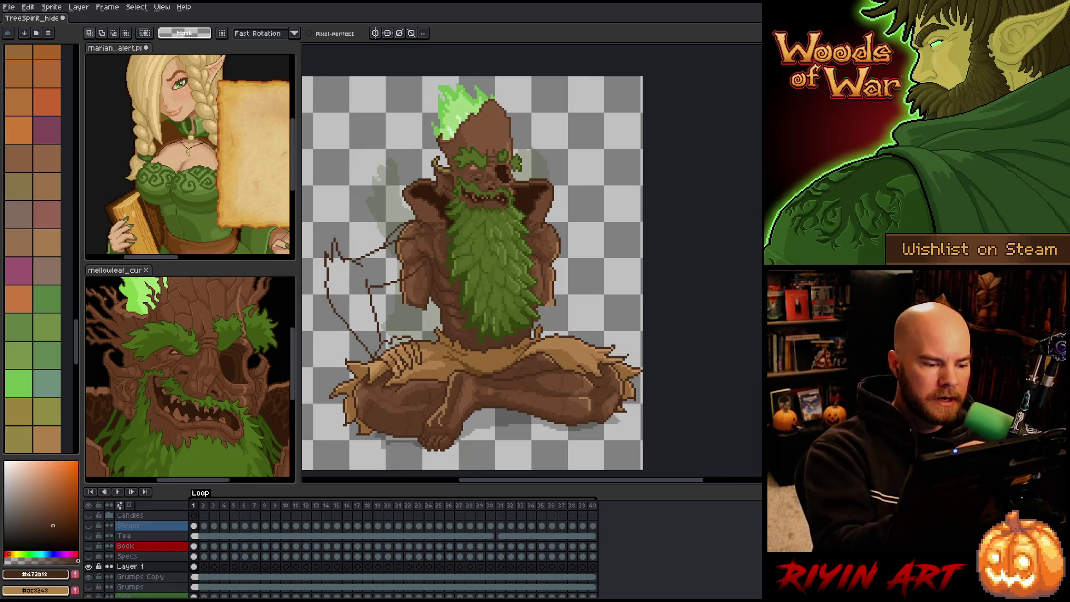
{"action": "left_click_drag", "start_coordinate": [378, 338], "coordinate": [383, 347]}
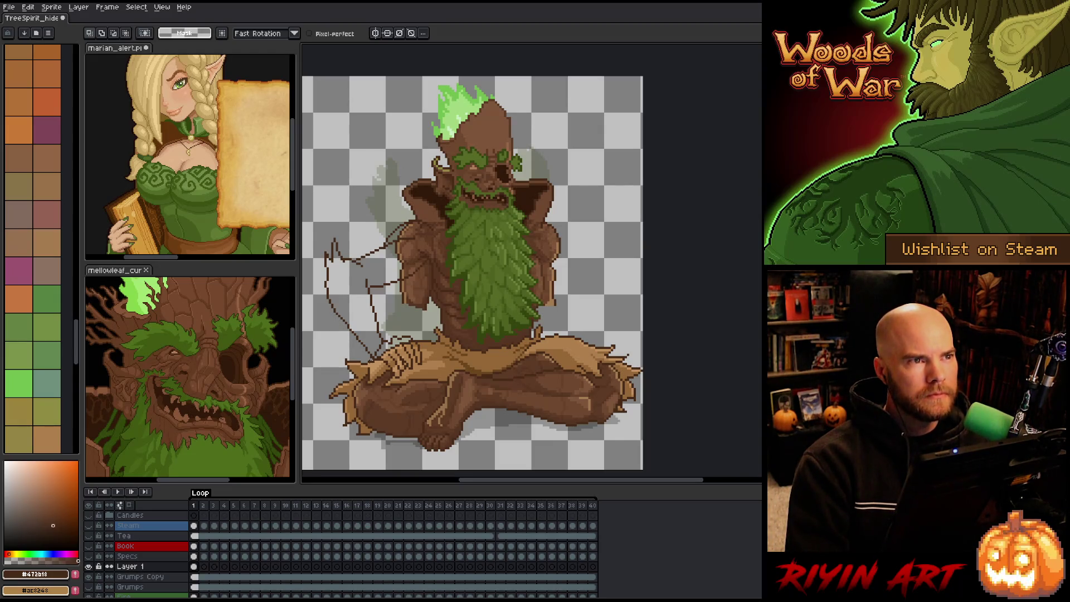
{"action": "left_click_drag", "start_coordinate": [202, 586], "coordinate": [204, 573]}
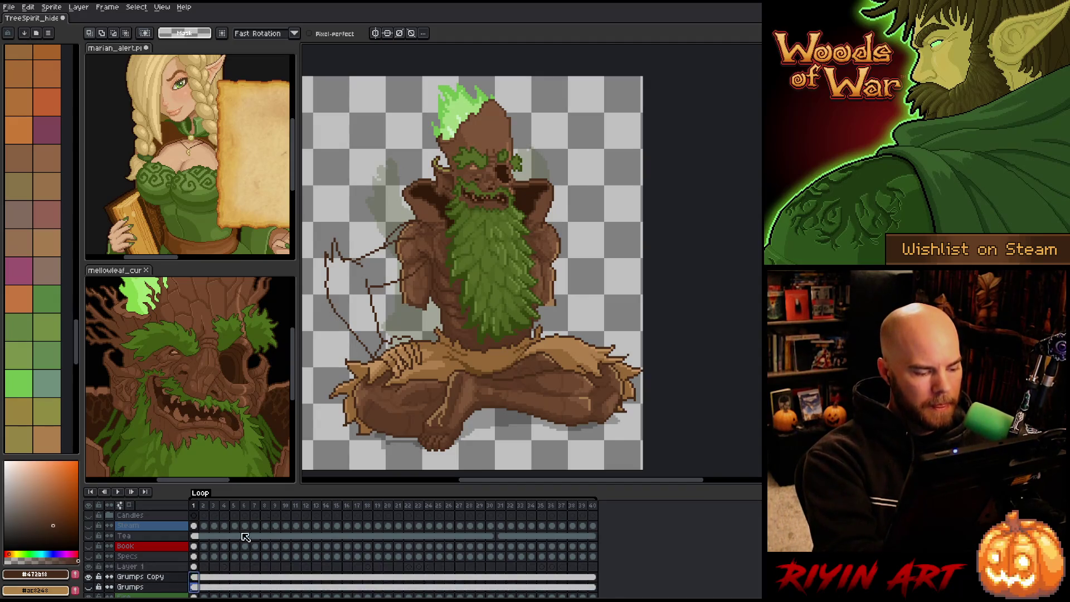
Step: Move the Grumps Copy forearm piece up-left of the figure, then return to Layer 1
{"action": "left_click", "coordinate": [195, 577]}
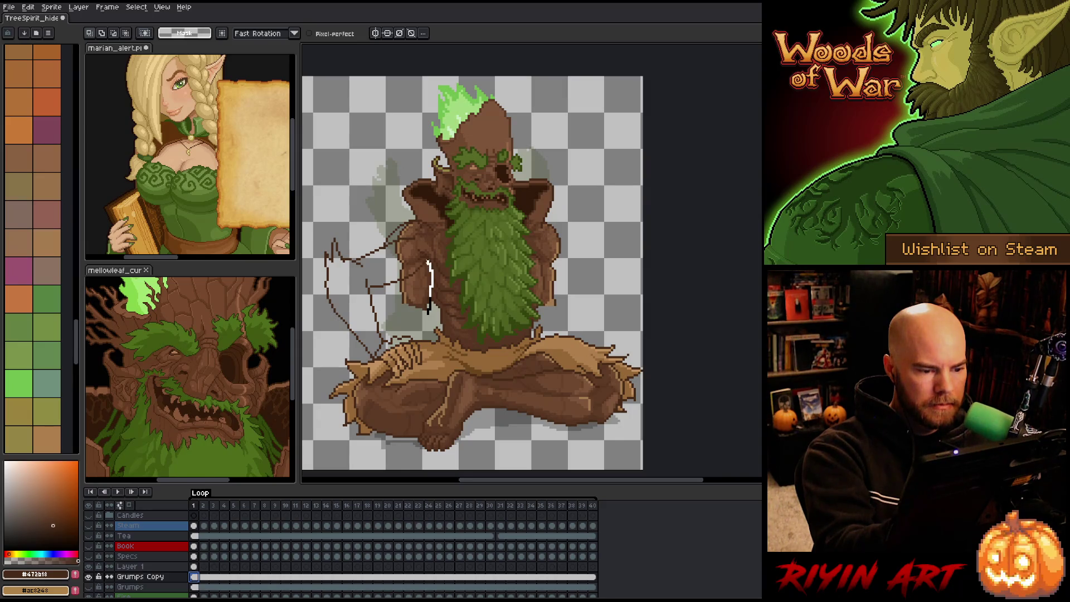
{"action": "mouse_move", "coordinate": [422, 259]}
{"action": "left_mouse_down"}
{"action": "mouse_move", "coordinate": [398, 268]}
{"action": "mouse_move", "coordinate": [398, 316]}
{"action": "mouse_move", "coordinate": [391, 234]}
{"action": "mouse_move", "coordinate": [360, 175]}
{"action": "left_mouse_up"}
{"action": "key", "text": "Return"}
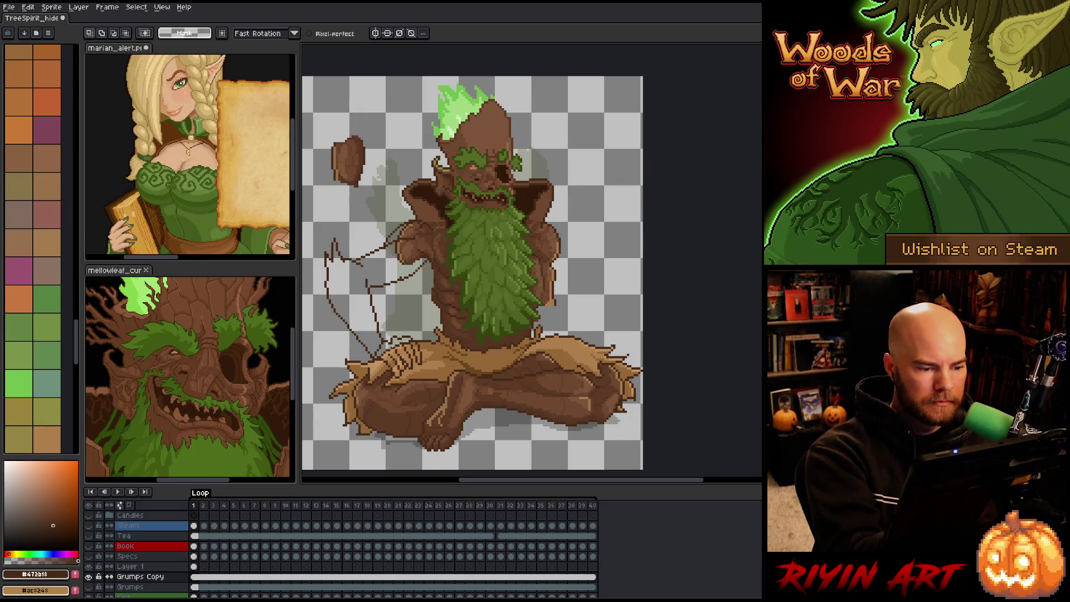
{"action": "left_click", "coordinate": [193, 567]}
{"action": "key", "text": "b"}
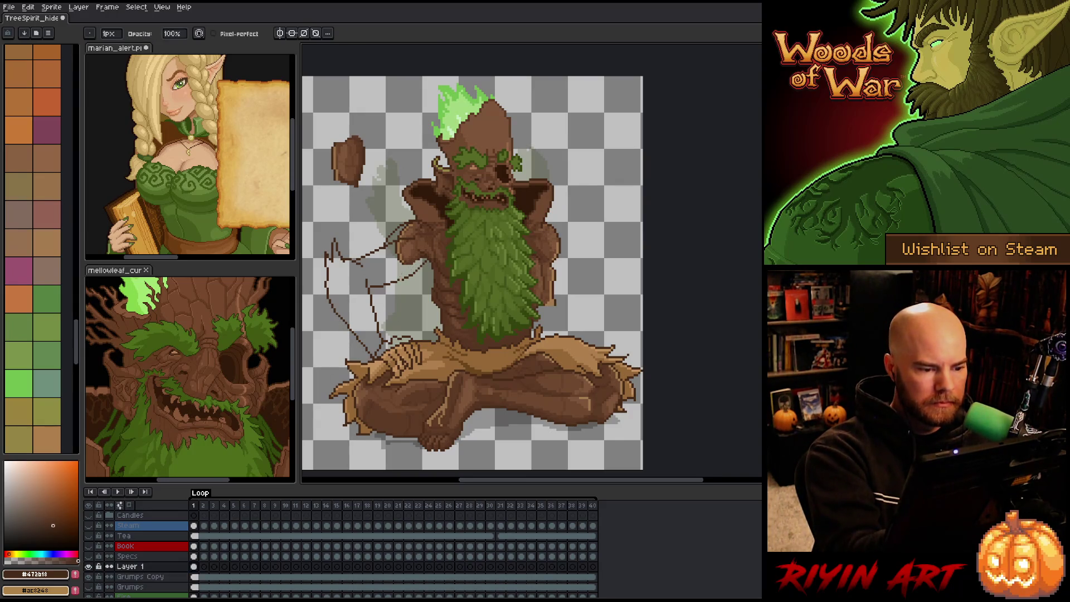
{"action": "key", "text": "e"}
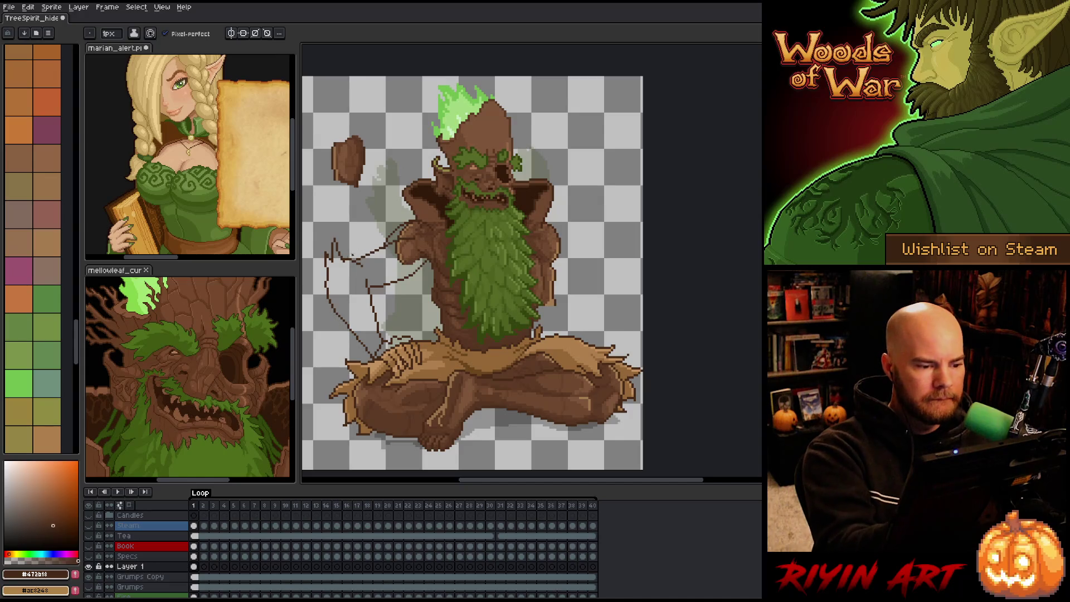
{"action": "key", "text": "e"}
{"action": "key", "text": "i"}
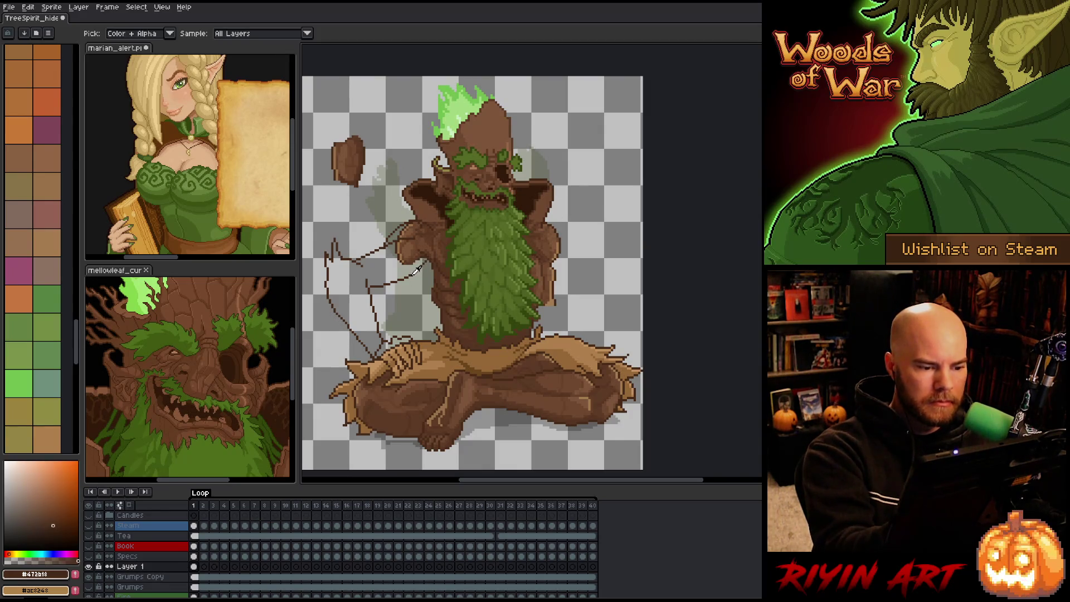
Step: Sketch the raised arm line rising beside the torso on the right
{"action": "key", "text": "b"}
{"action": "left_click_drag", "start_coordinate": [545, 317], "coordinate": [582, 287]}
{"action": "key", "text": "ctrl+z"}
{"action": "left_click_drag", "start_coordinate": [543, 322], "coordinate": [581, 260]}
{"action": "key", "text": "ctrl+z"}
{"action": "left_click_drag", "start_coordinate": [543, 326], "coordinate": [580, 257]}
{"action": "key", "text": "e"}
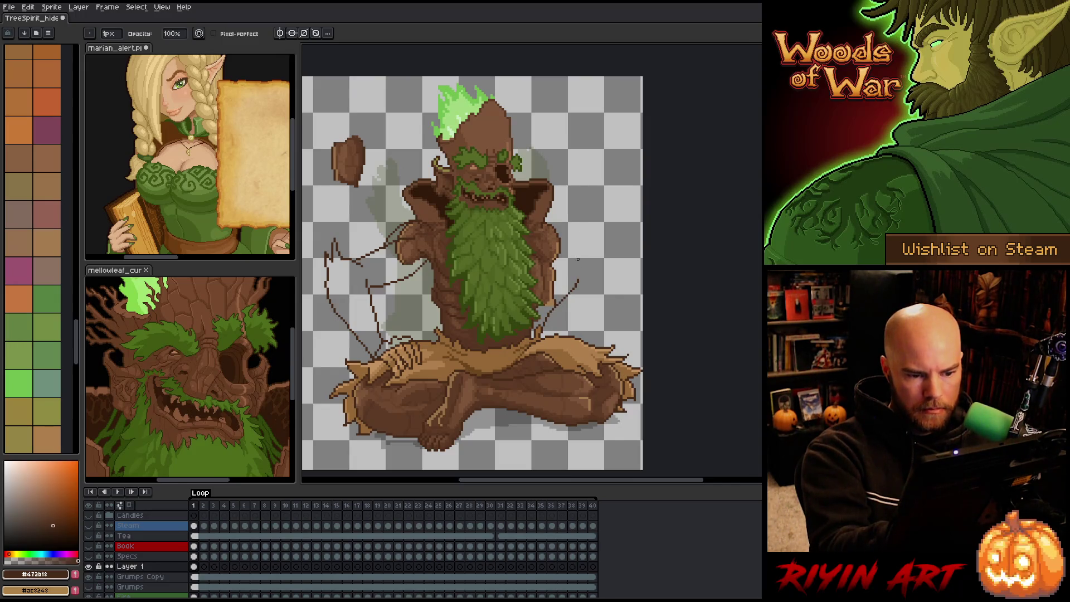
{"action": "key", "text": "b"}
{"action": "left_click_drag", "start_coordinate": [578, 276], "coordinate": [581, 263]}
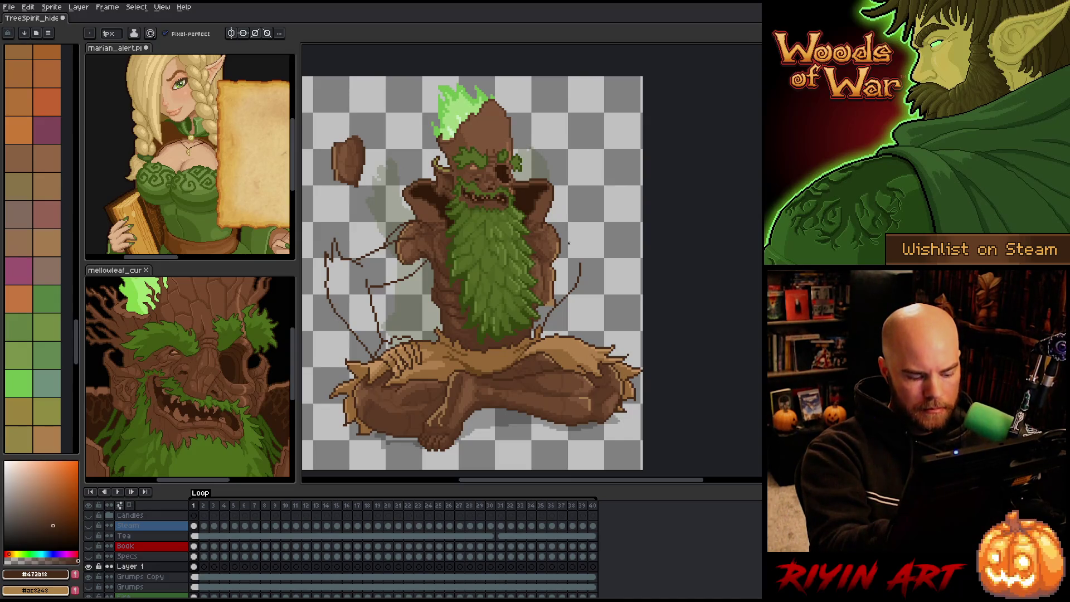
Step: Sketch the curled hand outline and a finger curve at the arm's top
{"action": "left_click_drag", "start_coordinate": [591, 230], "coordinate": [576, 248]}
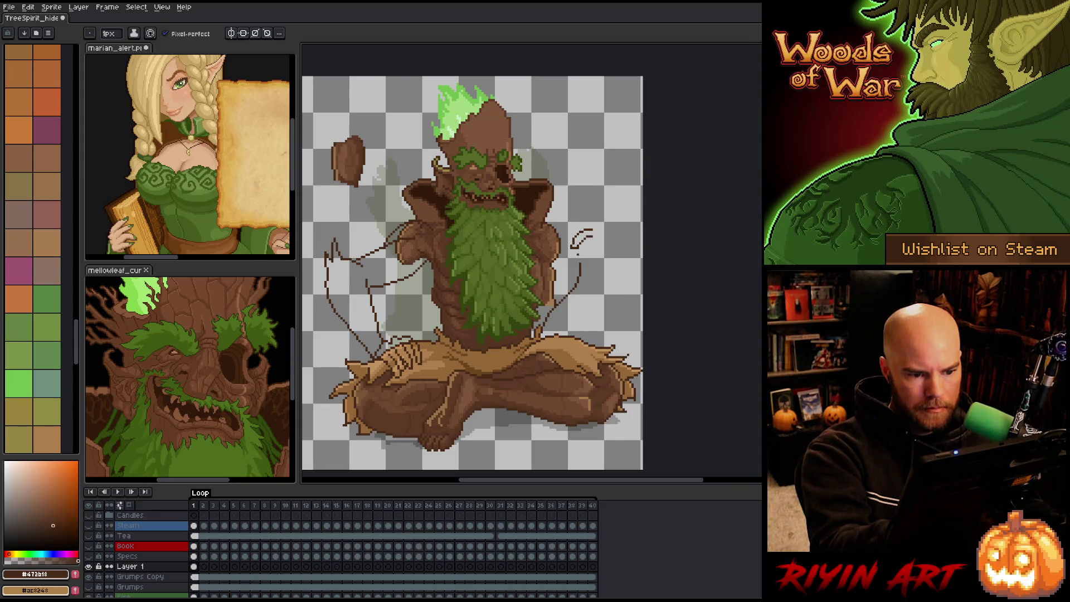
{"action": "mouse_move", "coordinate": [592, 222]}
{"action": "left_mouse_down"}
{"action": "mouse_move", "coordinate": [601, 233]}
{"action": "mouse_move", "coordinate": [585, 249]}
{"action": "left_mouse_up"}
{"action": "key", "text": "e"}
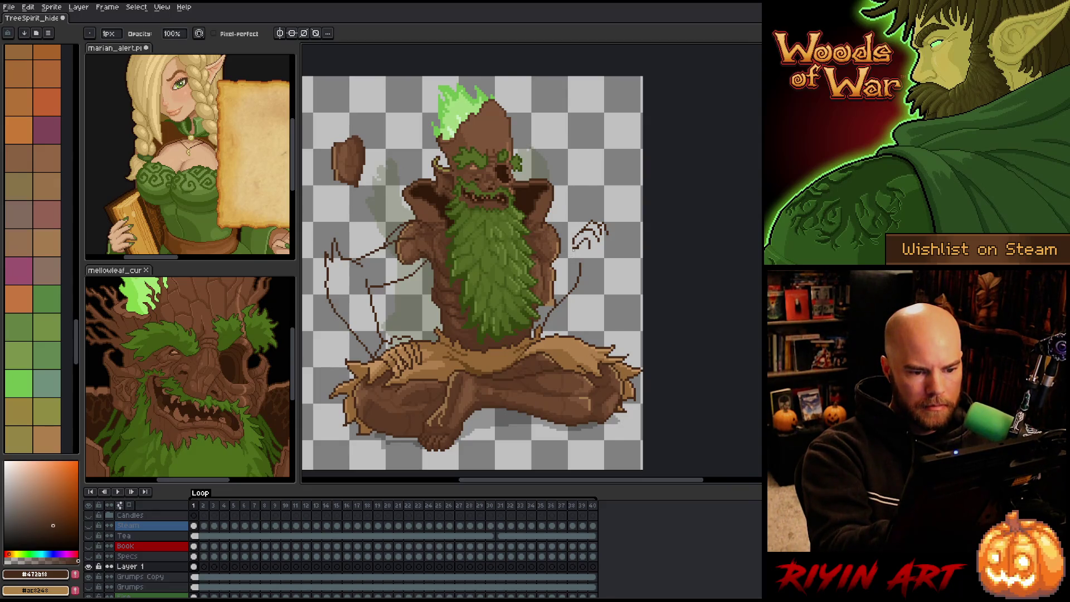
{"action": "key", "text": "b"}
{"action": "key", "text": "e"}
{"action": "key", "text": "b"}
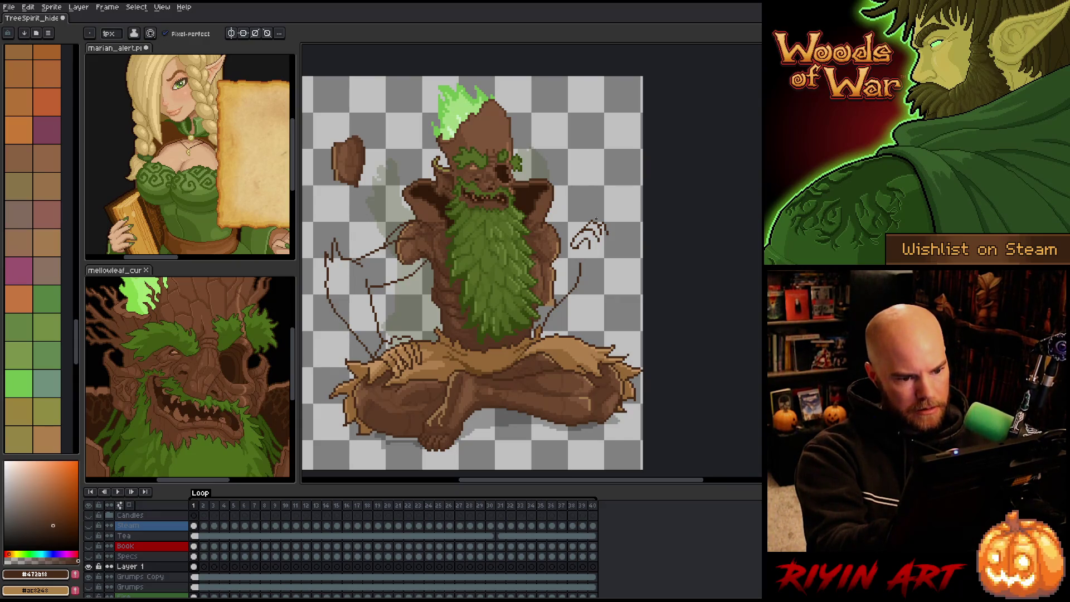
{"action": "key", "text": "e"}
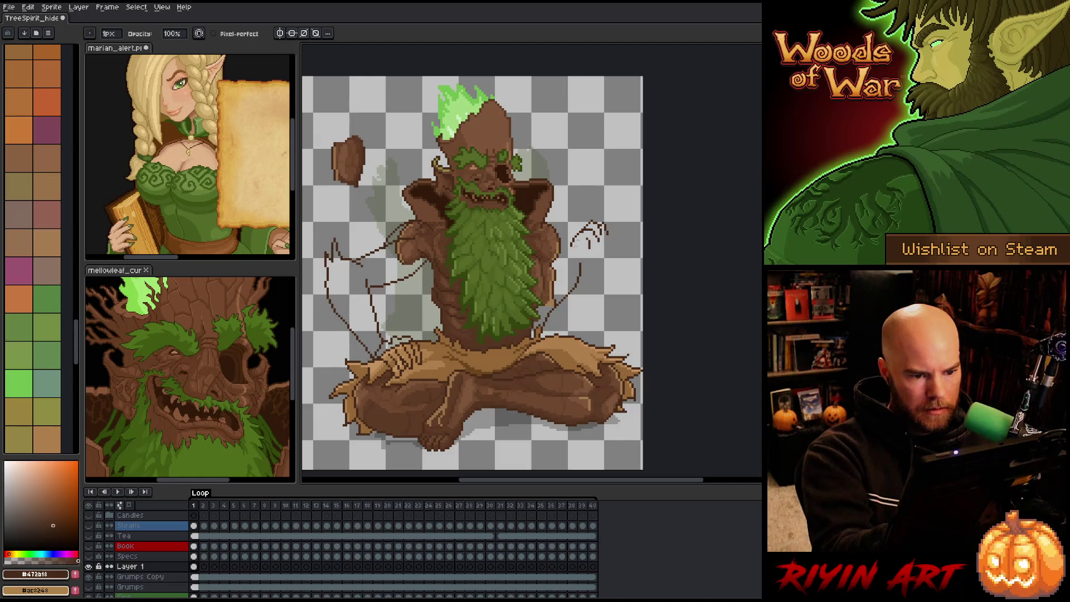
{"action": "key", "text": "b"}
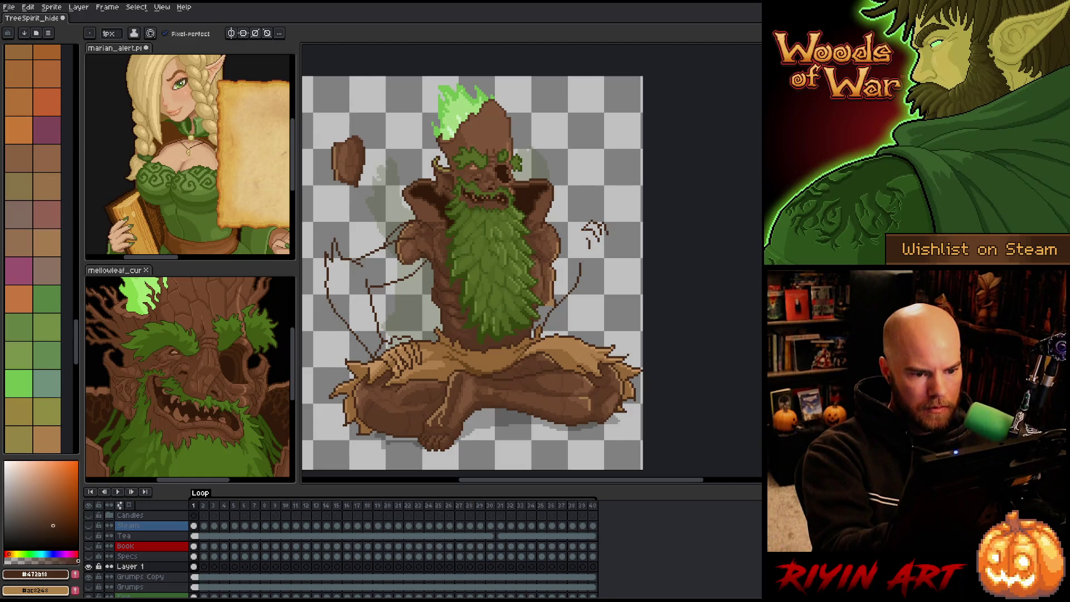
{"action": "left_click_drag", "start_coordinate": [585, 226], "coordinate": [570, 240]}
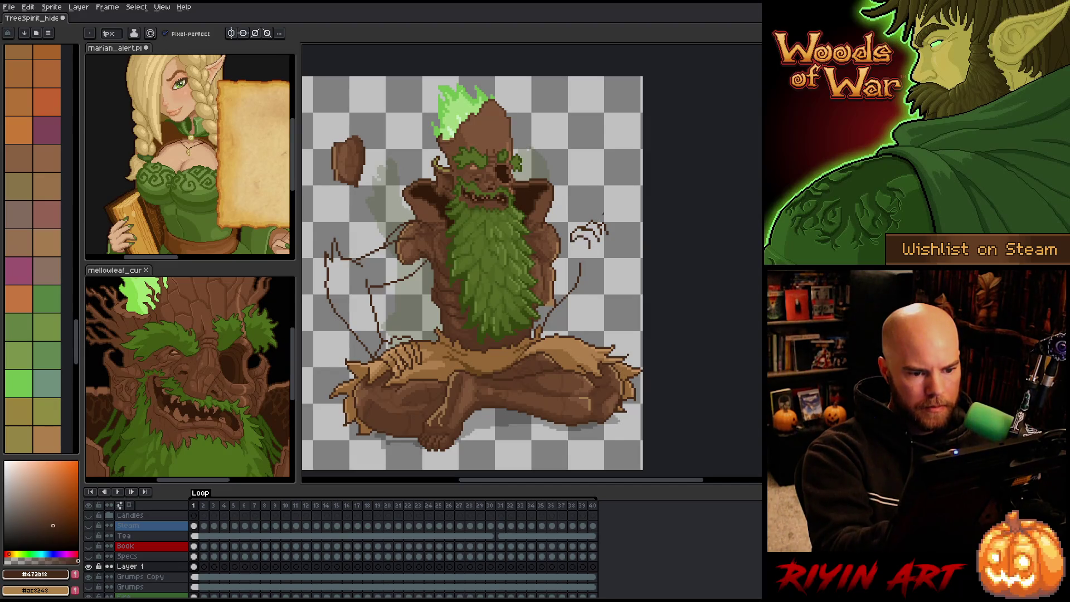
Step: Redraw the curled hand sketch larger with more finger detail
{"action": "key", "text": "e"}
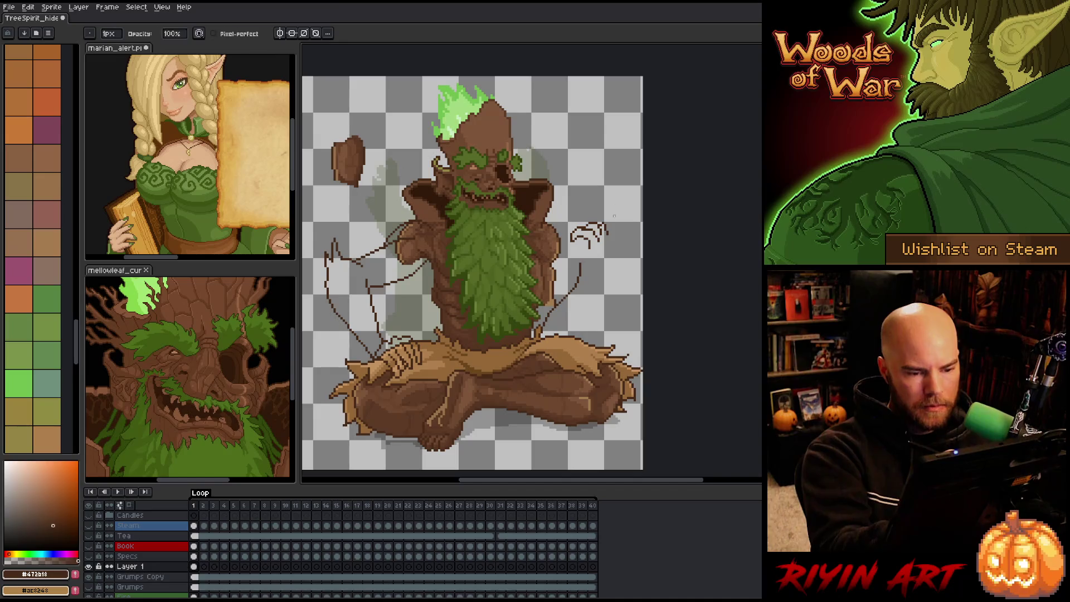
{"action": "key", "text": "b"}
{"action": "key", "text": "e"}
{"action": "key", "text": "b"}
{"action": "key", "text": "e"}
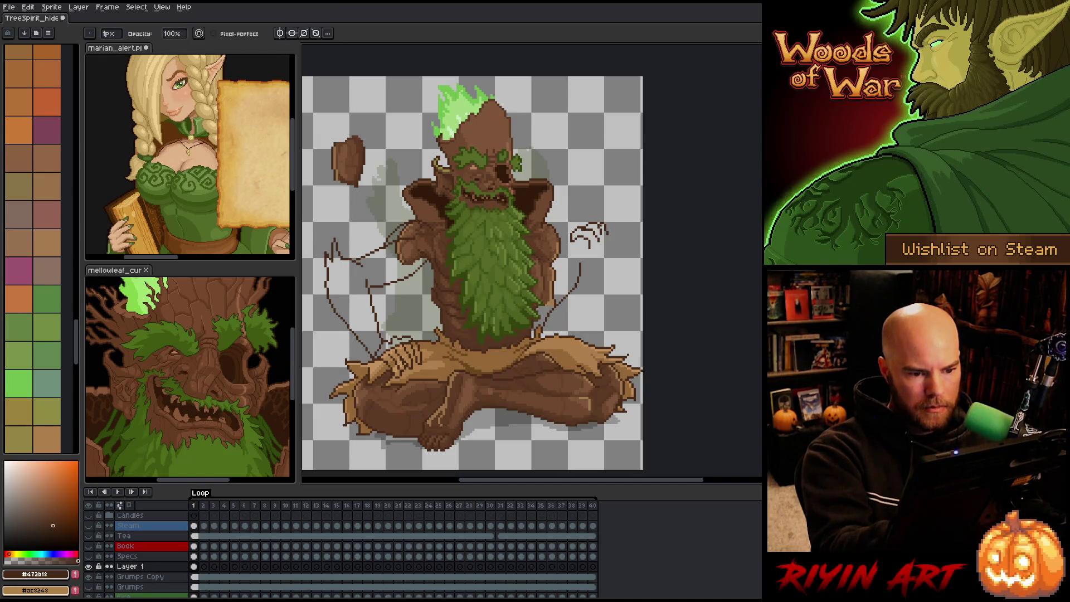
{"action": "key", "text": "b"}
{"action": "key", "text": "e"}
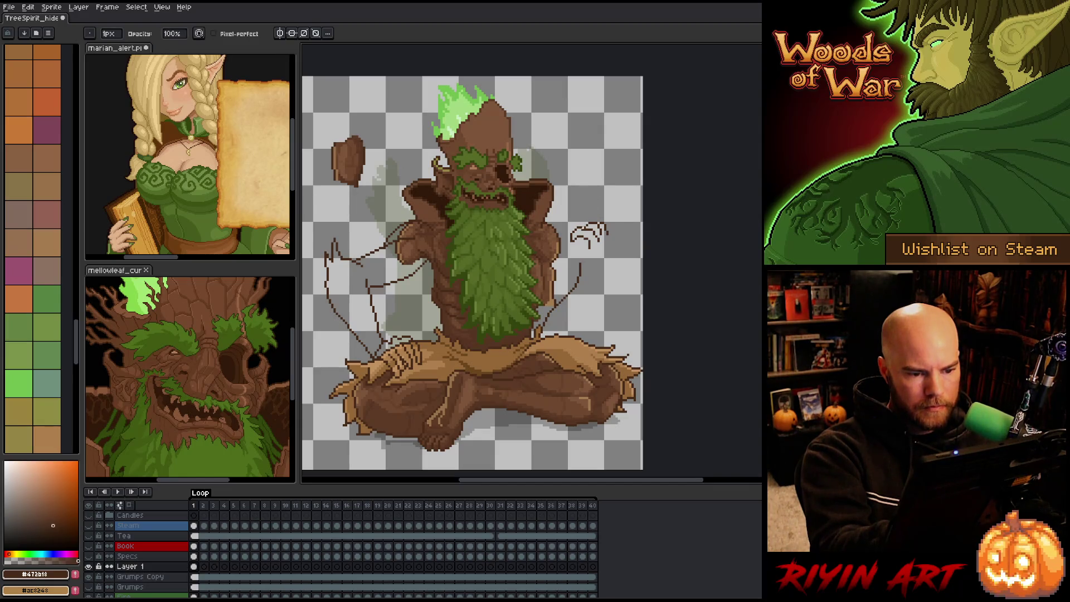
{"action": "key", "text": "b"}
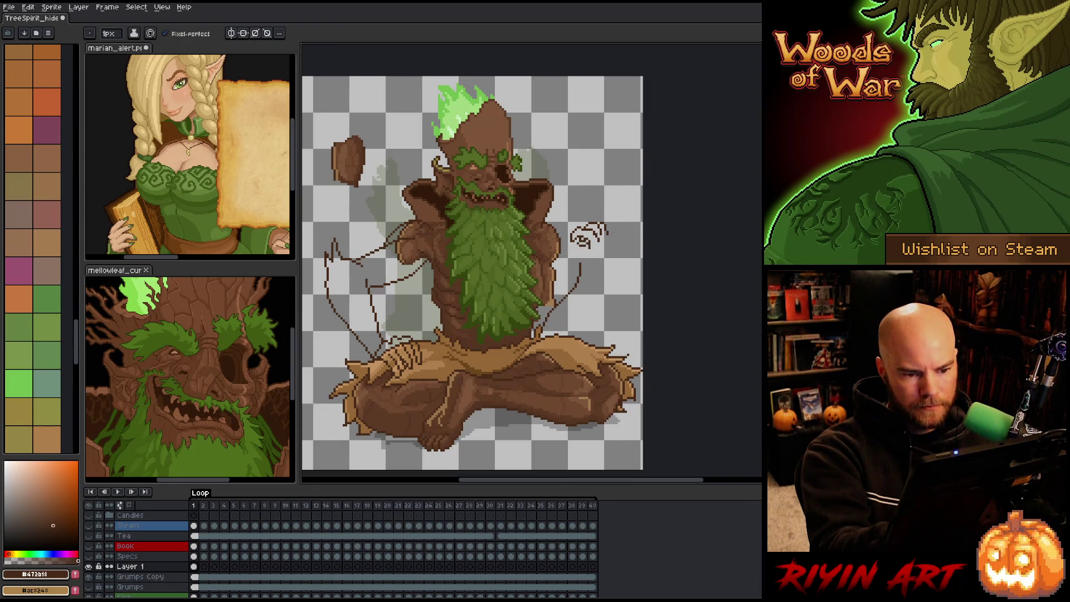
{"action": "key", "text": "b"}
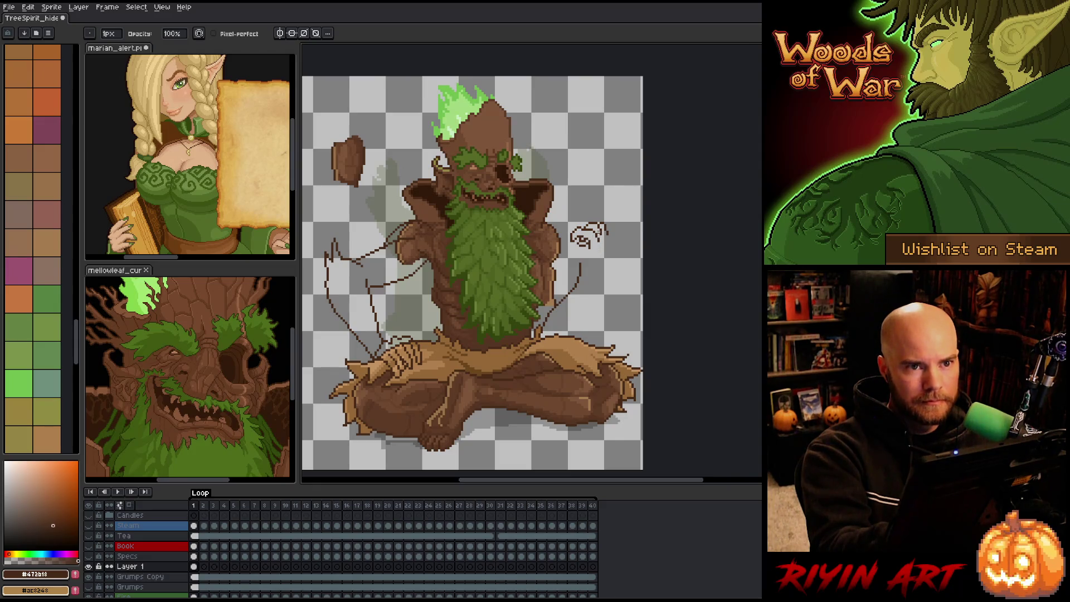
{"action": "right_click", "coordinate": [607, 239]}
{"action": "left_click", "coordinate": [605, 146]}
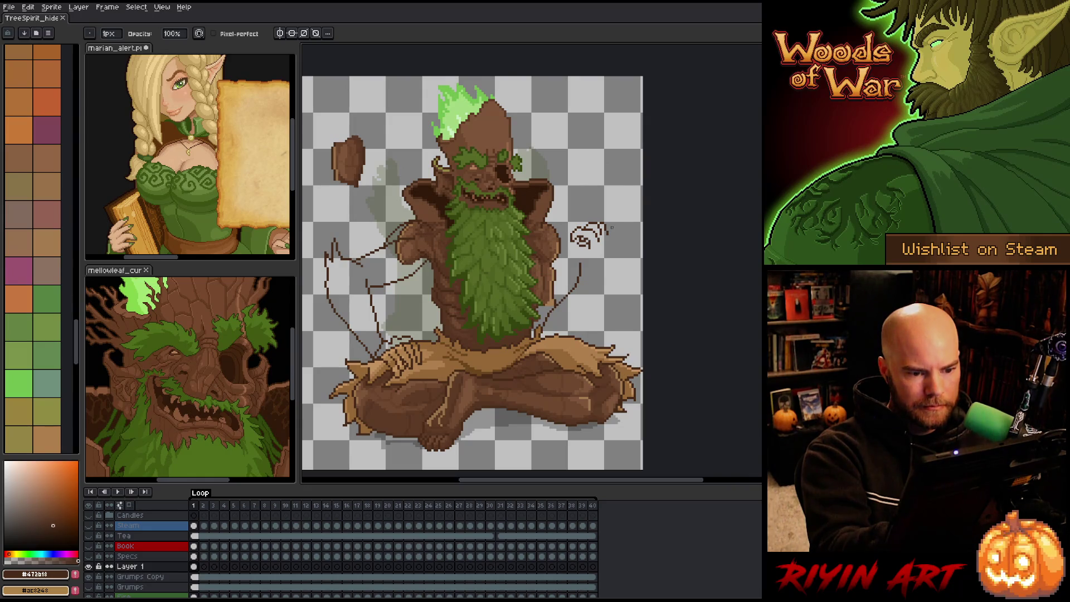
{"action": "key", "text": "e"}
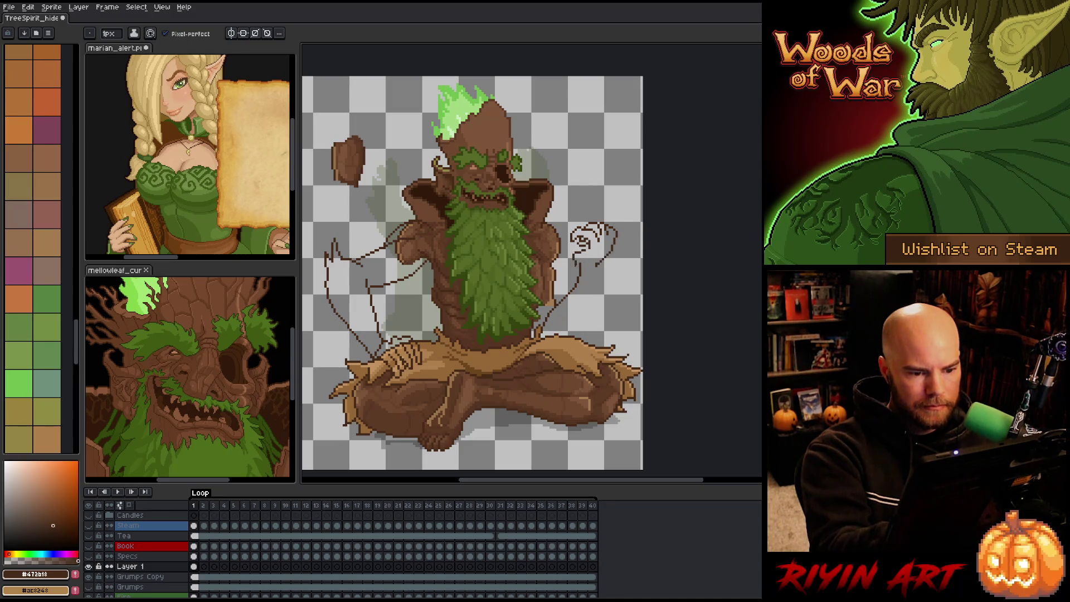
Step: Shift the hand sketch slightly right with a rectangular selection, then deselect
{"action": "key", "text": "b"}
{"action": "mouse_move", "coordinate": [623, 223]}
{"action": "left_mouse_down"}
{"action": "mouse_move", "coordinate": [596, 265]}
{"action": "mouse_move", "coordinate": [574, 265]}
{"action": "mouse_move", "coordinate": [602, 209]}
{"action": "mouse_move", "coordinate": [624, 239]}
{"action": "mouse_move", "coordinate": [609, 249]}
{"action": "left_mouse_up"}
{"action": "key", "text": "m"}
{"action": "key", "text": "ctrl+d"}
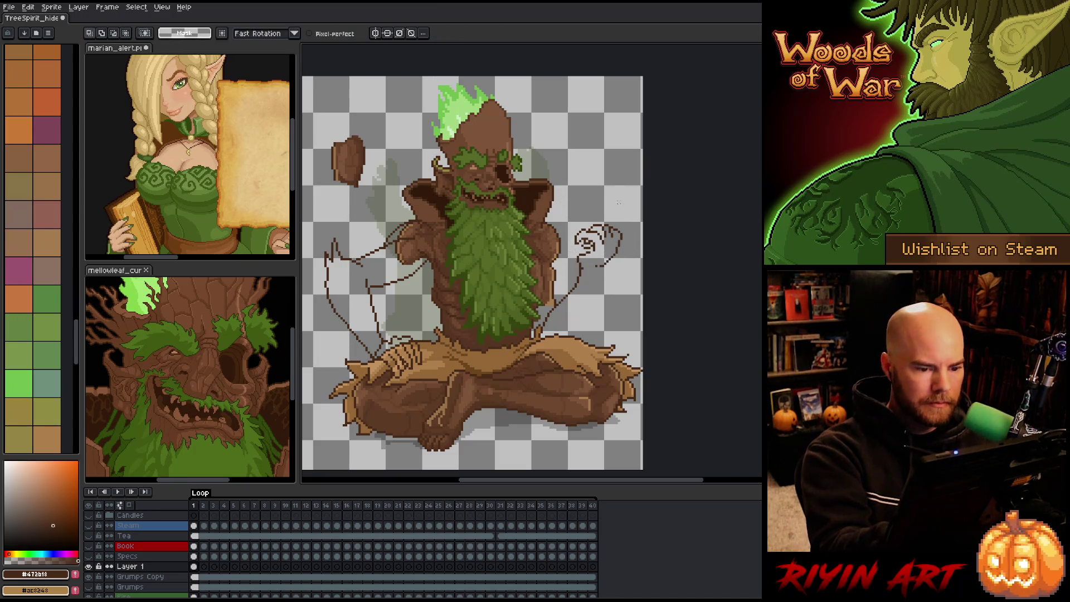
Step: Erase the stray pixels at the swirl's lower tail
{"action": "key", "text": "b"}
{"action": "key", "text": "e"}
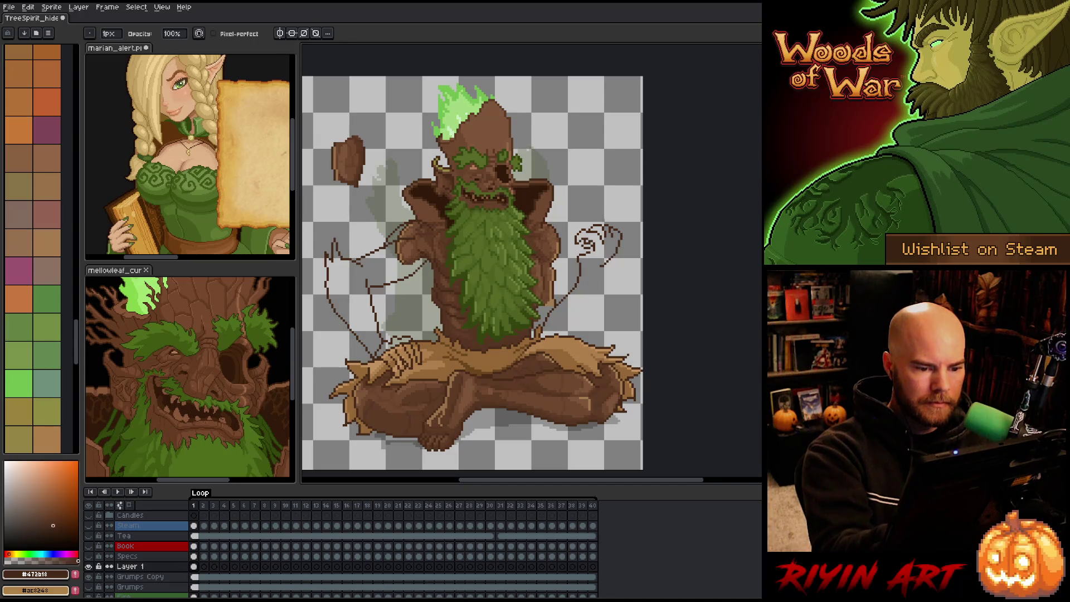
{"action": "left_click_drag", "start_coordinate": [602, 269], "coordinate": [578, 335]}
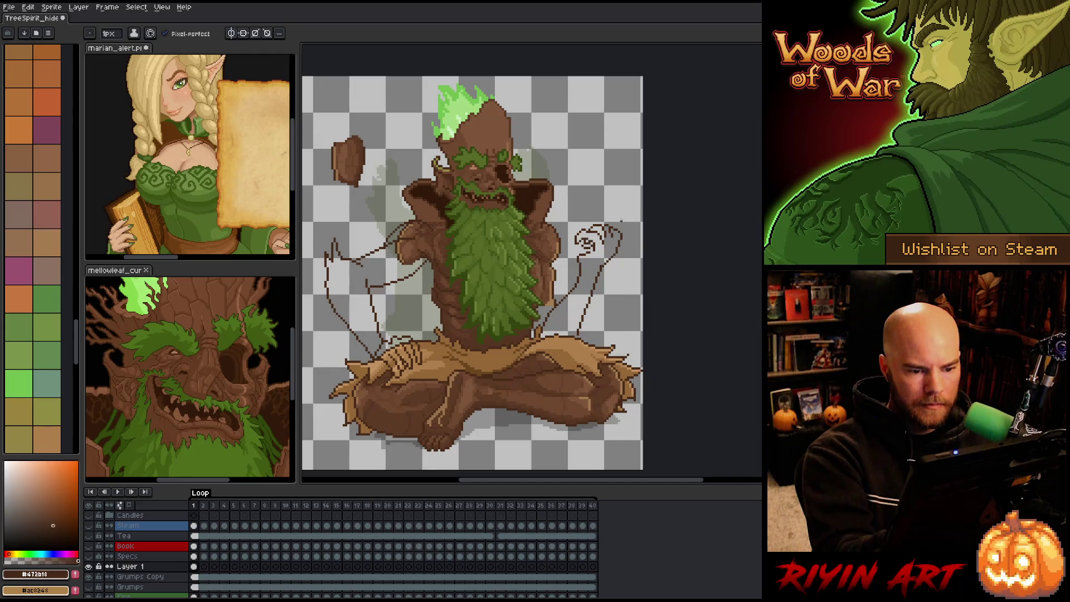
Step: Lasso-select the sketched right hand, then undo the last sketch stroke
{"action": "key", "text": "b"}
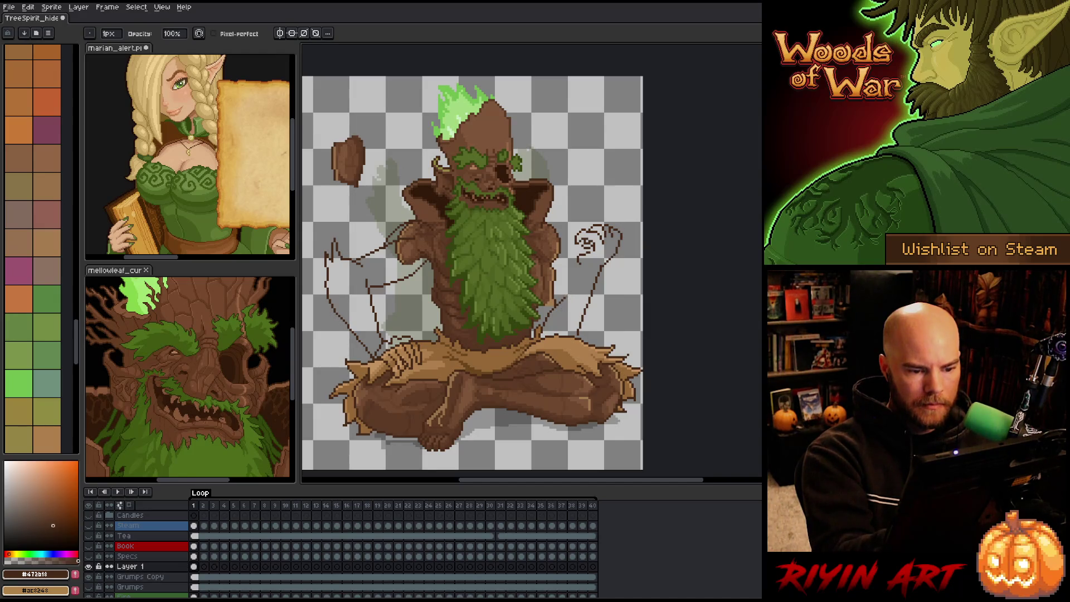
{"action": "key", "text": "e"}
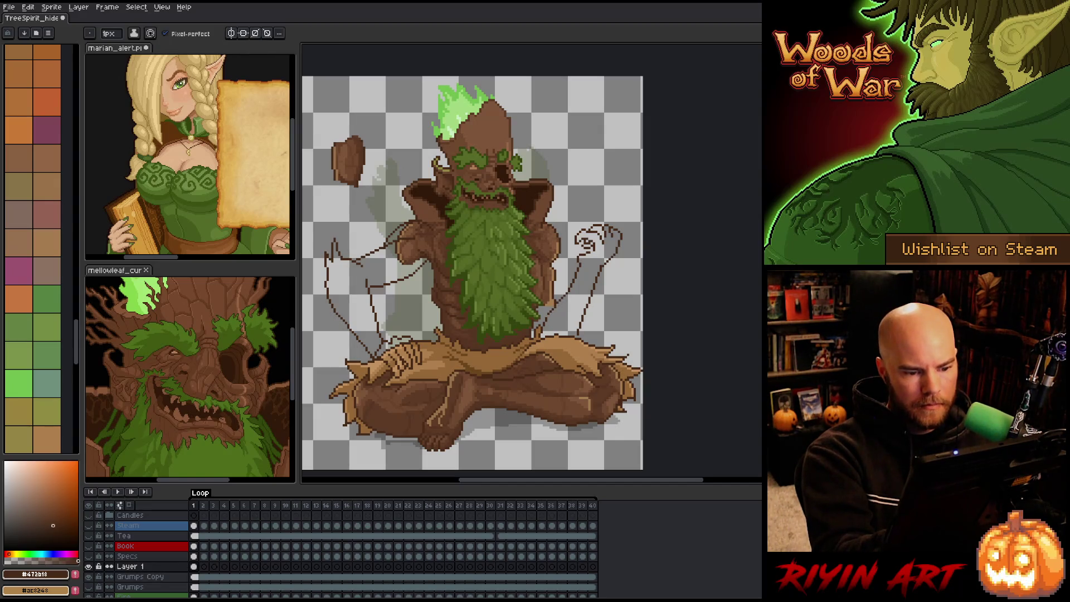
{"action": "key", "text": "b"}
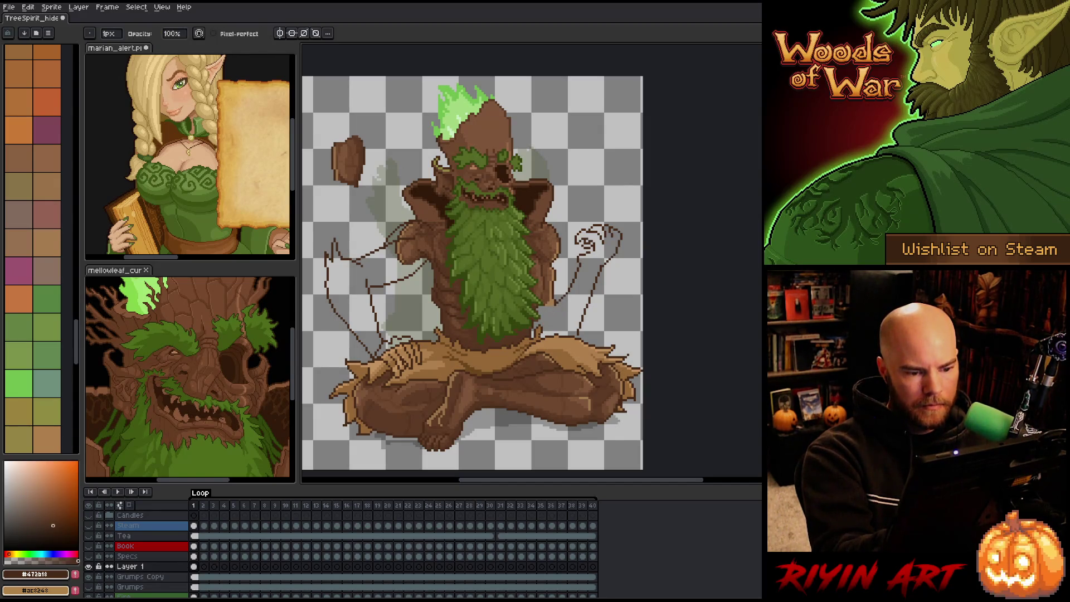
{"action": "key", "text": "e"}
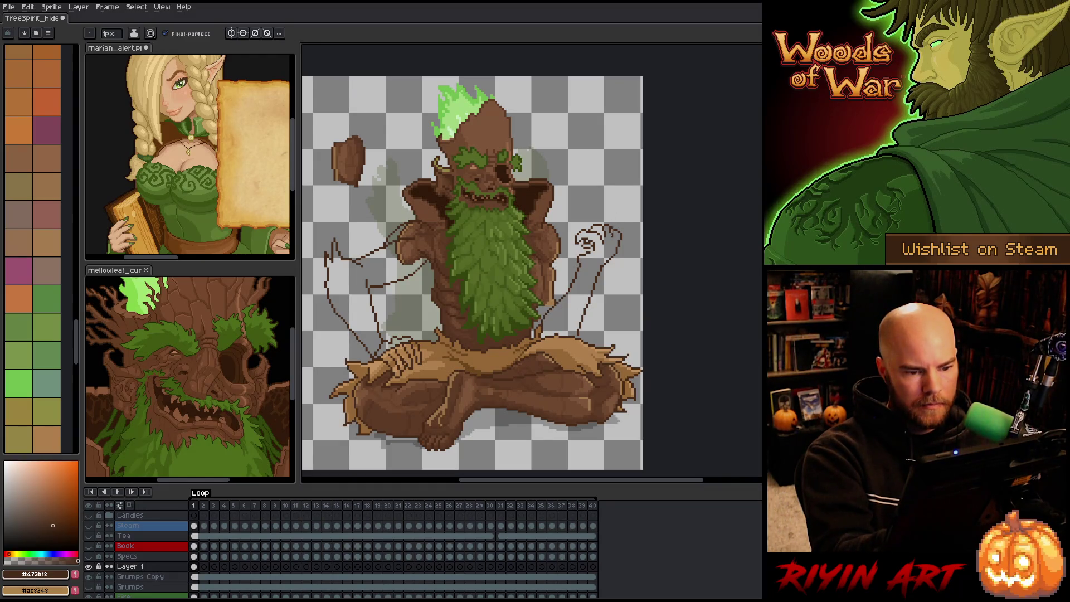
{"action": "key", "text": "q"}
{"action": "mouse_move", "coordinate": [627, 225]}
{"action": "left_mouse_down"}
{"action": "mouse_move", "coordinate": [630, 242]}
{"action": "mouse_move", "coordinate": [583, 251]}
{"action": "mouse_move", "coordinate": [617, 214]}
{"action": "mouse_move", "coordinate": [635, 223]}
{"action": "mouse_move", "coordinate": [622, 245]}
{"action": "left_mouse_up"}
{"action": "key", "text": "b"}
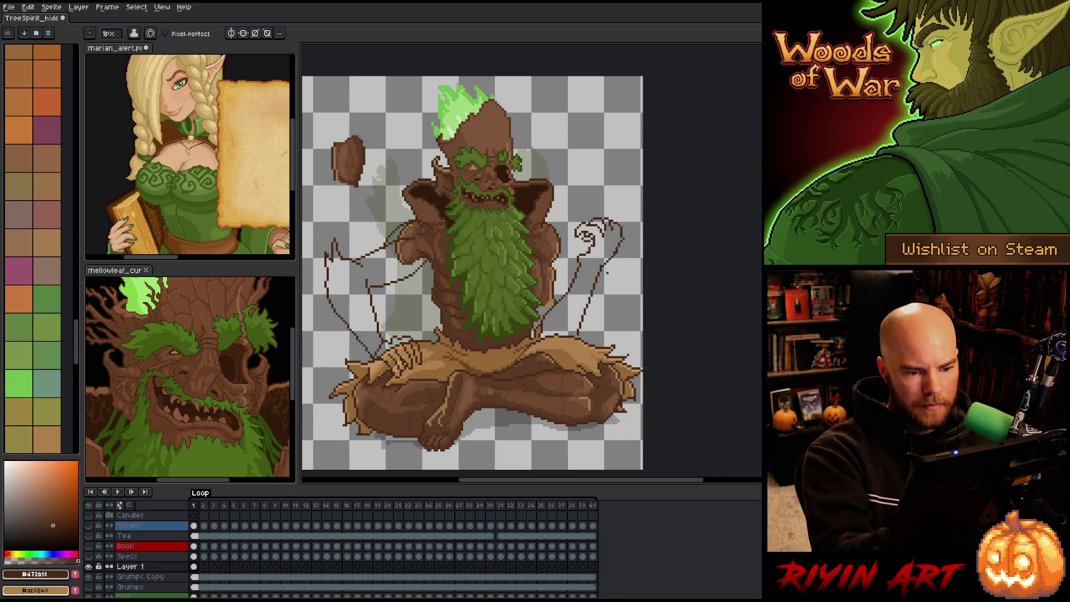
{"action": "key", "text": "ctrl+z"}
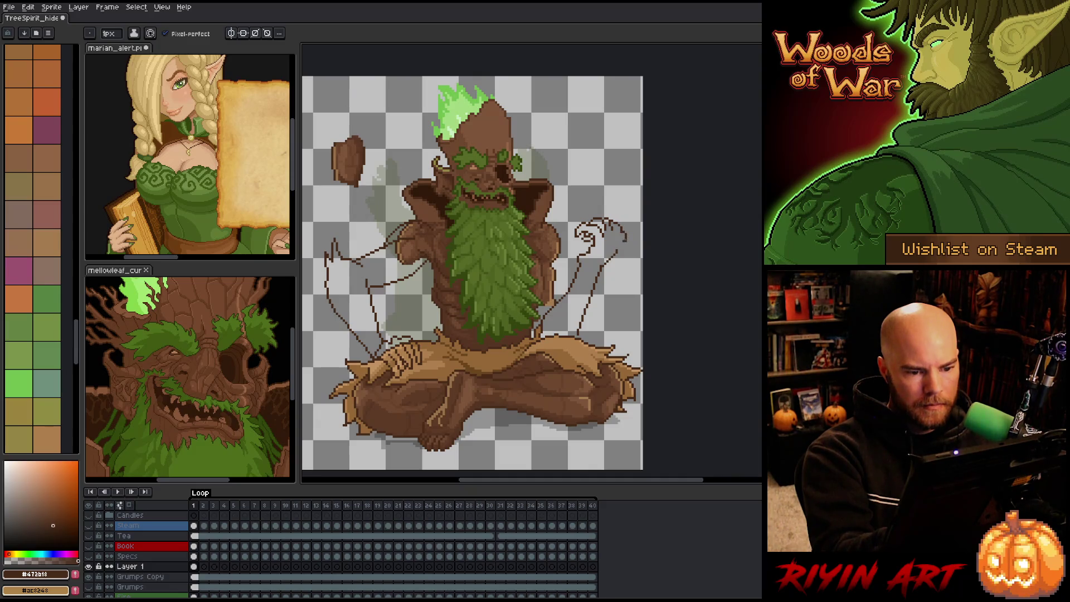
Step: Add a short stroke to the right-hand sketch lines
{"action": "key", "text": "e"}
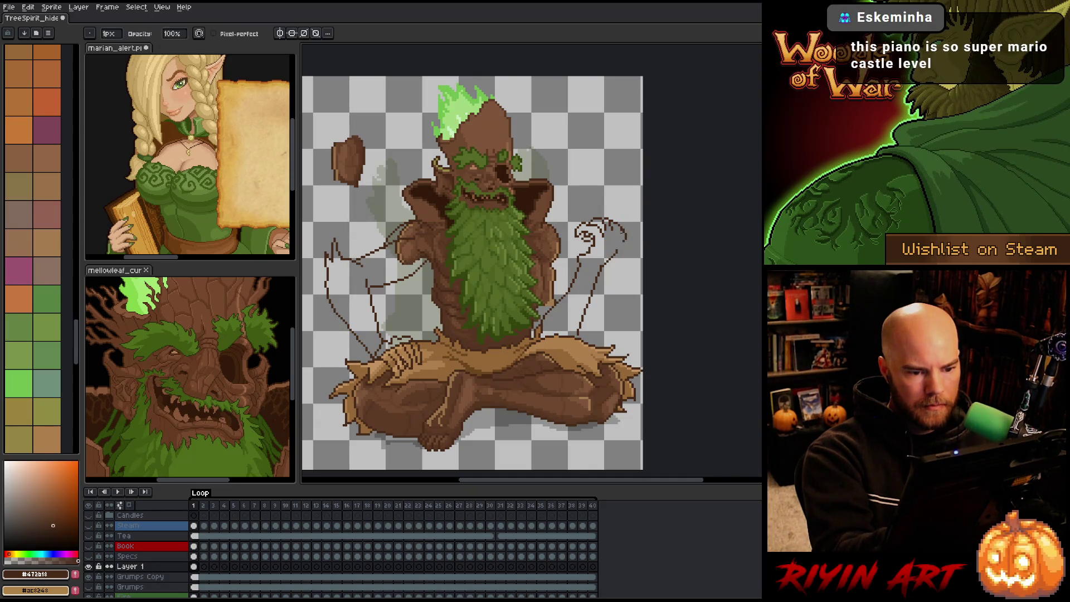
{"action": "key", "text": "b"}
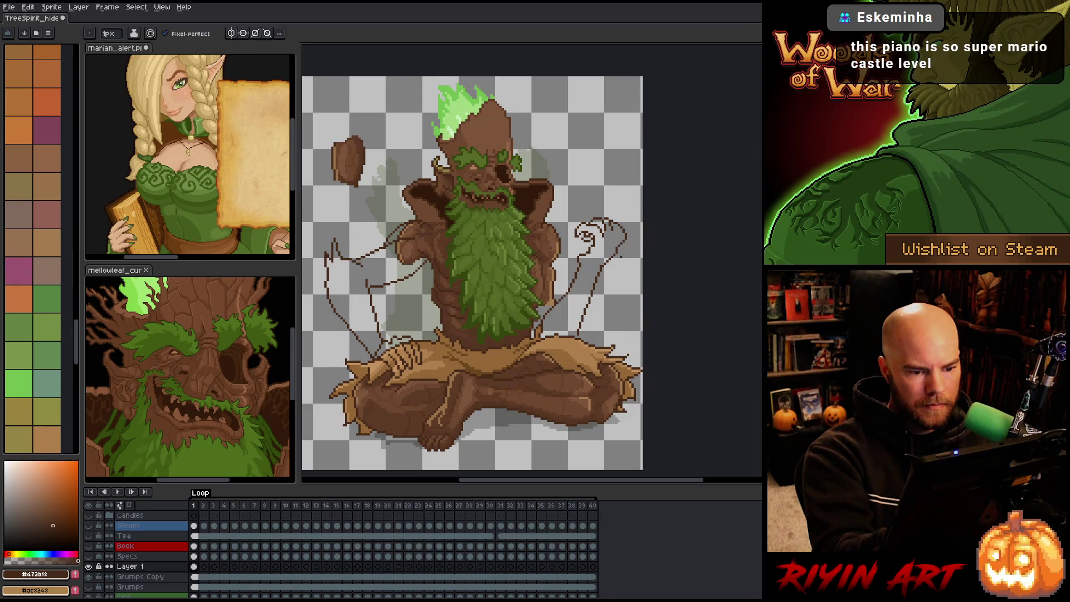
{"action": "key", "text": "e"}
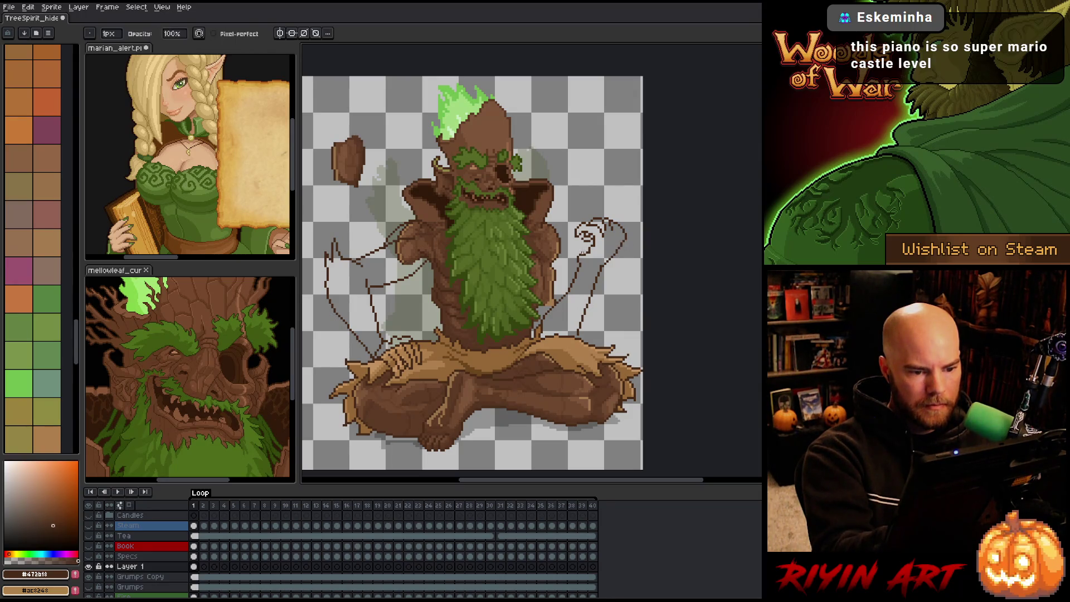
{"action": "key", "text": "b"}
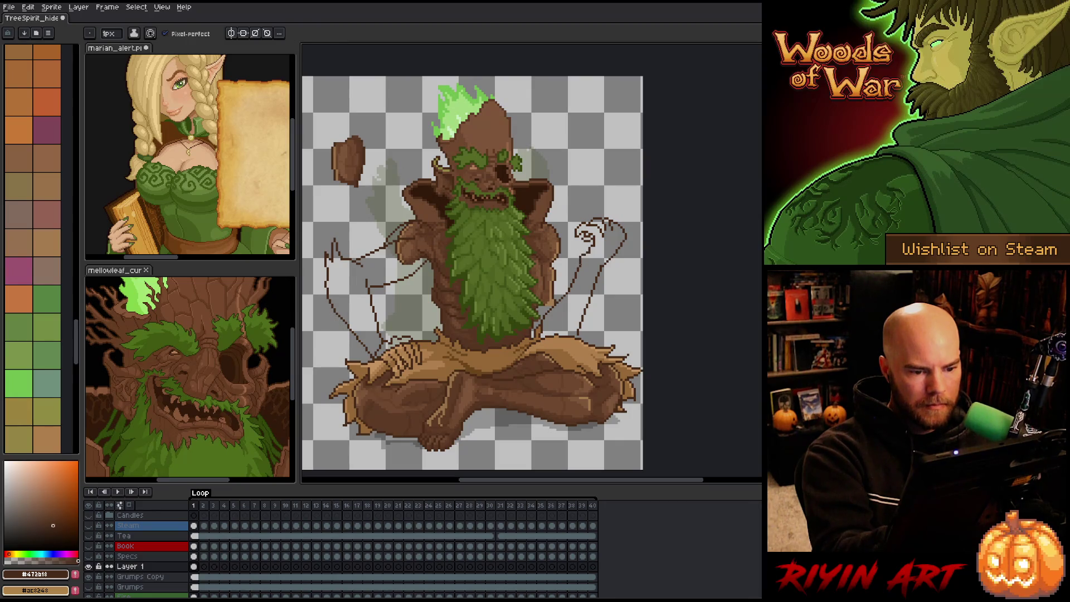
{"action": "key", "text": "e"}
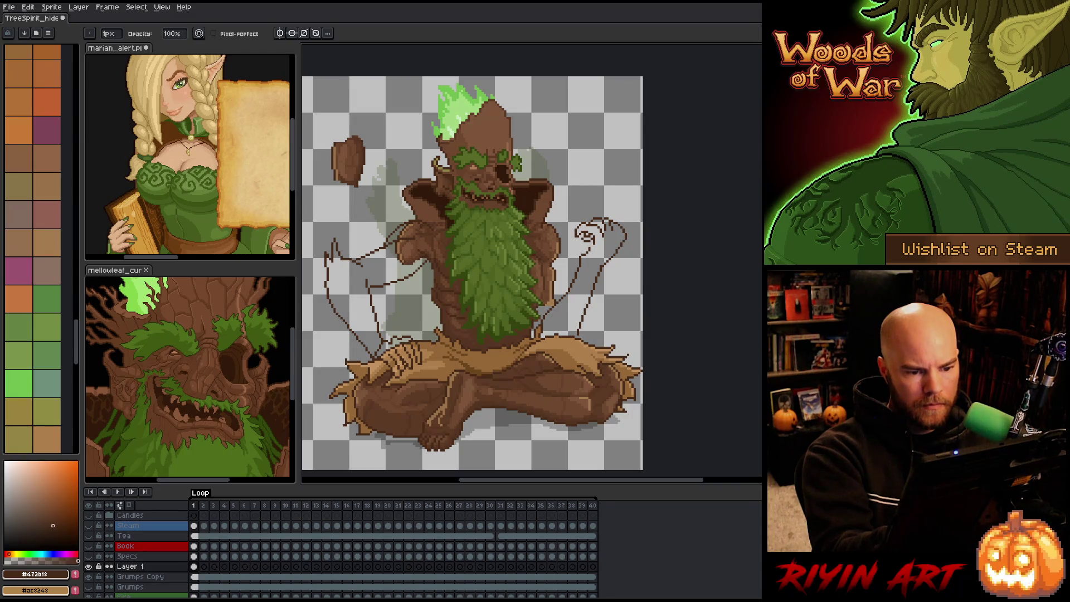
{"action": "key", "text": "b"}
{"action": "key", "text": "e"}
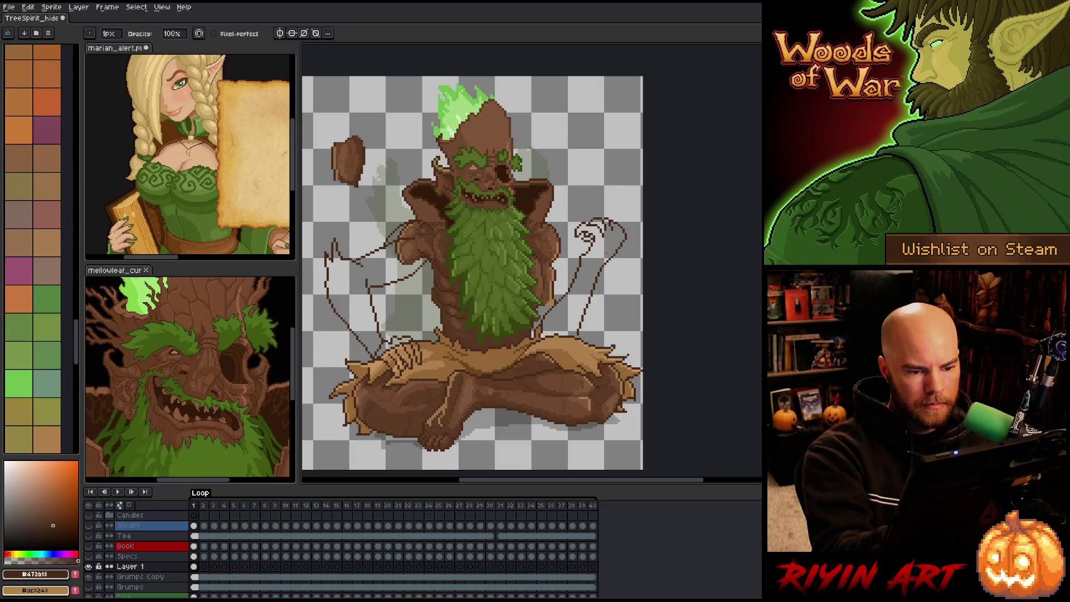
{"action": "key", "text": "b"}
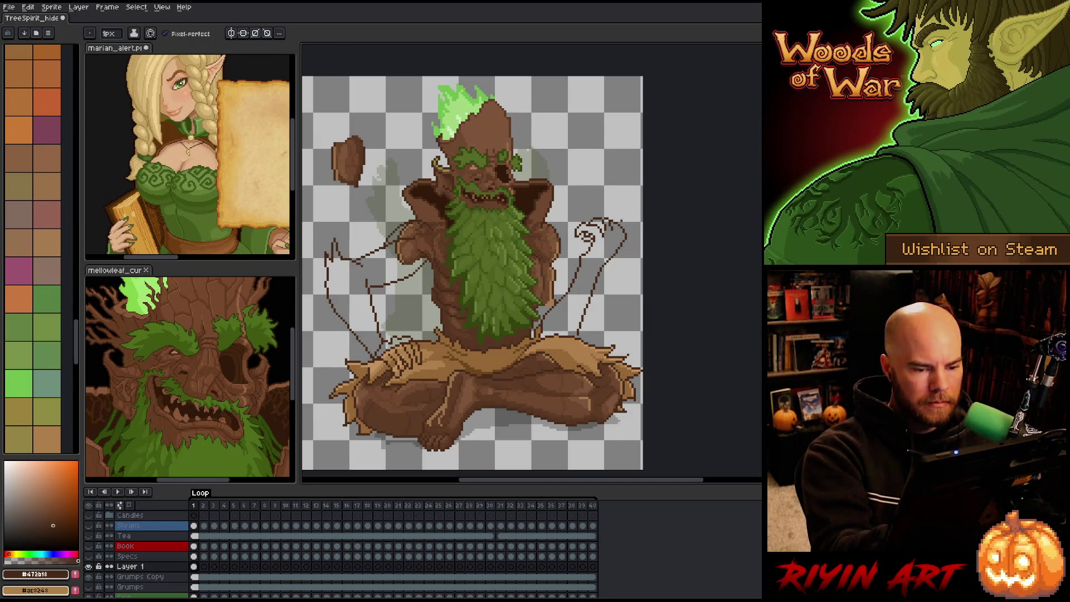
{"action": "key", "text": "e"}
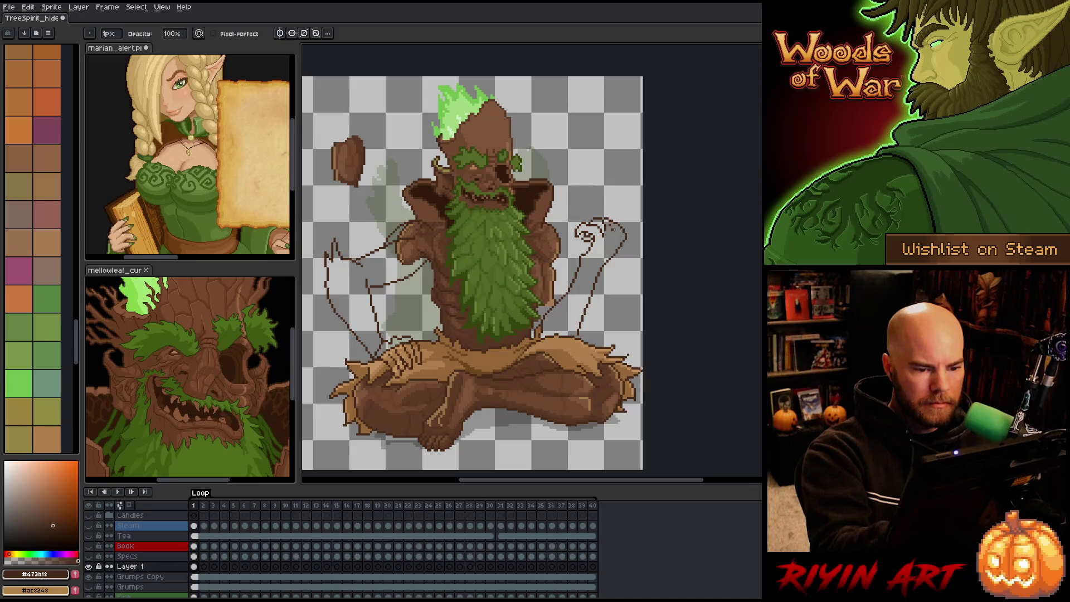
{"action": "key", "text": "b"}
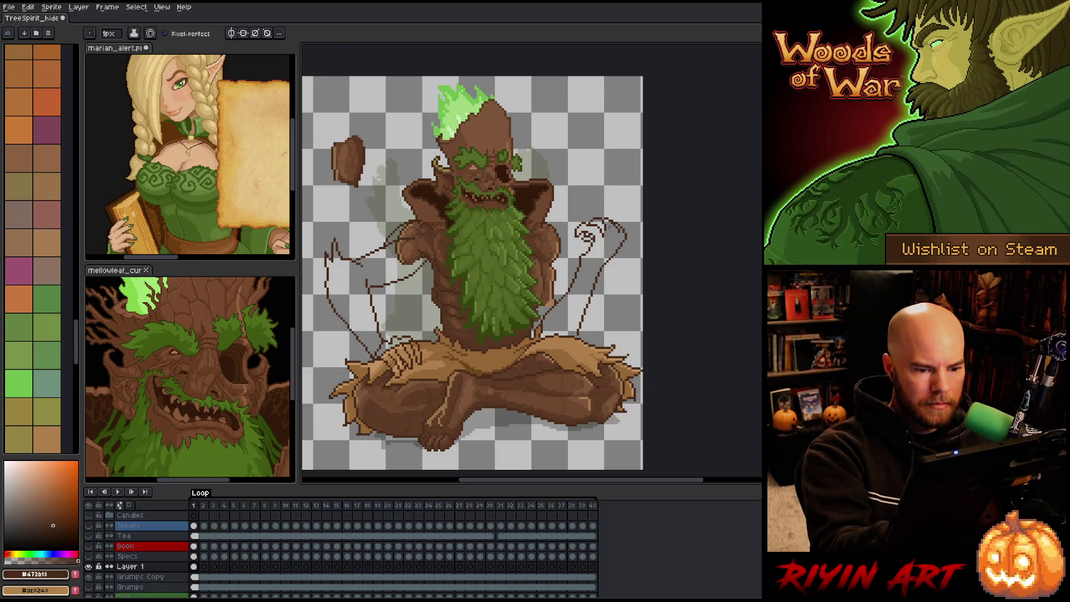
{"action": "key", "text": "e"}
{"action": "key", "text": "b"}
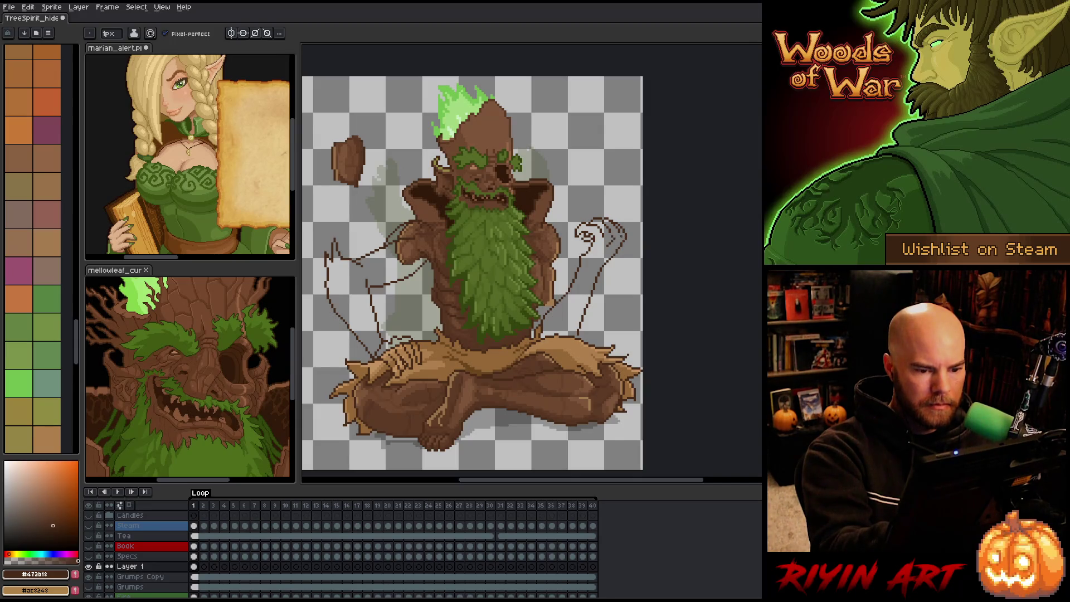
{"action": "left_click_drag", "start_coordinate": [614, 245], "coordinate": [624, 234]}
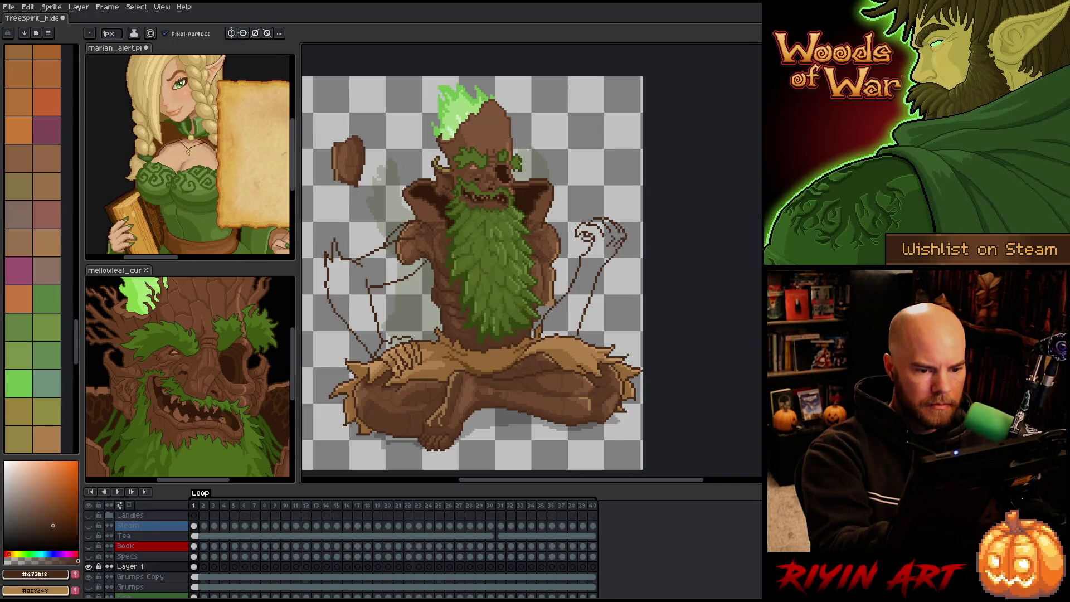
Step: Erase the sketch line beside the right hand and save the artwork
{"action": "key", "text": "e"}
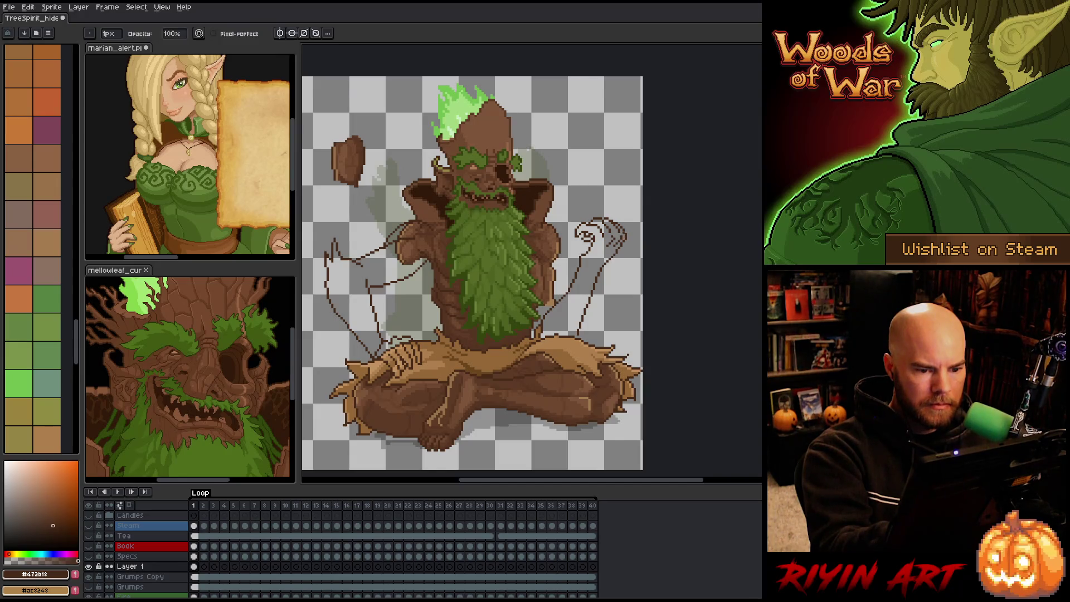
{"action": "key", "text": "b"}
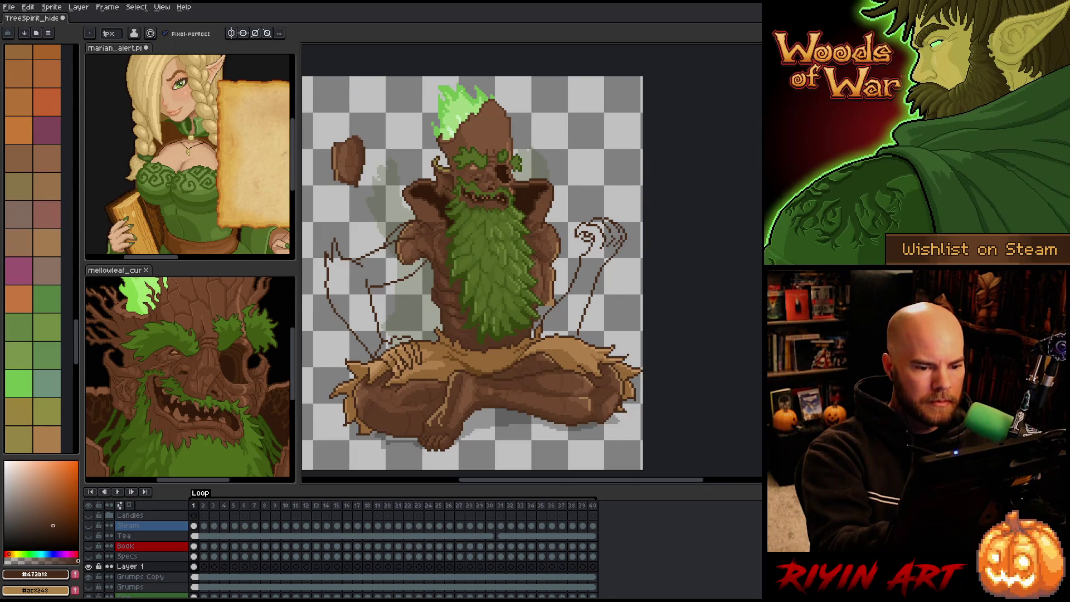
{"action": "key", "text": "e"}
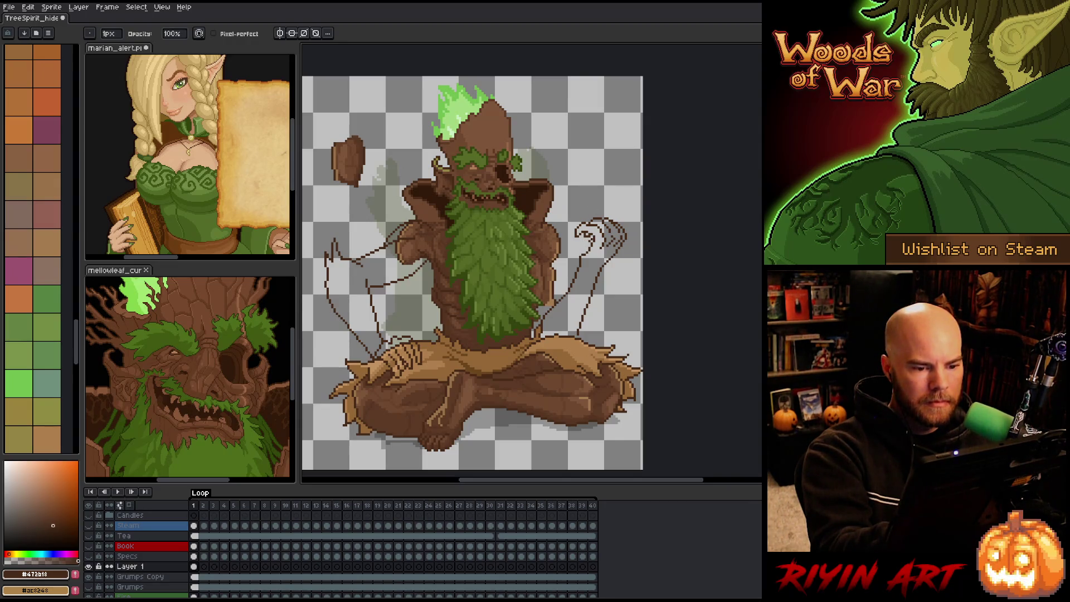
{"action": "key", "text": "e"}
{"action": "key", "text": "b"}
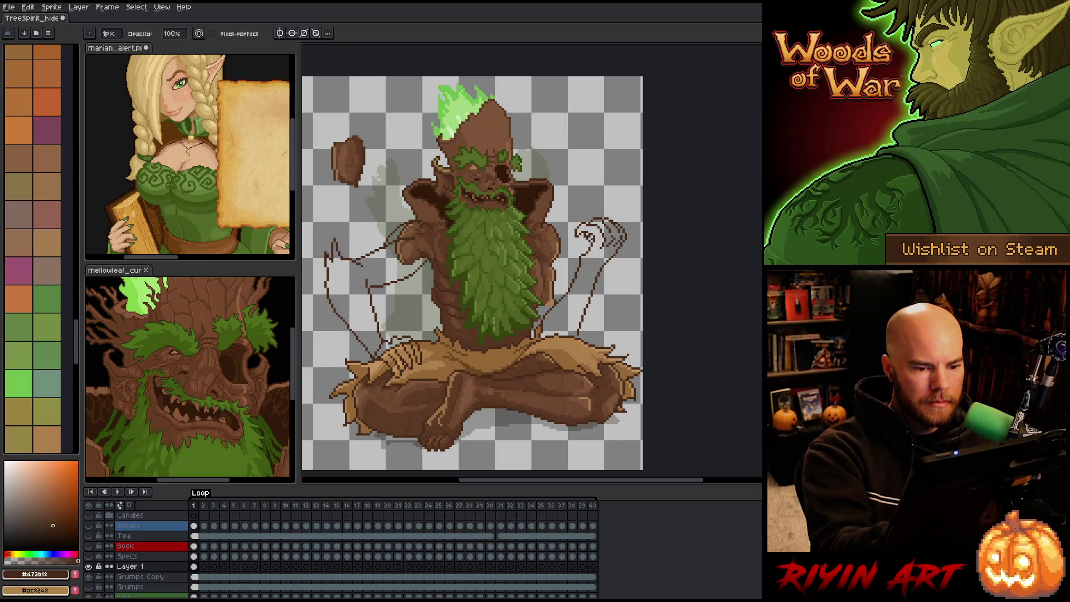
{"action": "key", "text": "e"}
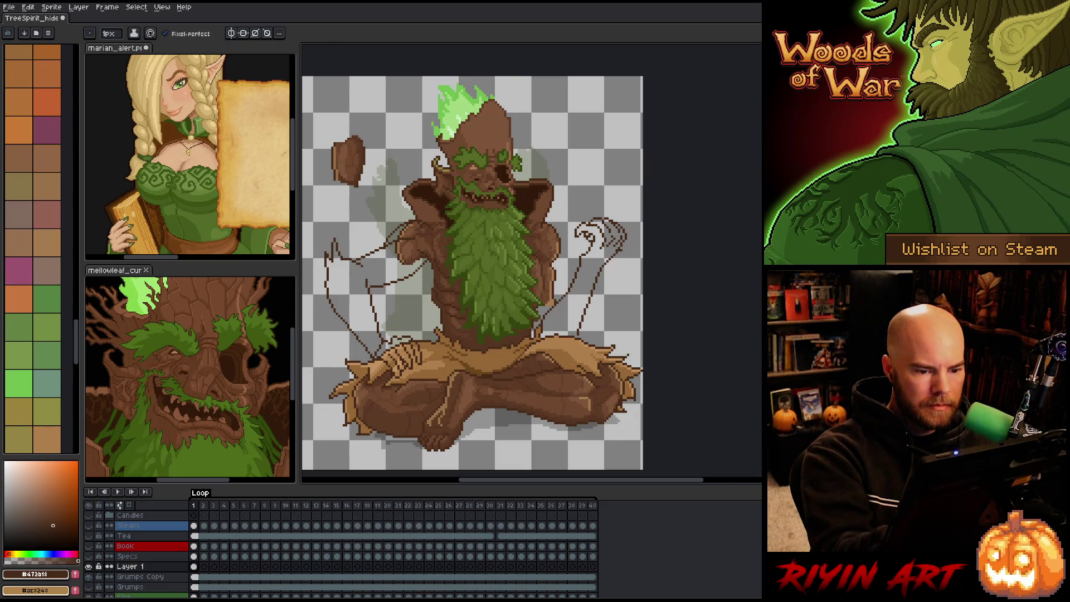
{"action": "key", "text": "b"}
{"action": "key", "text": "e"}
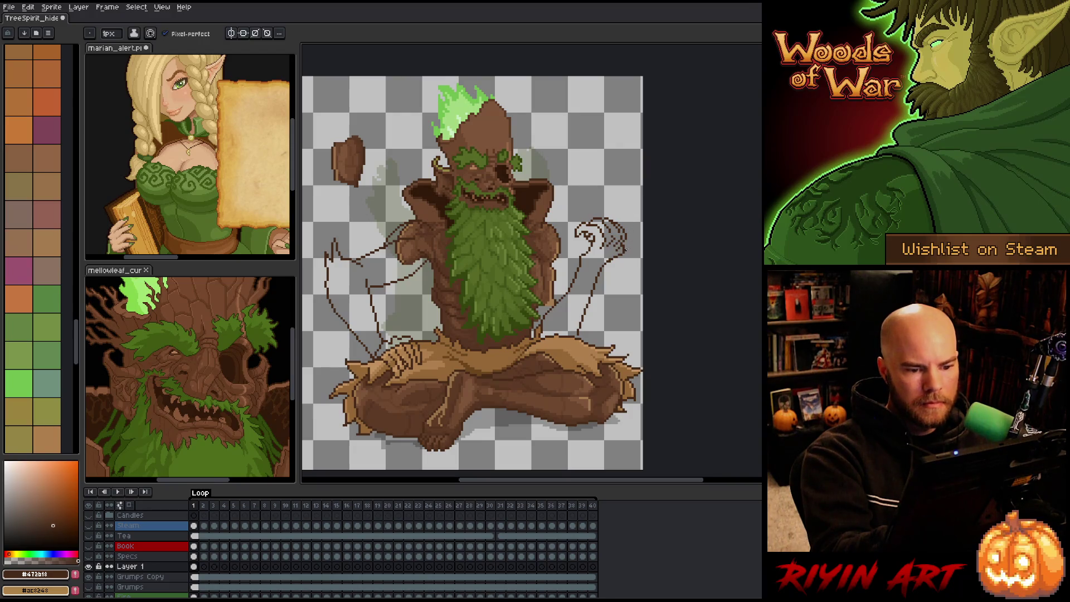
{"action": "key", "text": "b"}
{"action": "key", "text": "e"}
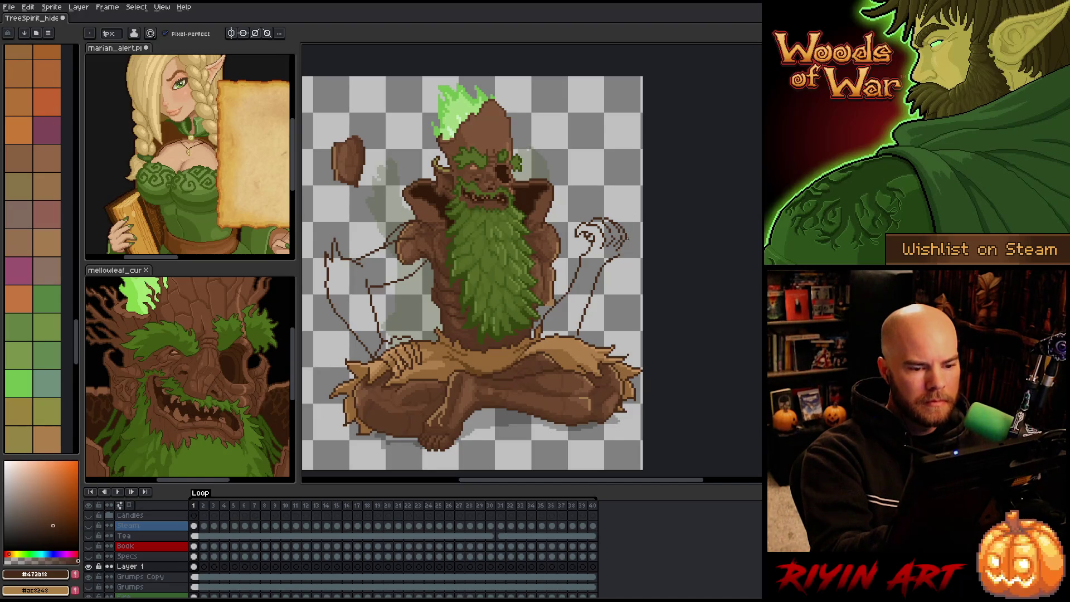
{"action": "left_click_drag", "start_coordinate": [623, 246], "coordinate": [611, 258]}
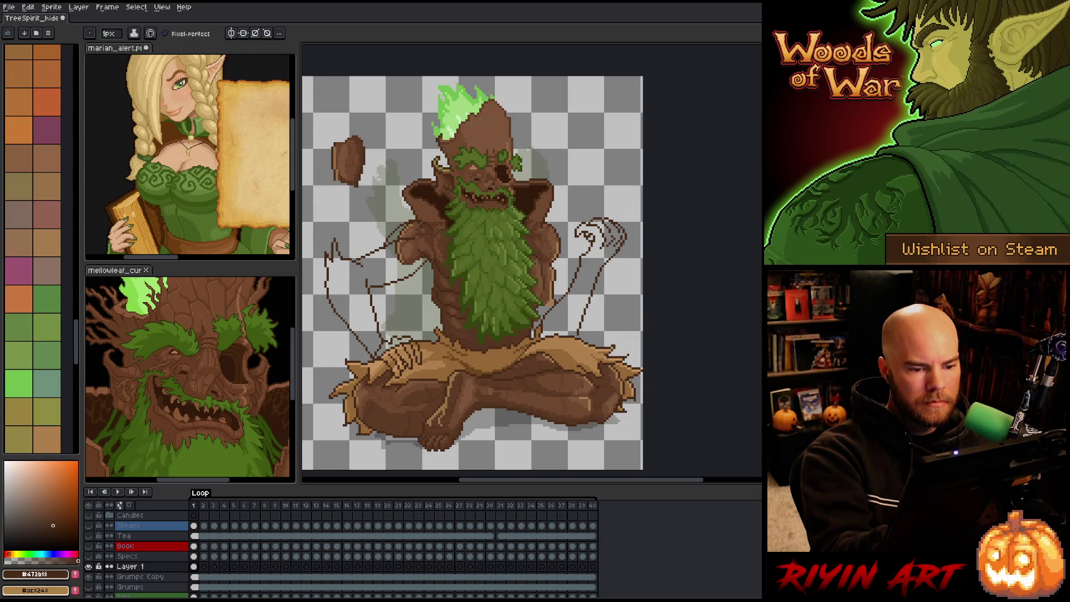
{"action": "key", "text": "e"}
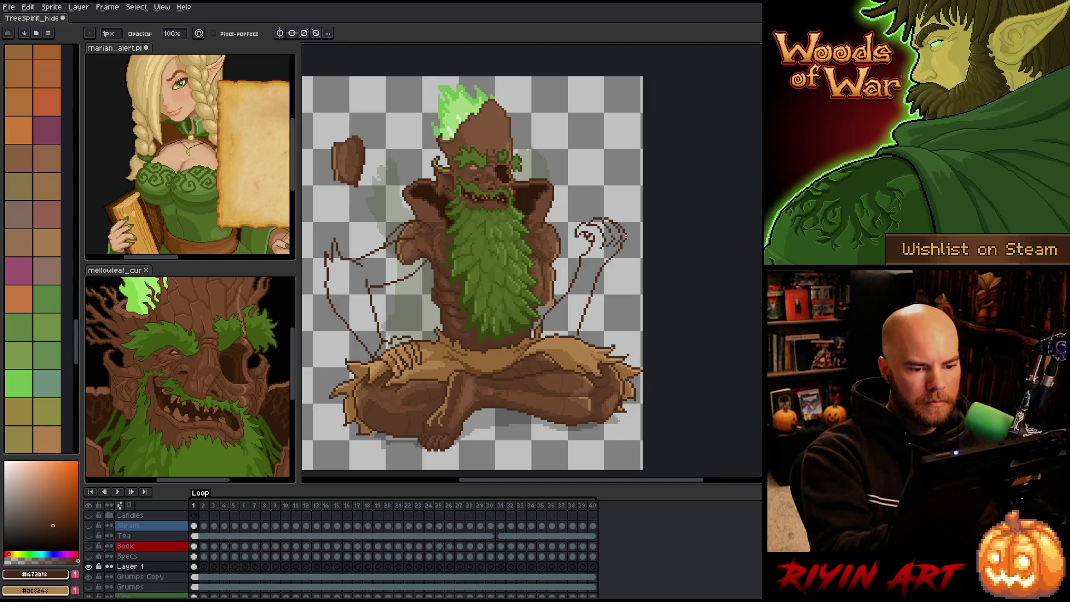
{"action": "key", "text": "b"}
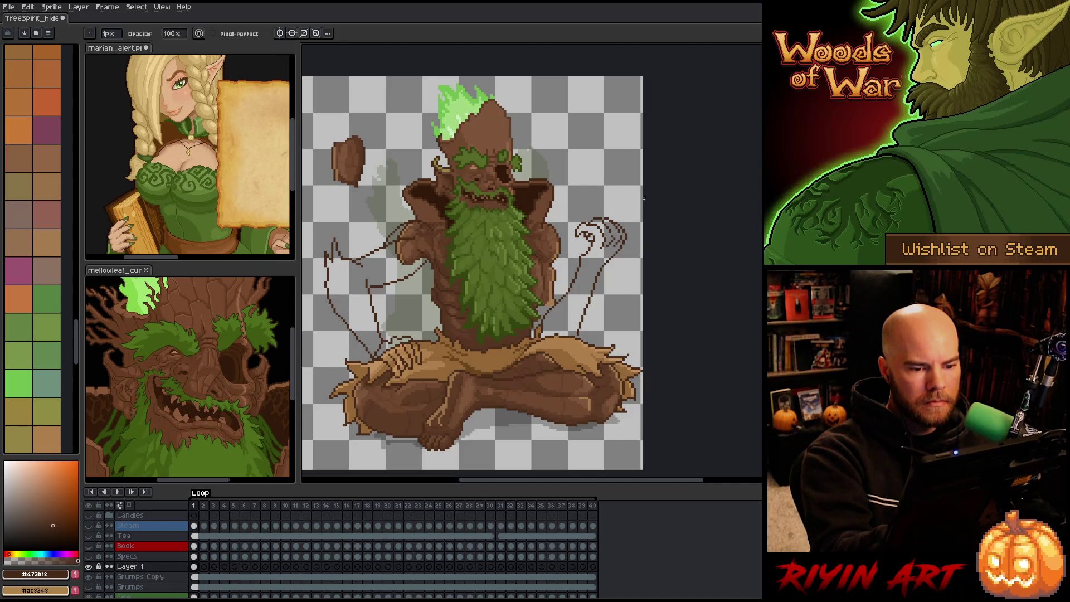
{"action": "key", "text": "ctrl+s"}
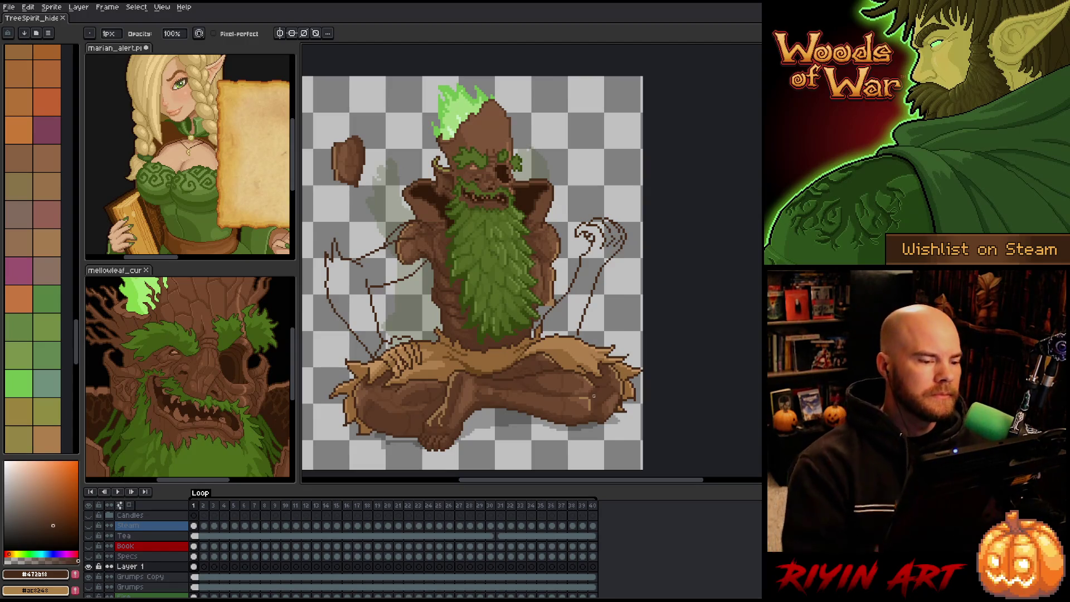
Step: Touch up a shoulder pixel using the mid brown sampled from the shoulder
{"action": "left_click", "coordinate": [409, 239], "text": "alt"}
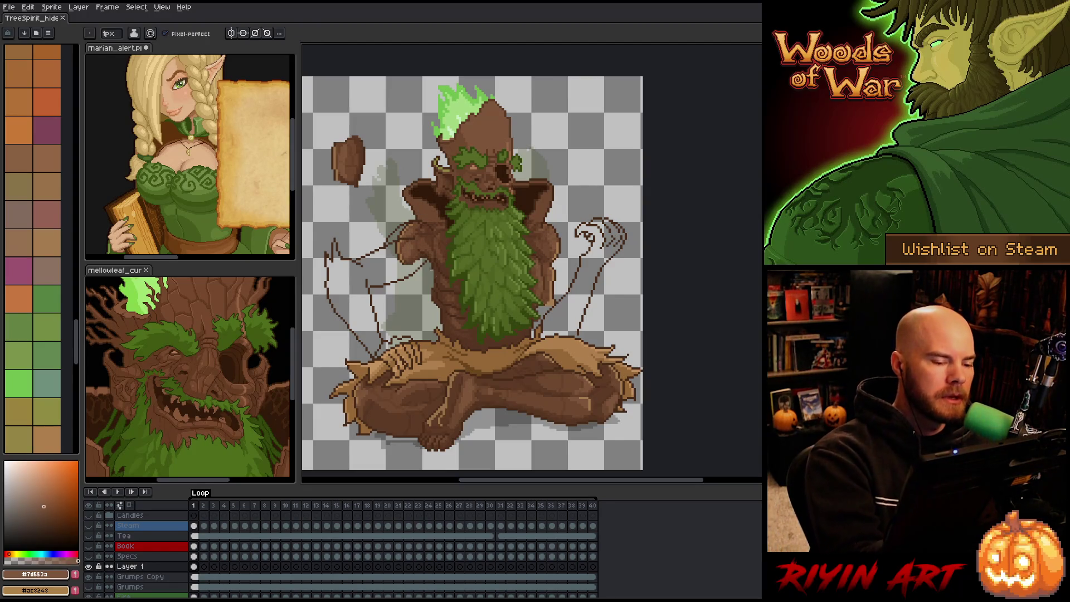
{"action": "key", "text": "w"}
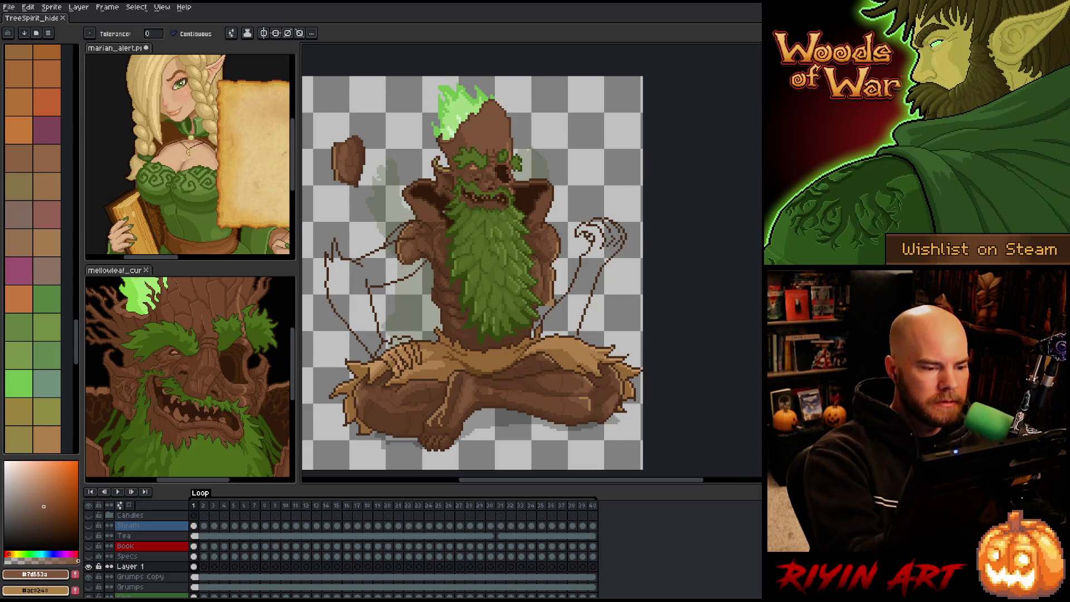
{"action": "key", "text": "b"}
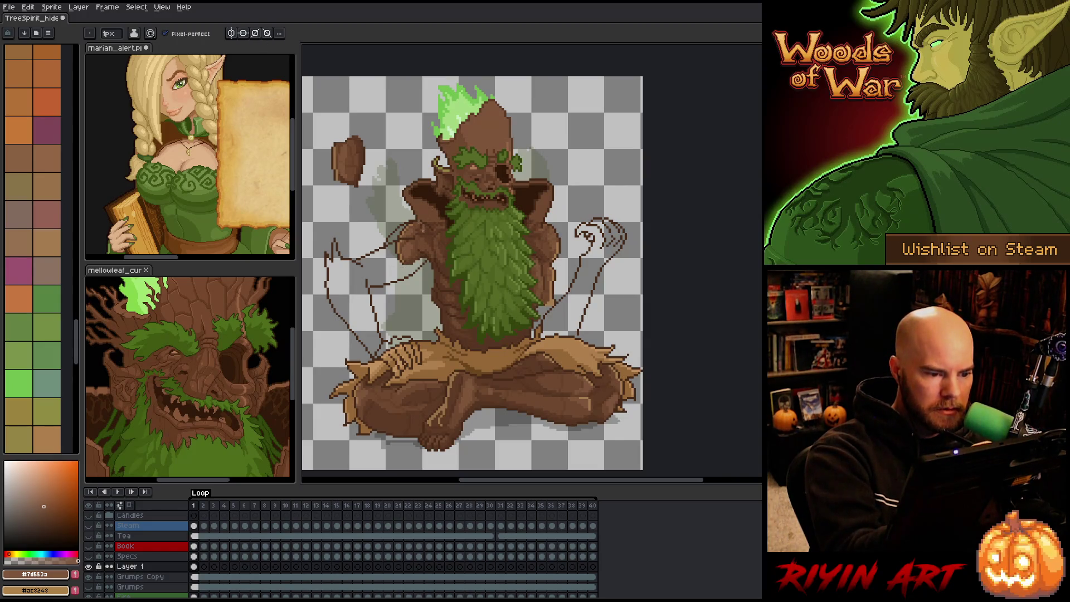
{"action": "left_click", "coordinate": [421, 226]}
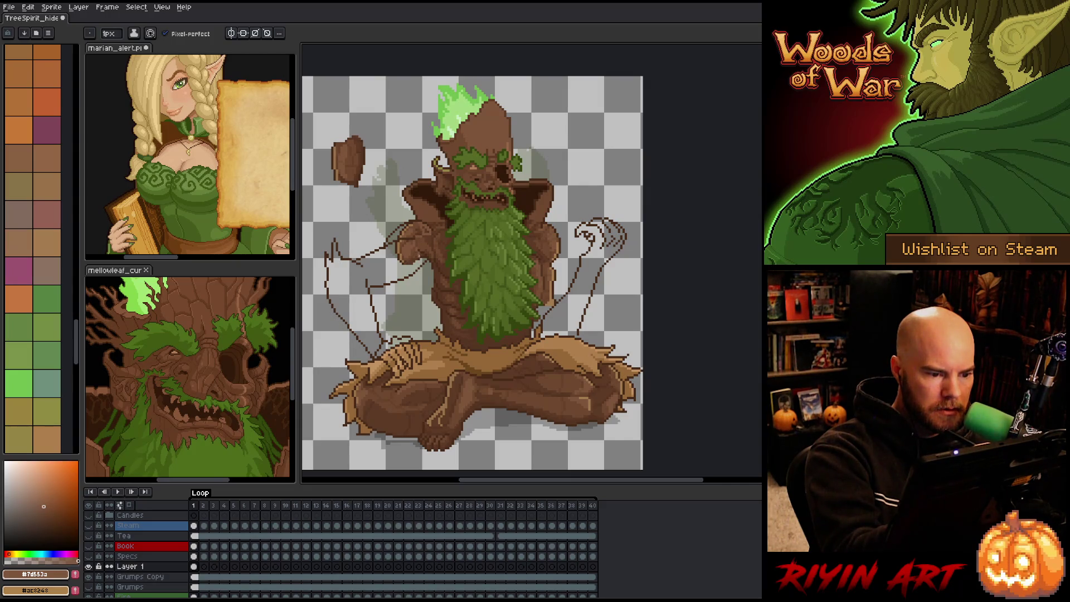
Step: Bucket-fill the left arm outline with solid brown
{"action": "key", "text": "g"}
{"action": "left_click", "coordinate": [348, 289]}
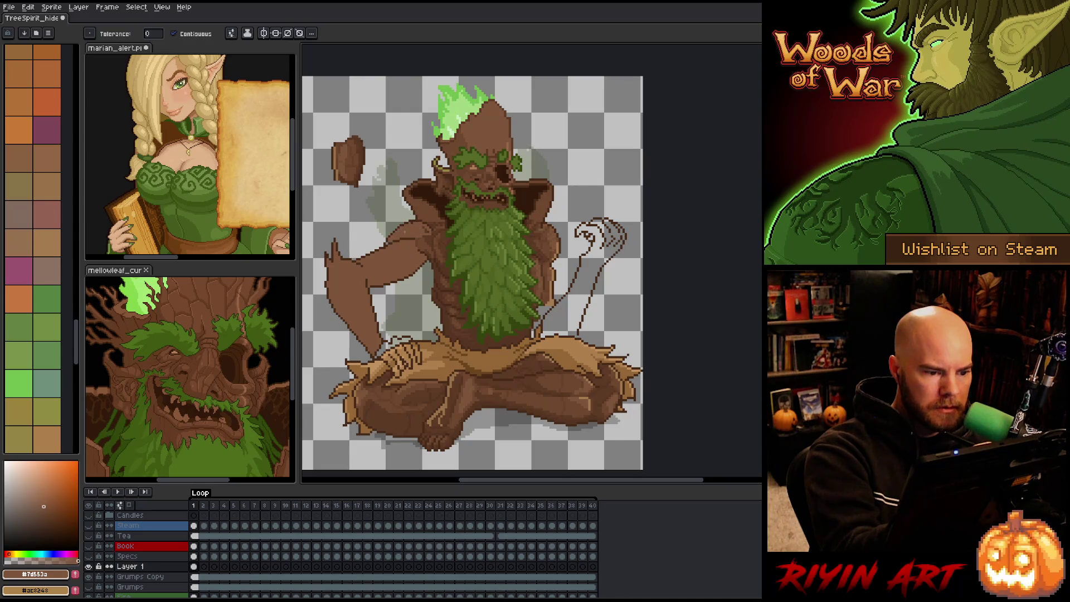
{"action": "key", "text": "b"}
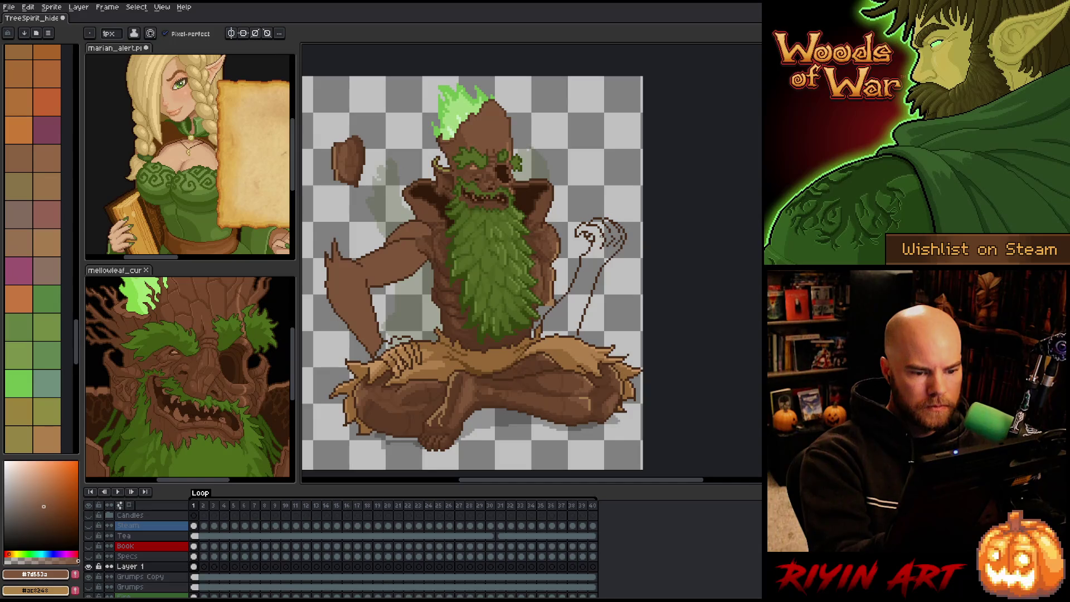
Step: Lasso the curled sketch at right and move it slightly left and down
{"action": "key", "text": "q"}
{"action": "mouse_move", "coordinate": [629, 215]}
{"action": "left_mouse_down"}
{"action": "mouse_move", "coordinate": [613, 273]}
{"action": "mouse_move", "coordinate": [571, 241]}
{"action": "mouse_move", "coordinate": [627, 218]}
{"action": "left_mouse_up"}
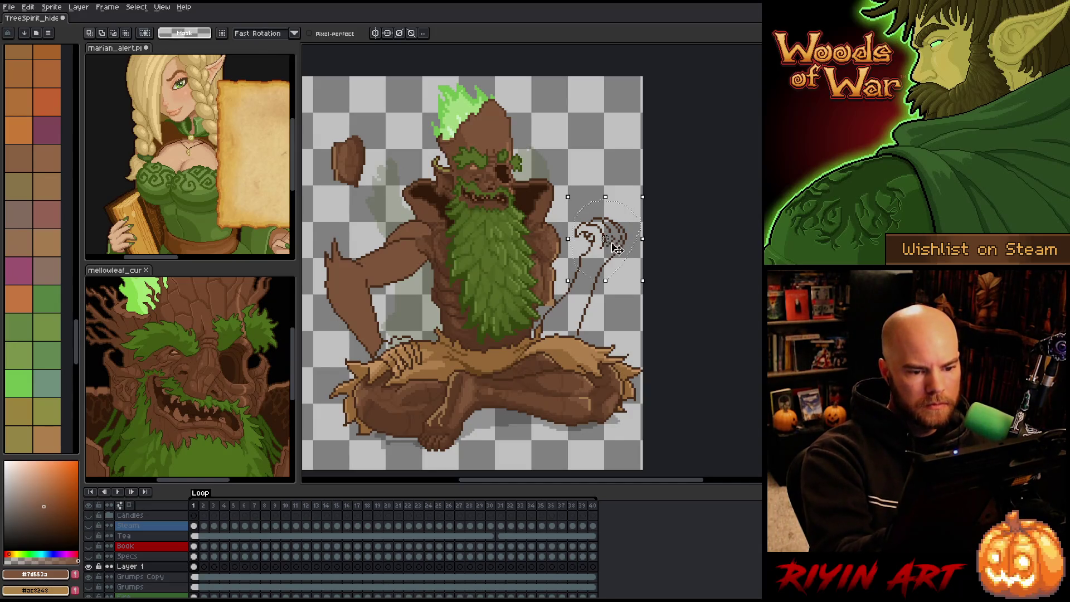
{"action": "left_click_drag", "start_coordinate": [615, 257], "coordinate": [612, 263]}
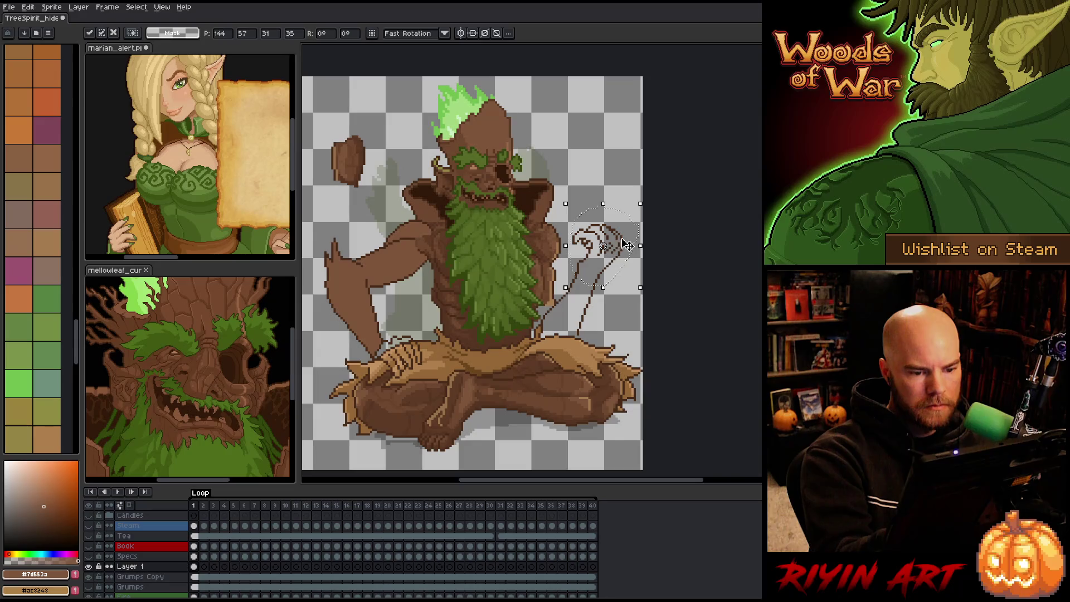
{"action": "key", "text": "ctrl+d"}
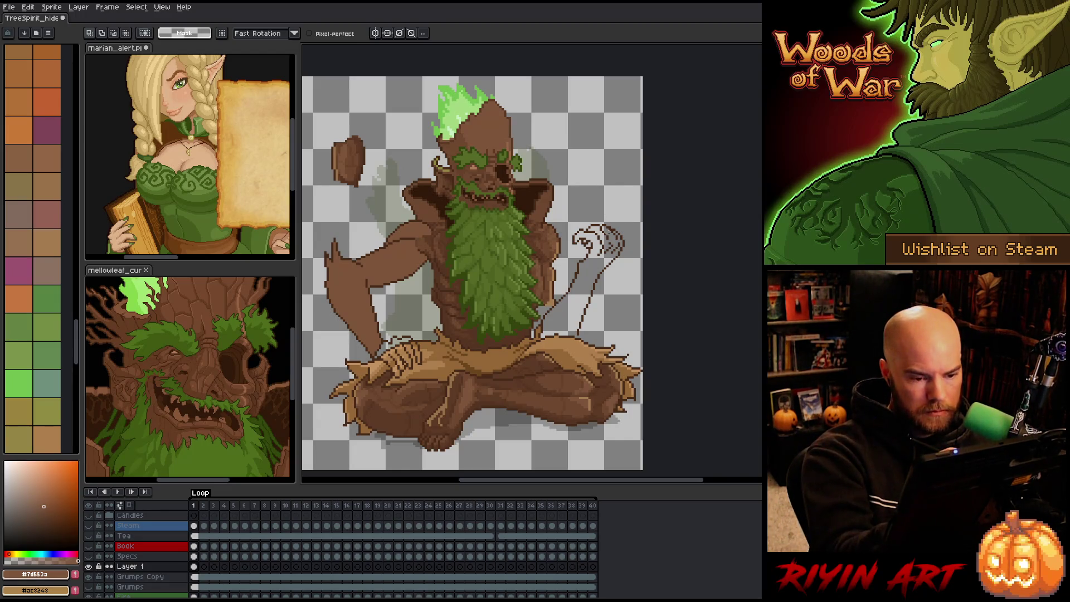
{"action": "mouse_move", "coordinate": [605, 230]}
{"action": "left_mouse_down"}
{"action": "mouse_move", "coordinate": [628, 222]}
{"action": "mouse_move", "coordinate": [611, 298]}
{"action": "mouse_move", "coordinate": [581, 336]}
{"action": "mouse_move", "coordinate": [585, 279]}
{"action": "mouse_move", "coordinate": [619, 238]}
{"action": "left_mouse_up"}
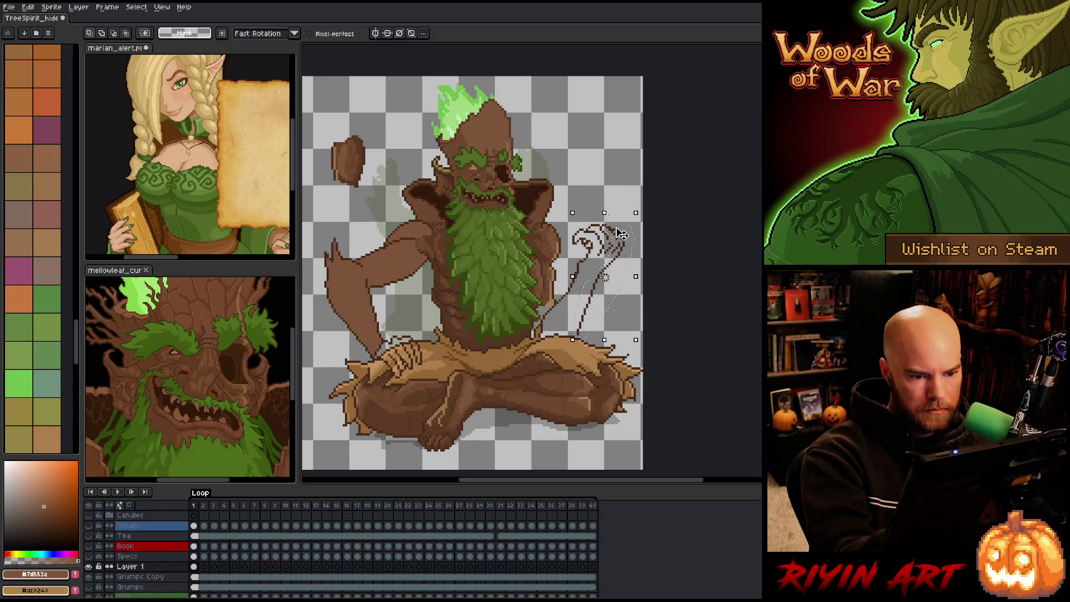
{"action": "key", "text": "ctrl+d"}
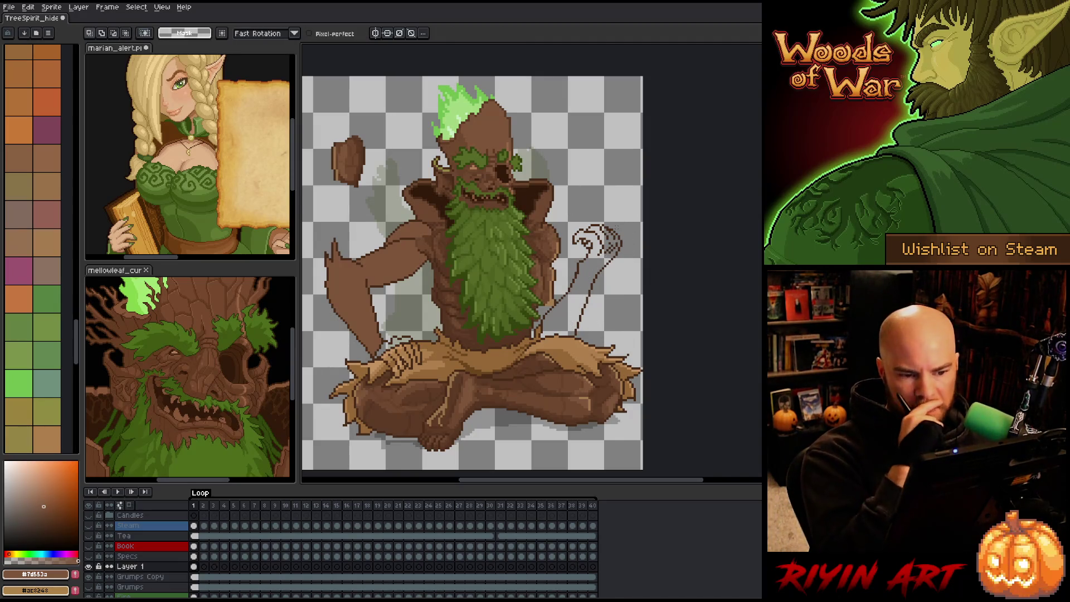
Step: Reselect the curled hand sketch tightly, shift it about 4 px left and deselect
{"action": "mouse_move", "coordinate": [595, 327]}
{"action": "left_mouse_down"}
{"action": "mouse_move", "coordinate": [639, 251]}
{"action": "mouse_move", "coordinate": [580, 212]}
{"action": "mouse_move", "coordinate": [577, 239]}
{"action": "left_mouse_up"}
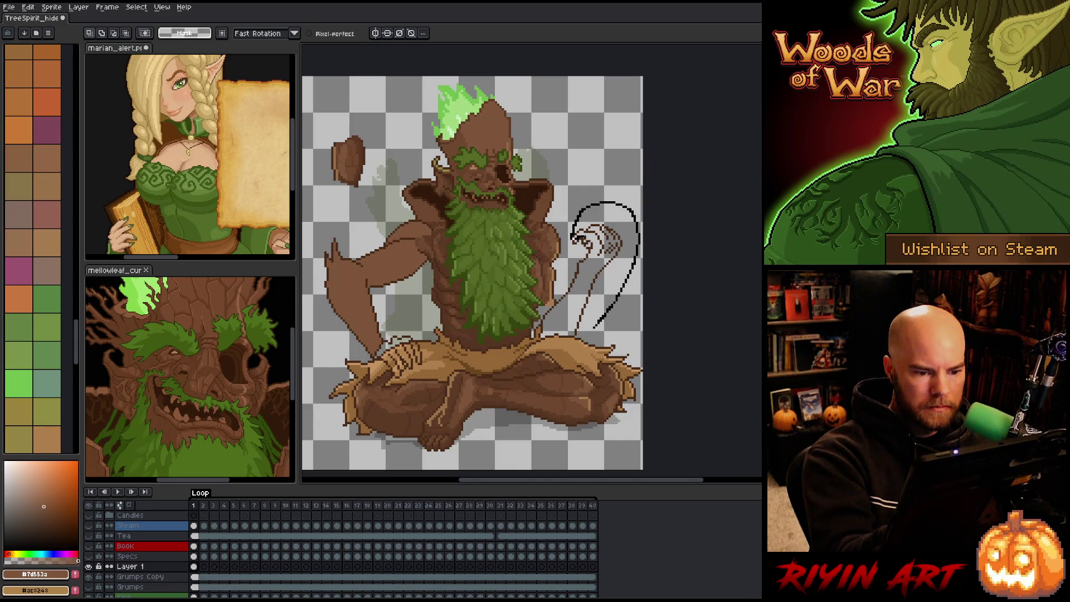
{"action": "key", "text": "ctrl+z"}
{"action": "key", "text": "ctrl+z"}
{"action": "mouse_move", "coordinate": [594, 204]}
{"action": "left_mouse_down"}
{"action": "mouse_move", "coordinate": [576, 339]}
{"action": "mouse_move", "coordinate": [646, 208]}
{"action": "left_mouse_up"}
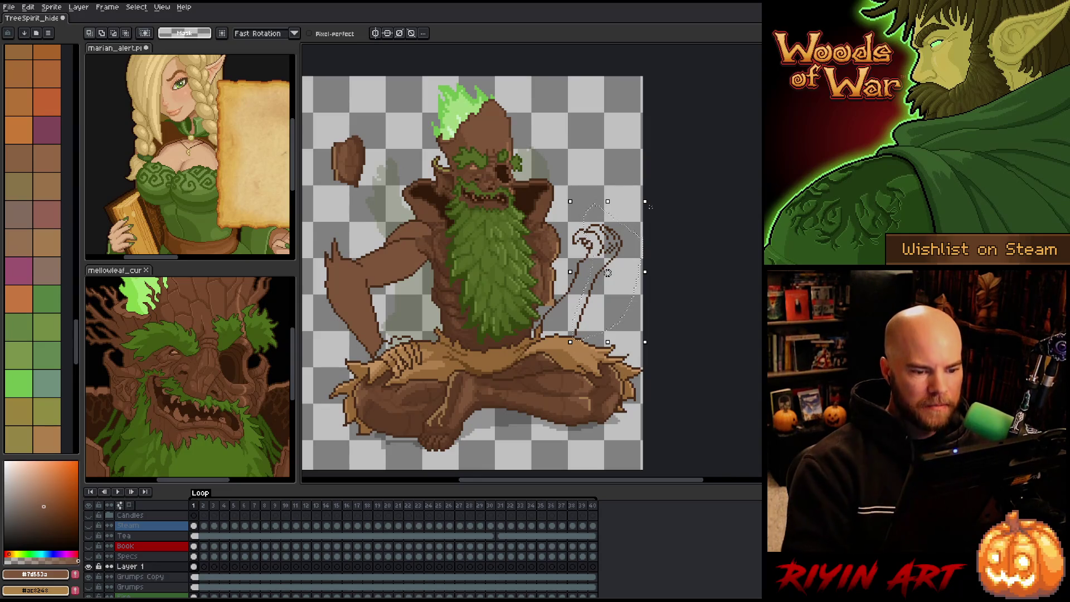
{"action": "left_click_drag", "start_coordinate": [607, 273], "coordinate": [605, 272]}
{"action": "key", "text": "Return"}
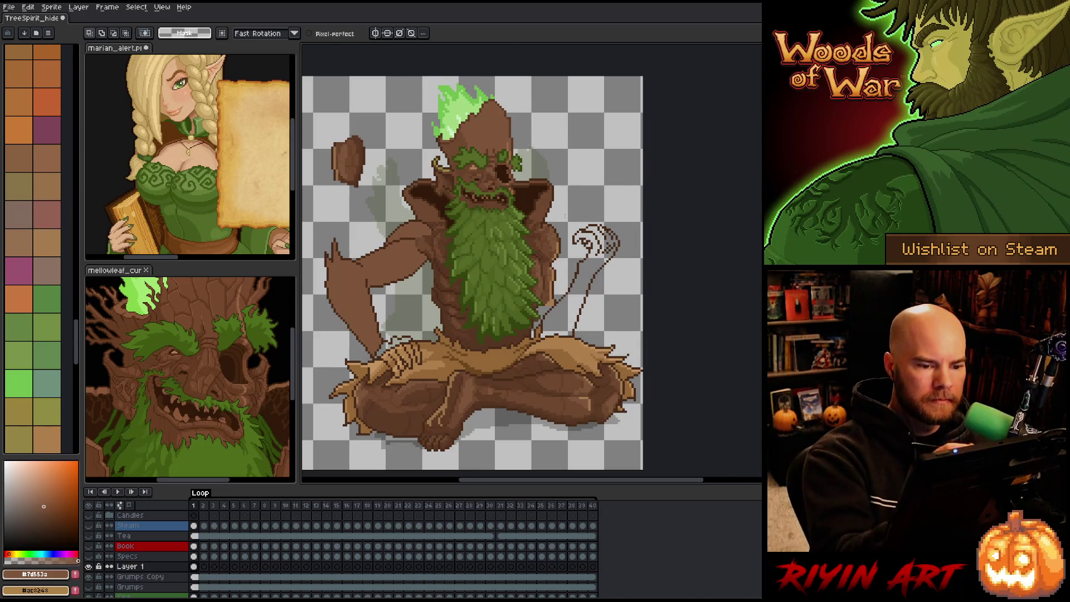
{"action": "key", "text": "ctrl+d"}
{"action": "key", "text": "b"}
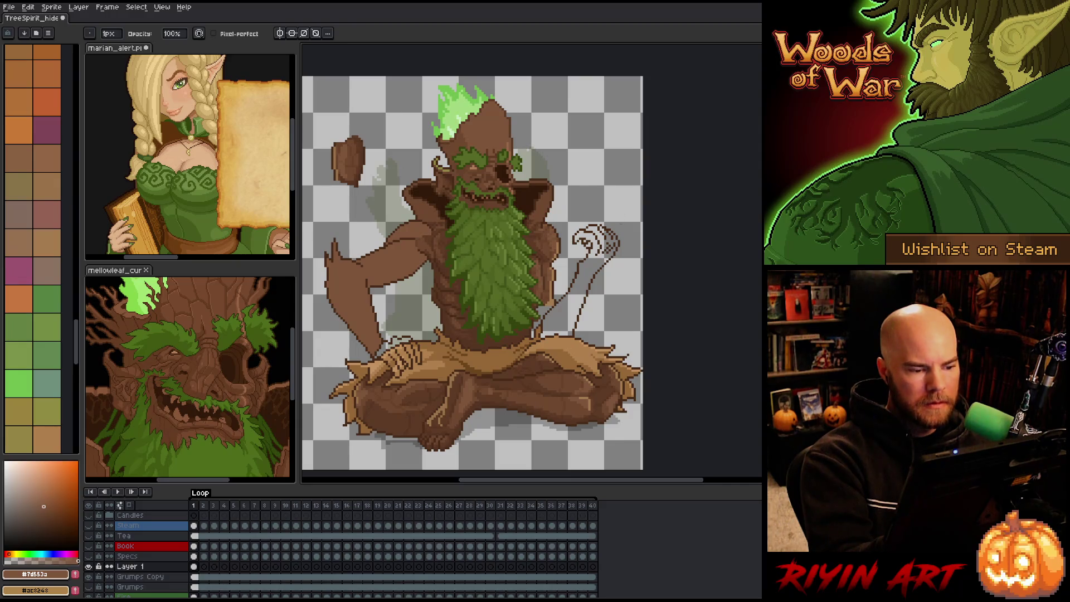
Step: Try several brown shades, dab brown on the right side, and undo an accidental canvas fill
{"action": "key", "text": "ctrl+d"}
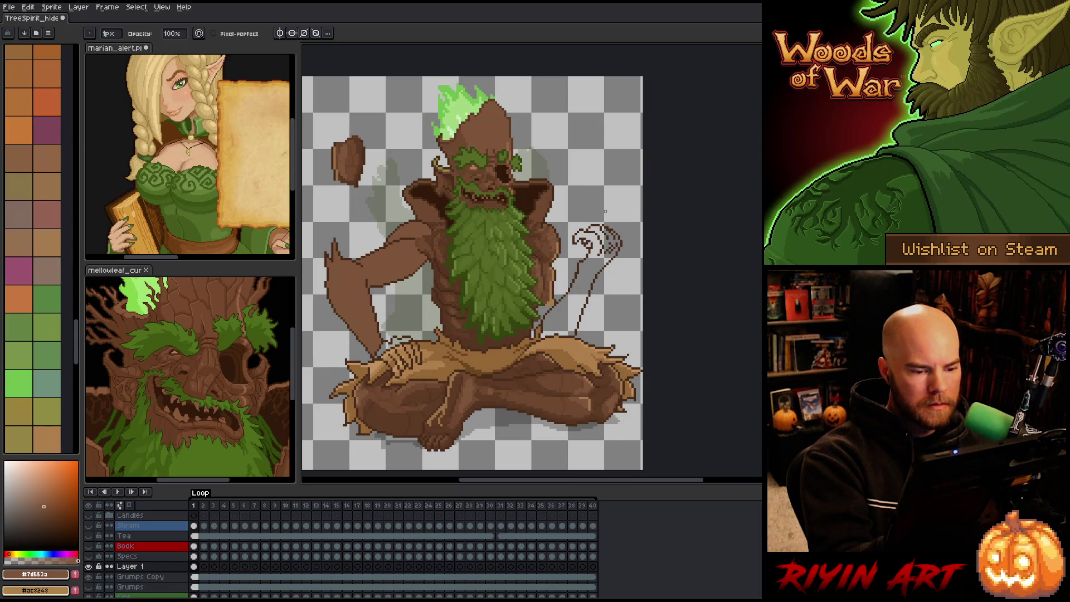
{"action": "key", "text": "b"}
{"action": "left_click", "coordinate": [46, 243]}
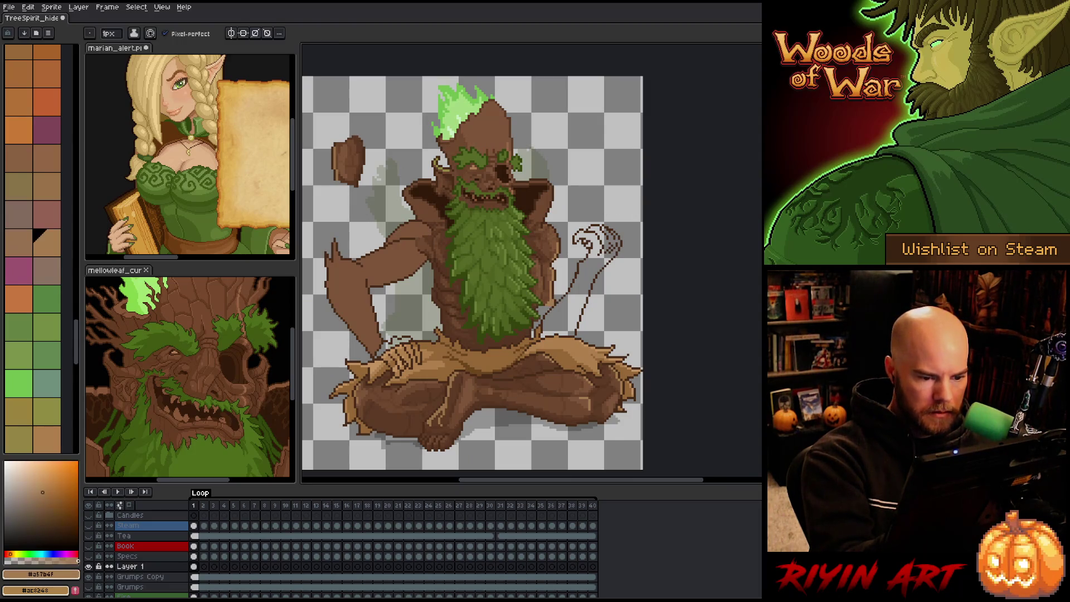
{"action": "left_click", "coordinate": [551, 290], "text": "alt"}
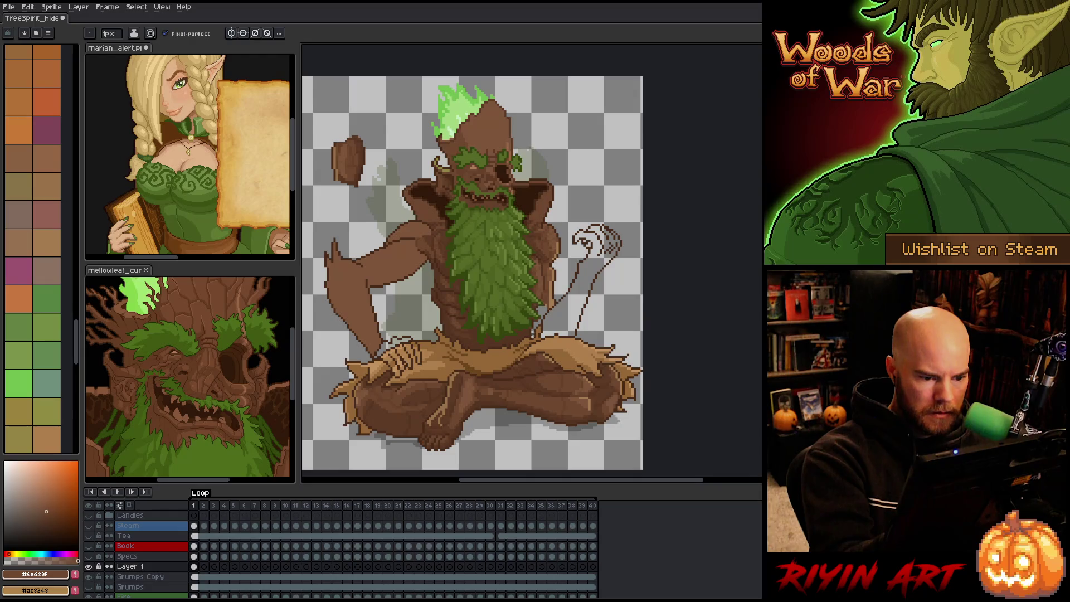
{"action": "left_click", "coordinate": [533, 327], "text": "alt"}
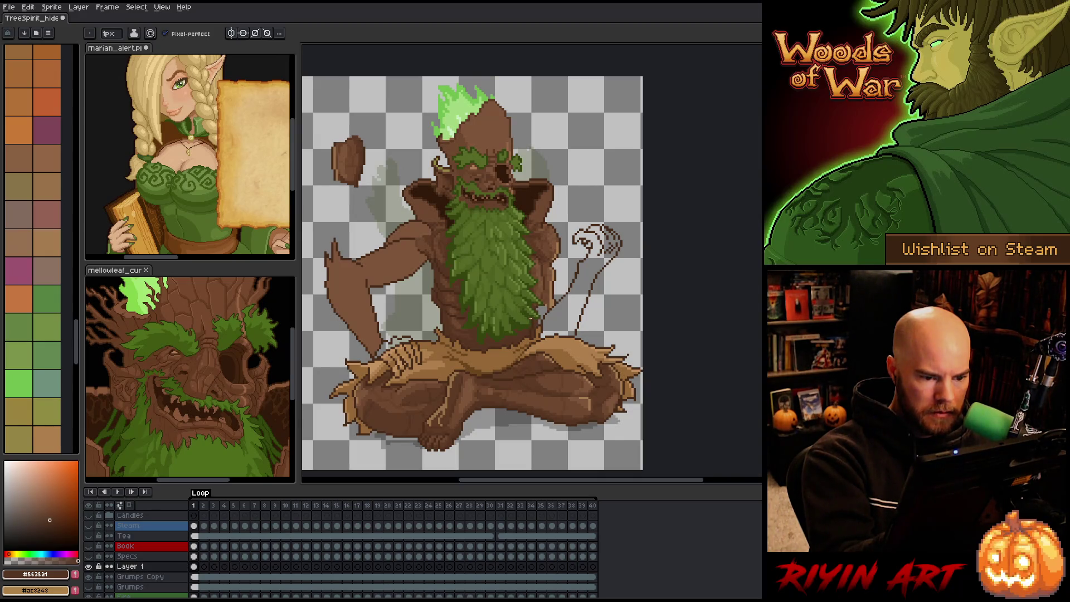
{"action": "left_click", "coordinate": [534, 320], "text": "alt"}
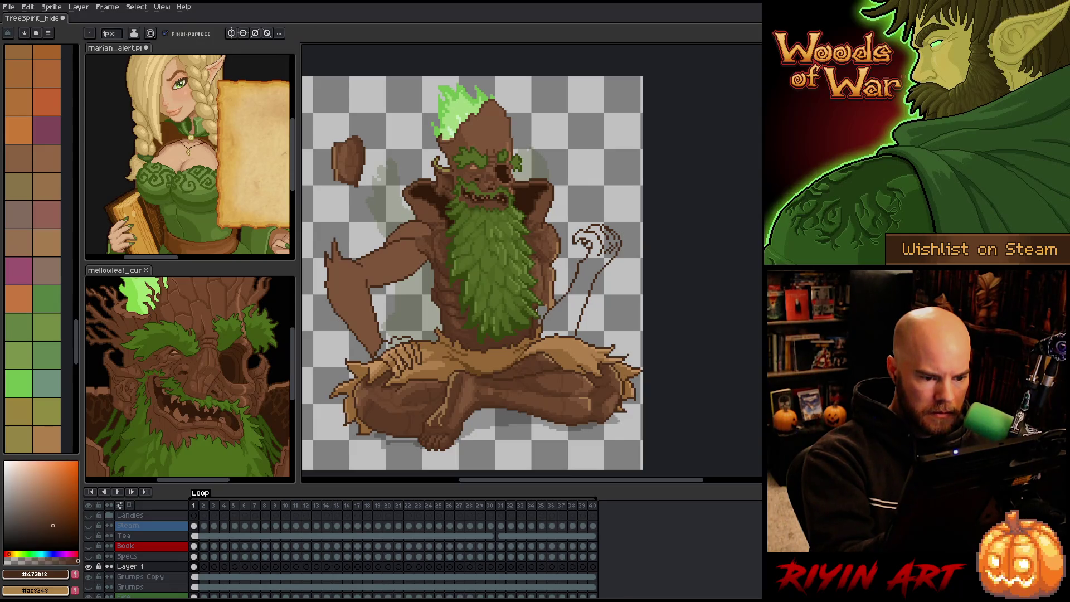
{"action": "left_click", "coordinate": [539, 317], "text": "alt"}
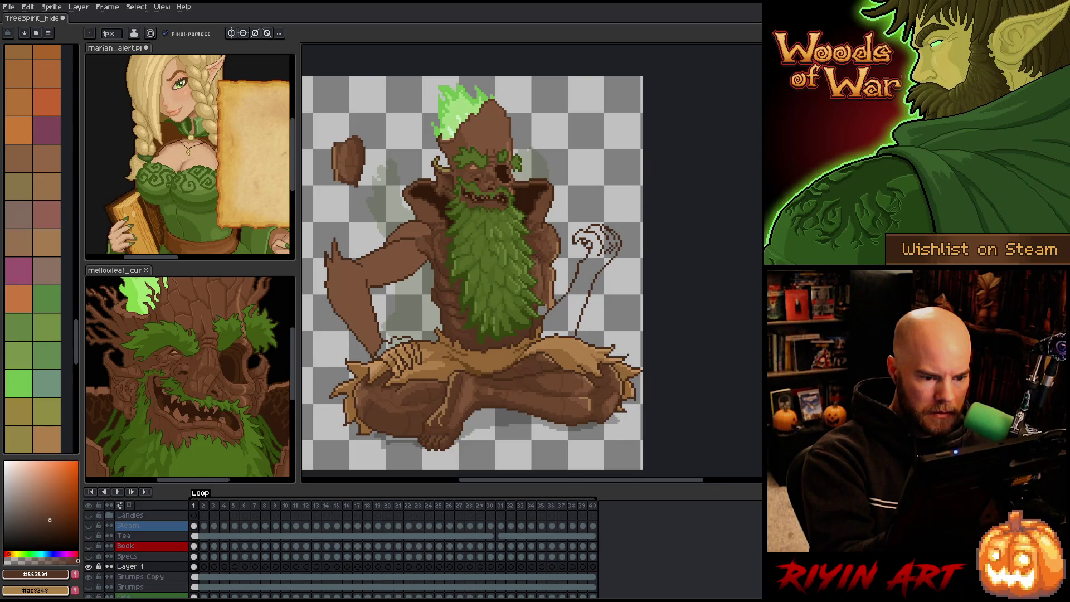
{"action": "left_click", "coordinate": [551, 295], "text": "alt"}
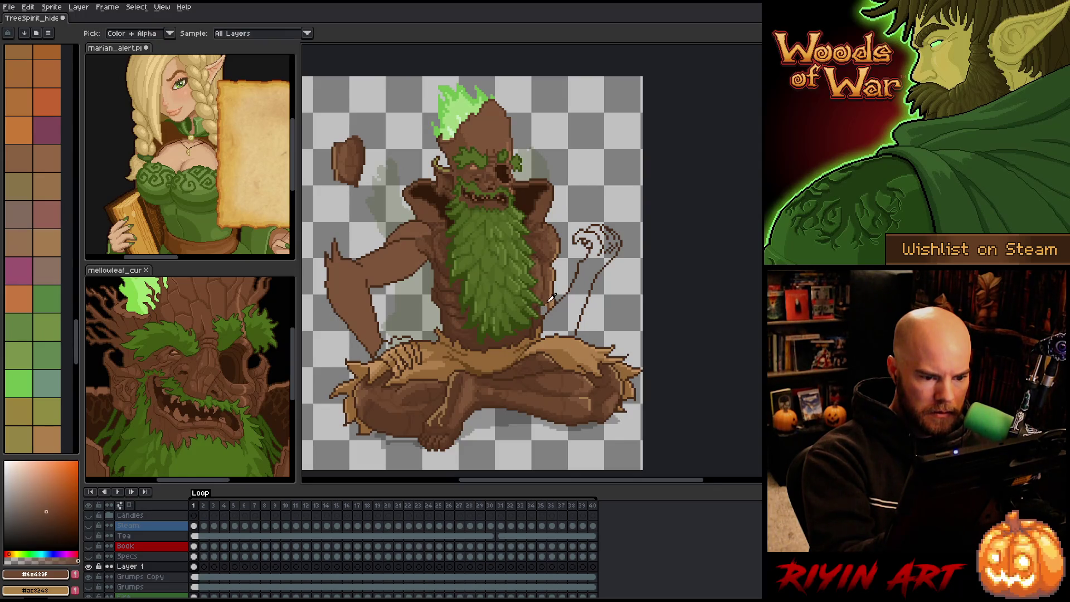
{"action": "left_click_drag", "start_coordinate": [546, 302], "coordinate": [546, 311]}
{"action": "left_click", "coordinate": [547, 306]}
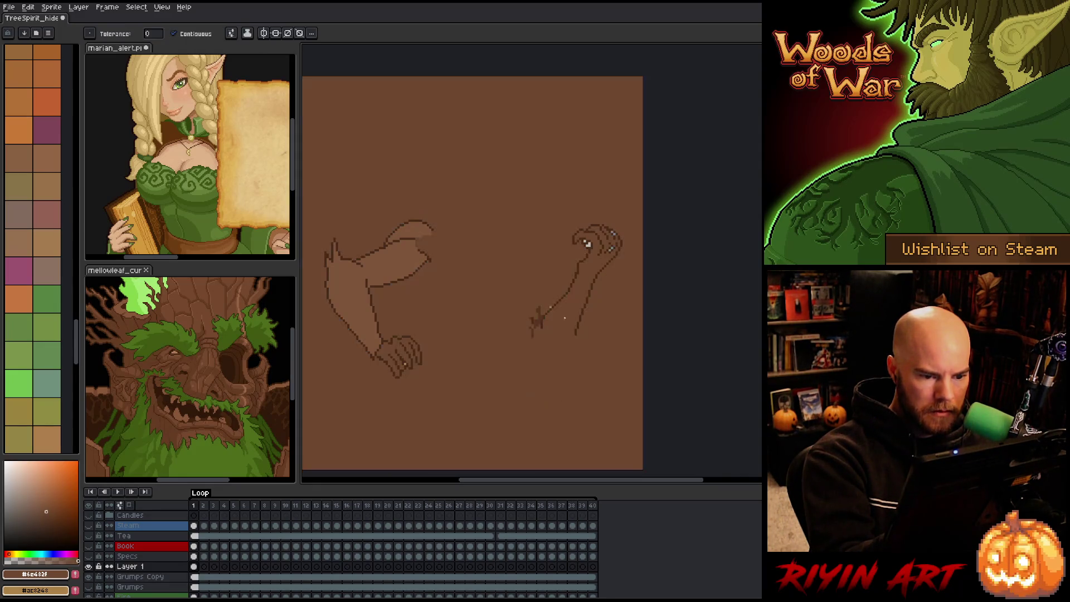
{"action": "key", "text": "ctrl+z"}
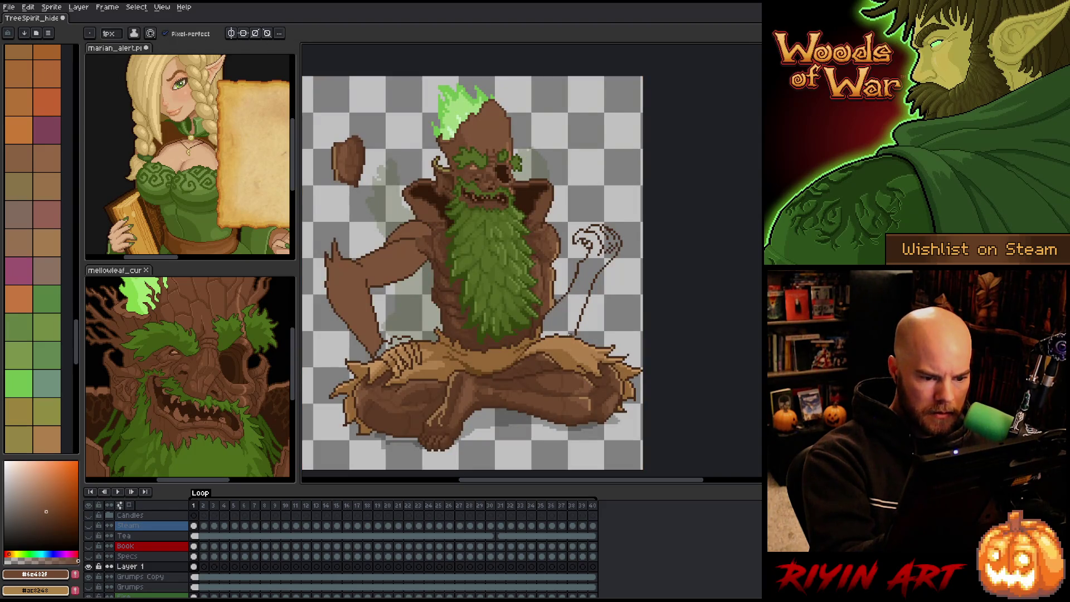
Step: Sample the mid arm brown and bucket-fill the outlined right forearm and hand
{"action": "left_click", "coordinate": [562, 332], "text": "alt"}
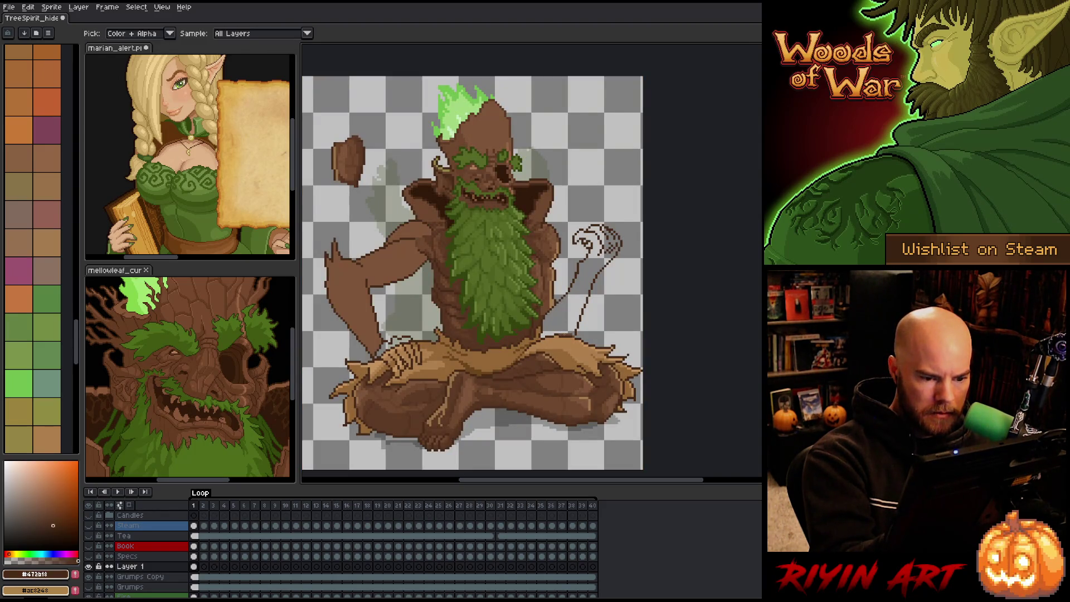
{"action": "left_click", "coordinate": [571, 335], "text": "alt"}
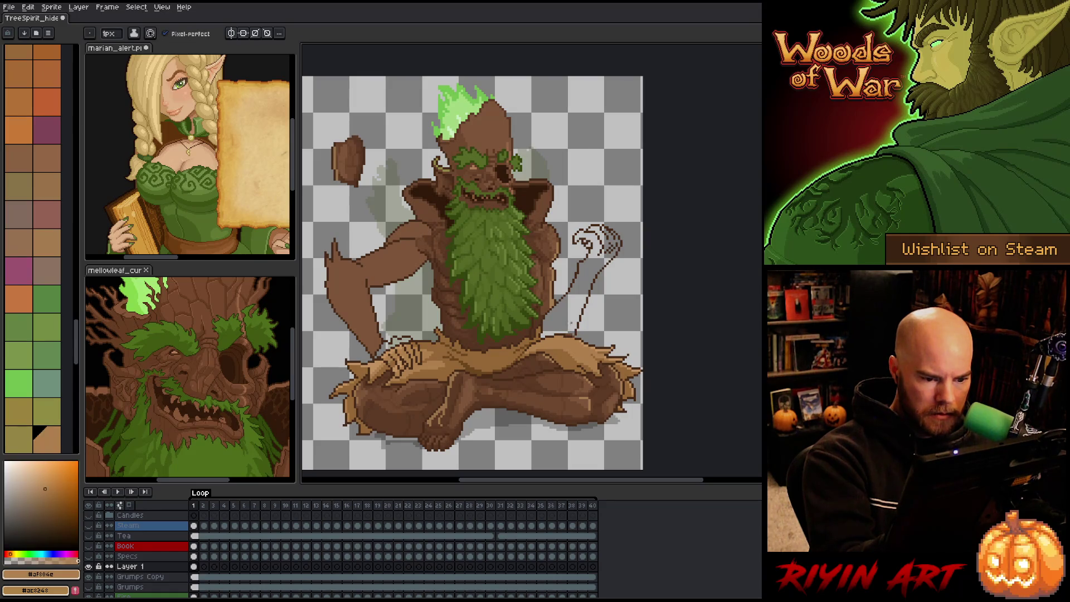
{"action": "left_click", "coordinate": [573, 330], "text": "alt"}
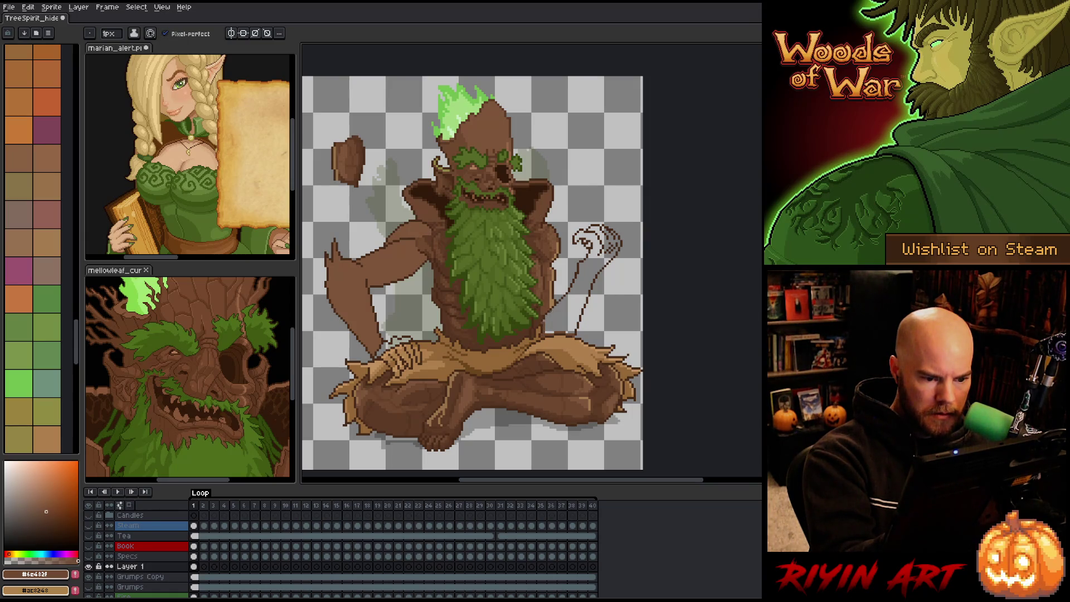
{"action": "key", "text": "g"}
{"action": "left_click", "coordinate": [592, 279]}
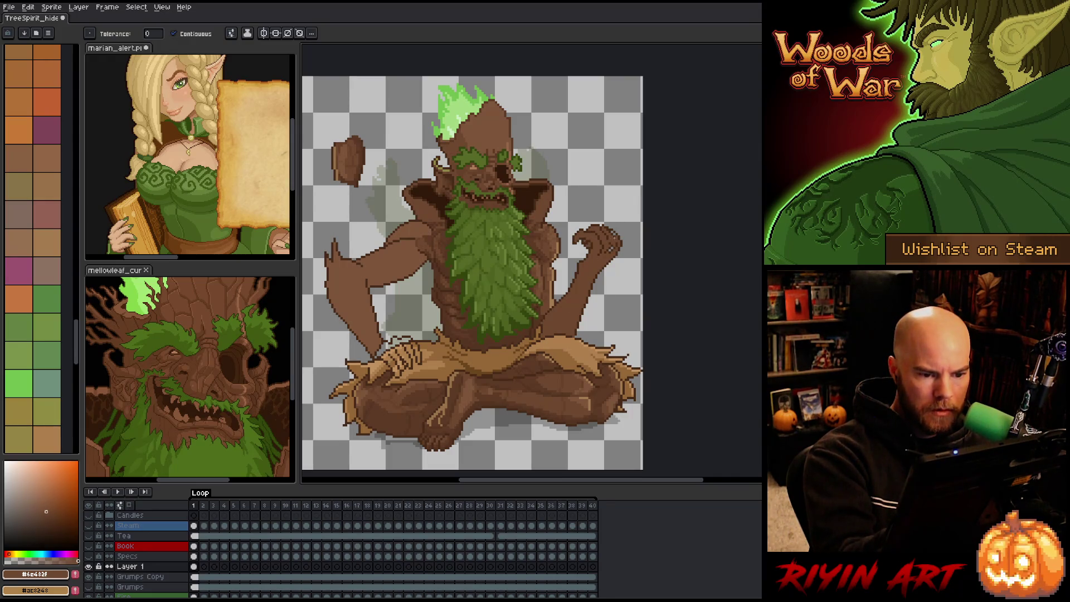
{"action": "key", "text": "b"}
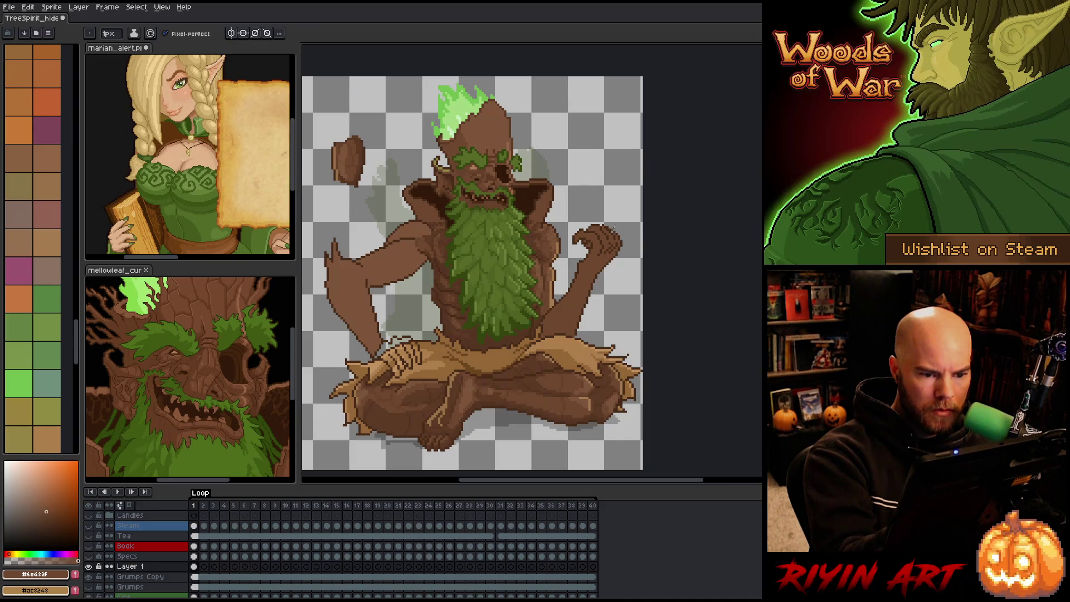
Step: Sample the dark outline and lighter arm browns, undoing two unwanted whole-canvas fills
{"action": "left_click", "coordinate": [604, 223], "text": "alt"}
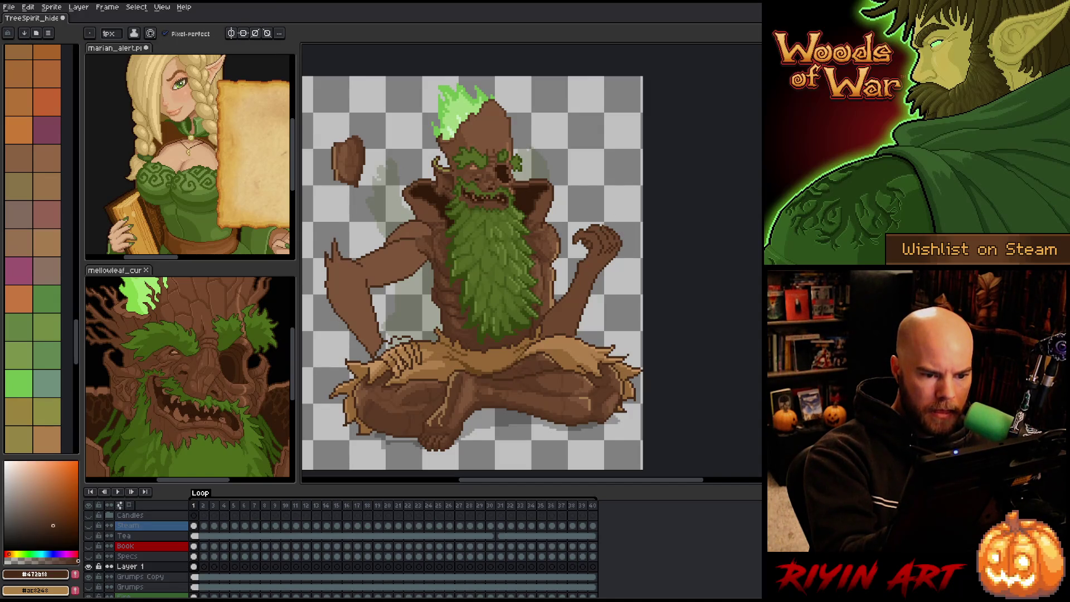
{"action": "left_click", "coordinate": [605, 406], "text": "alt"}
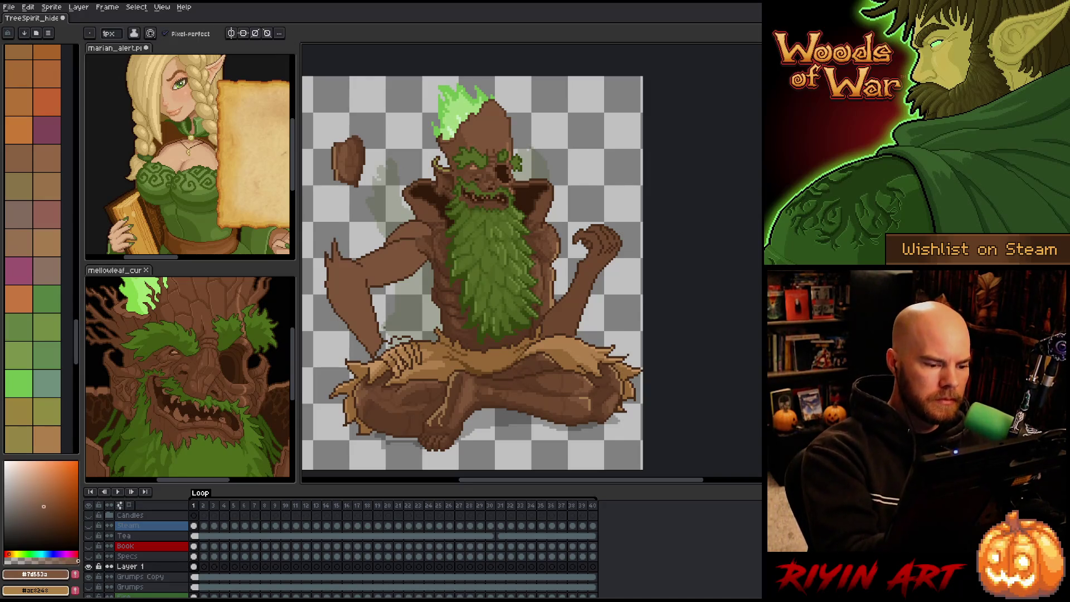
{"action": "key", "text": "g"}
{"action": "left_click", "coordinate": [606, 406]}
{"action": "key", "text": "ctrl+z"}
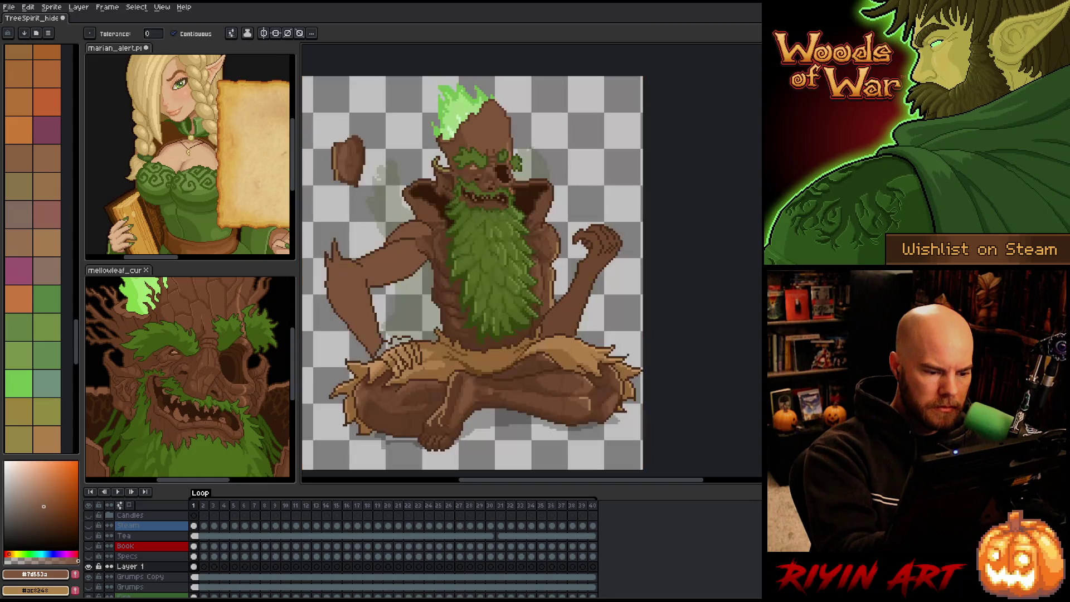
{"action": "key", "text": "b"}
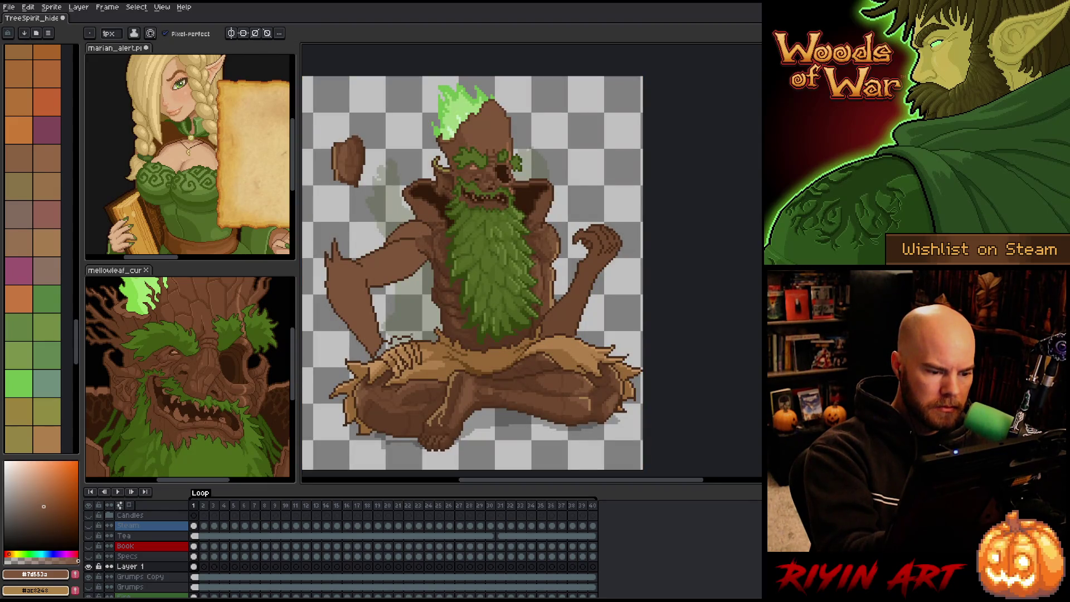
{"action": "left_click", "coordinate": [414, 337], "text": "alt"}
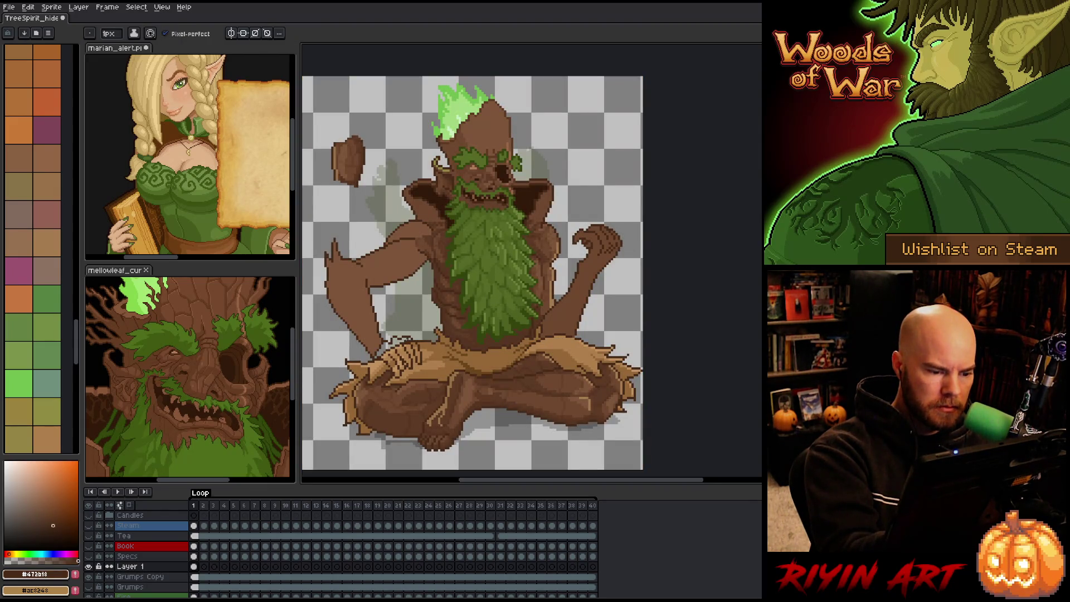
{"action": "left_click", "coordinate": [381, 292], "text": "alt"}
{"action": "key", "text": "g"}
{"action": "left_click", "coordinate": [393, 356]}
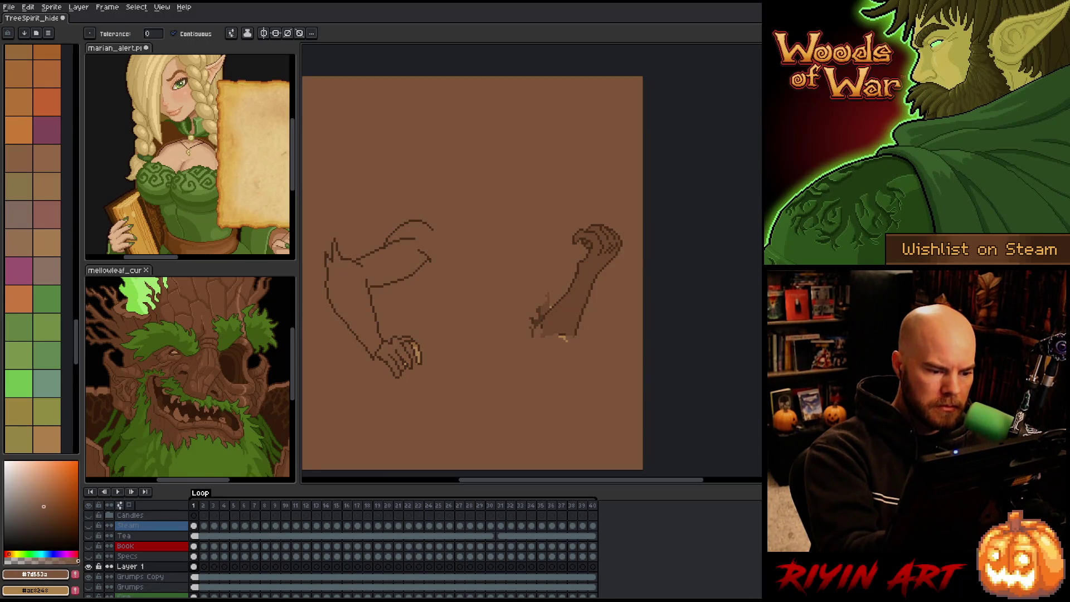
{"action": "key", "text": "ctrl+z"}
{"action": "key", "text": "b"}
{"action": "key", "text": "g"}
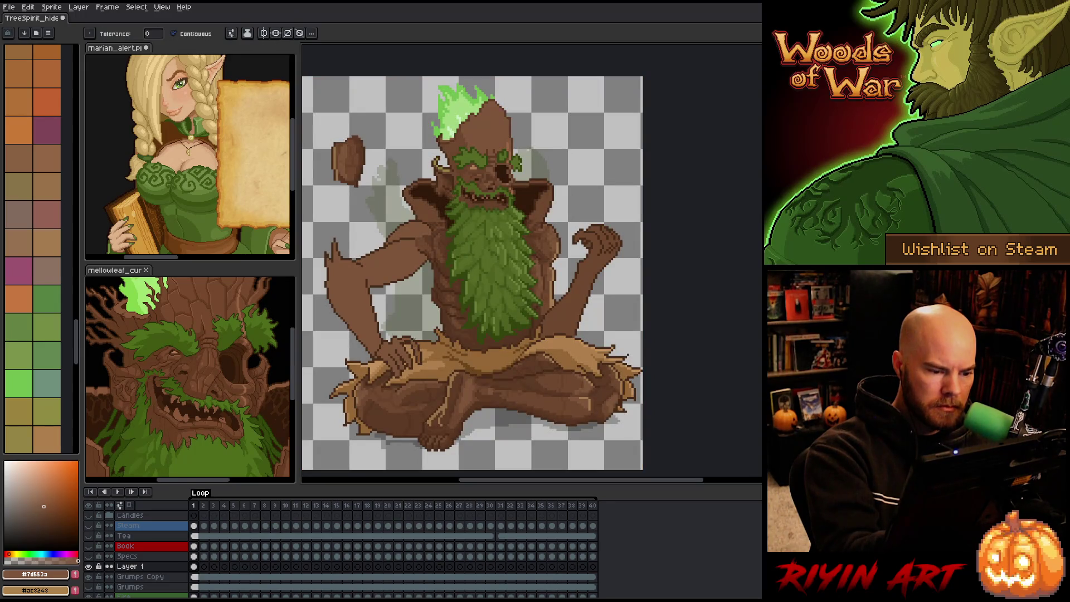
{"action": "key", "text": "b"}
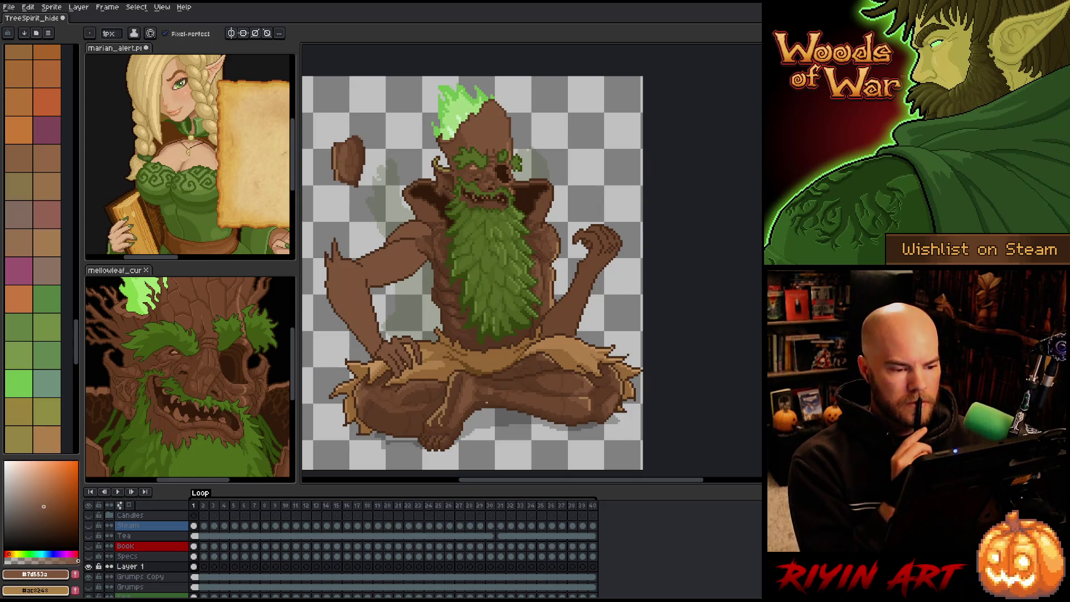
Step: Try a dark edge where arm meets torso, then add a dark shading stroke there
{"action": "left_click", "coordinate": [433, 301], "text": "alt"}
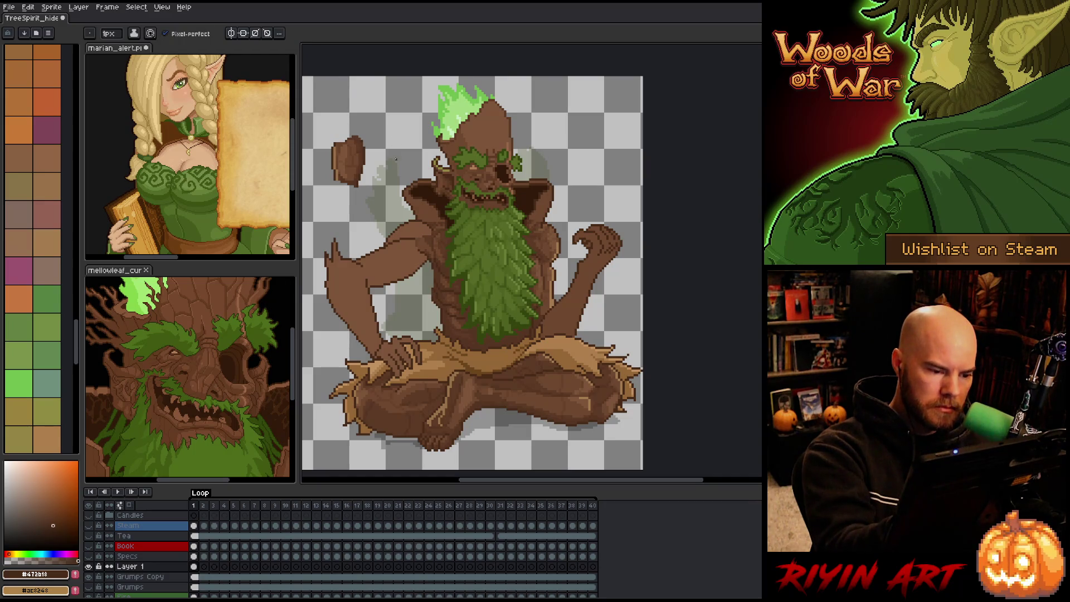
{"action": "left_click_drag", "start_coordinate": [415, 275], "coordinate": [436, 305]}
{"action": "key", "text": "ctrl+z"}
{"action": "left_click_drag", "start_coordinate": [421, 266], "coordinate": [429, 293]}
{"action": "key", "text": "ctrl+z"}
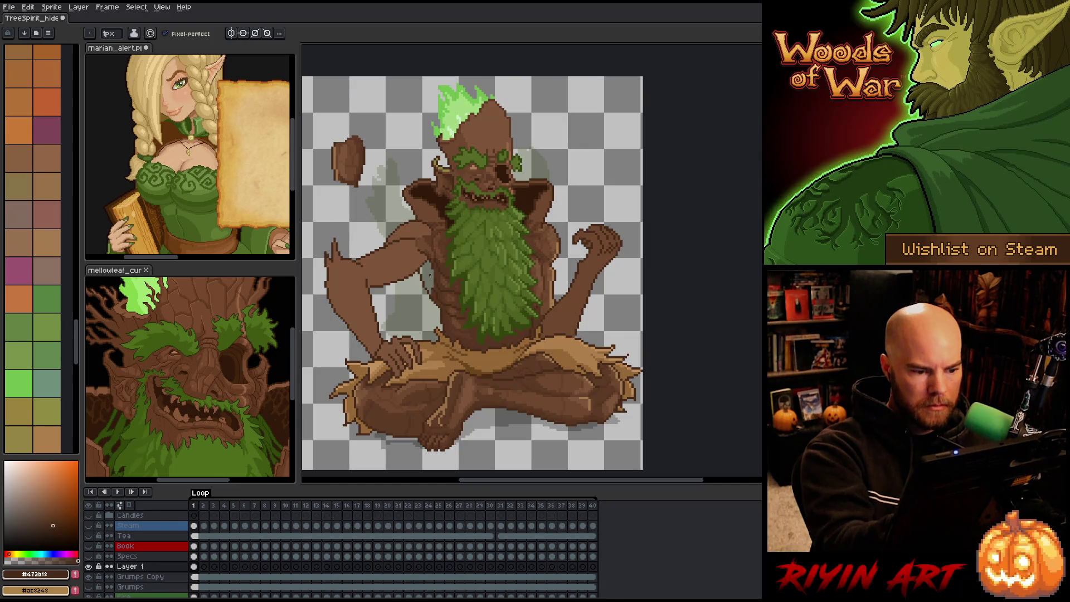
{"action": "key", "text": "e"}
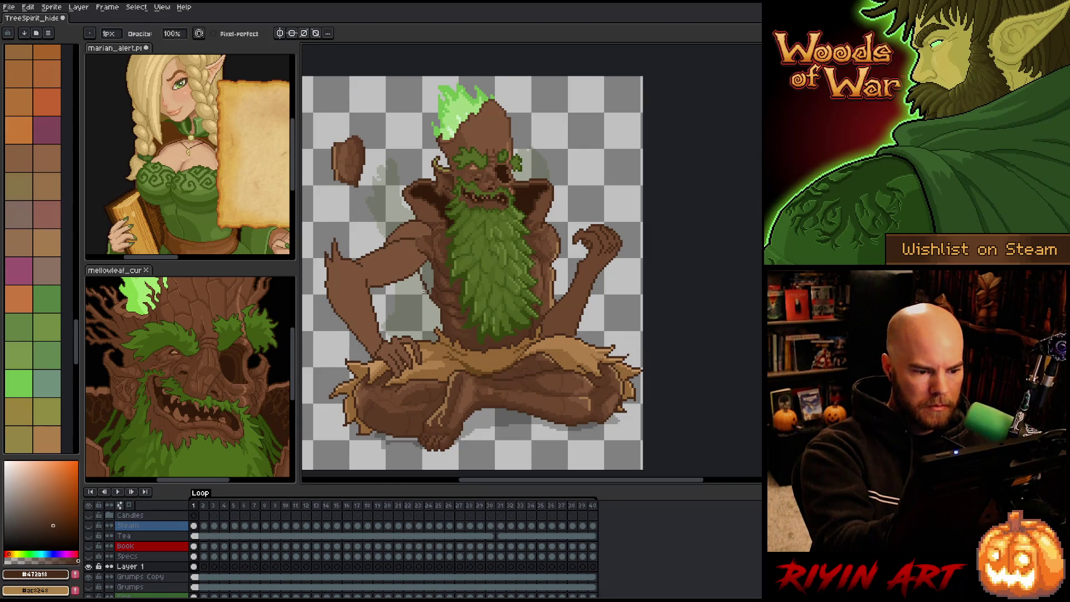
{"action": "key", "text": "b"}
{"action": "left_click", "coordinate": [437, 282], "text": "alt"}
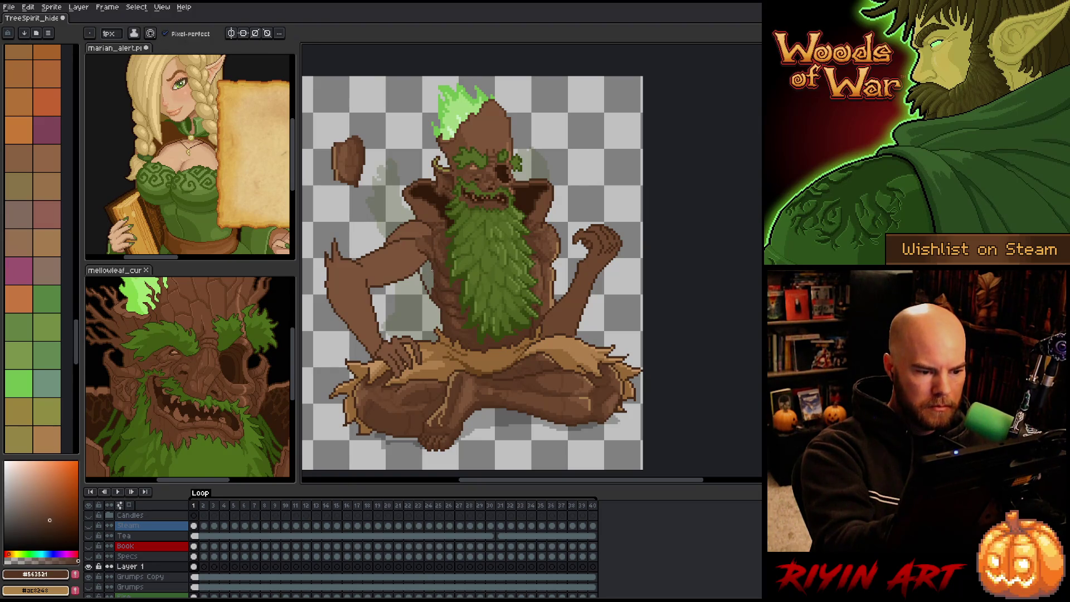
{"action": "left_click_drag", "start_coordinate": [430, 268], "coordinate": [431, 278]}
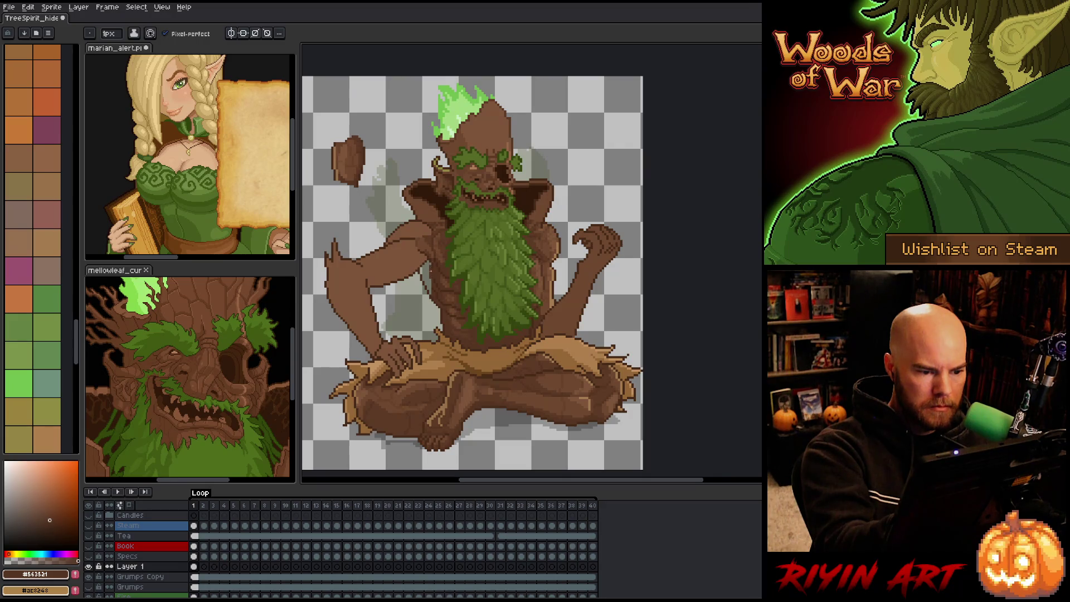
Step: Undo a stray torso fill and sample the dark brown outline colour
{"action": "key", "text": "g"}
{"action": "left_click", "coordinate": [430, 279]}
{"action": "key", "text": "ctrl+z"}
{"action": "key", "text": "b"}
{"action": "key", "text": "g"}
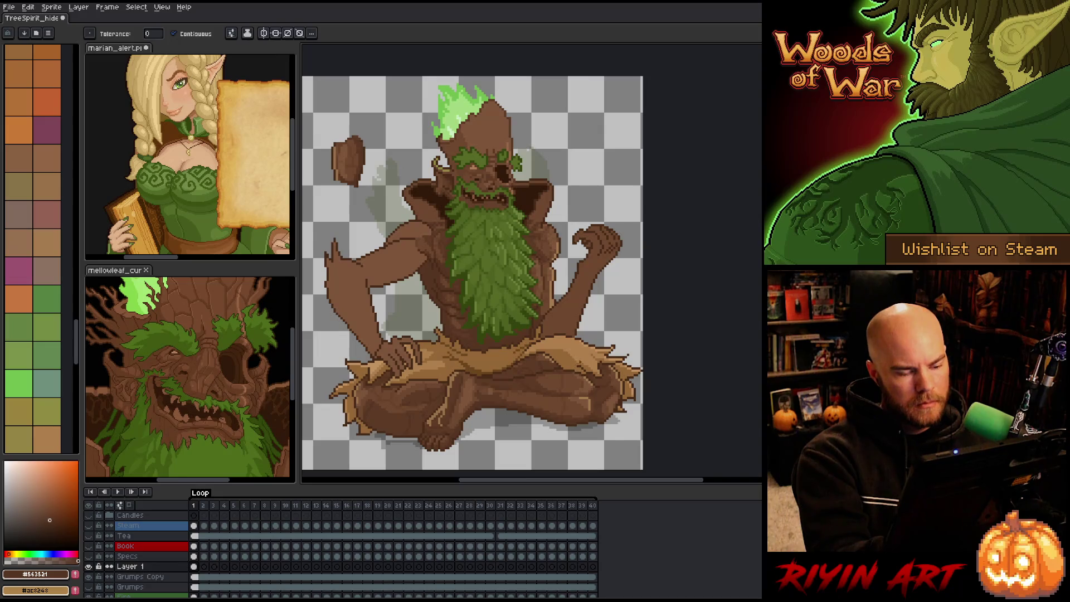
{"action": "key", "text": "b"}
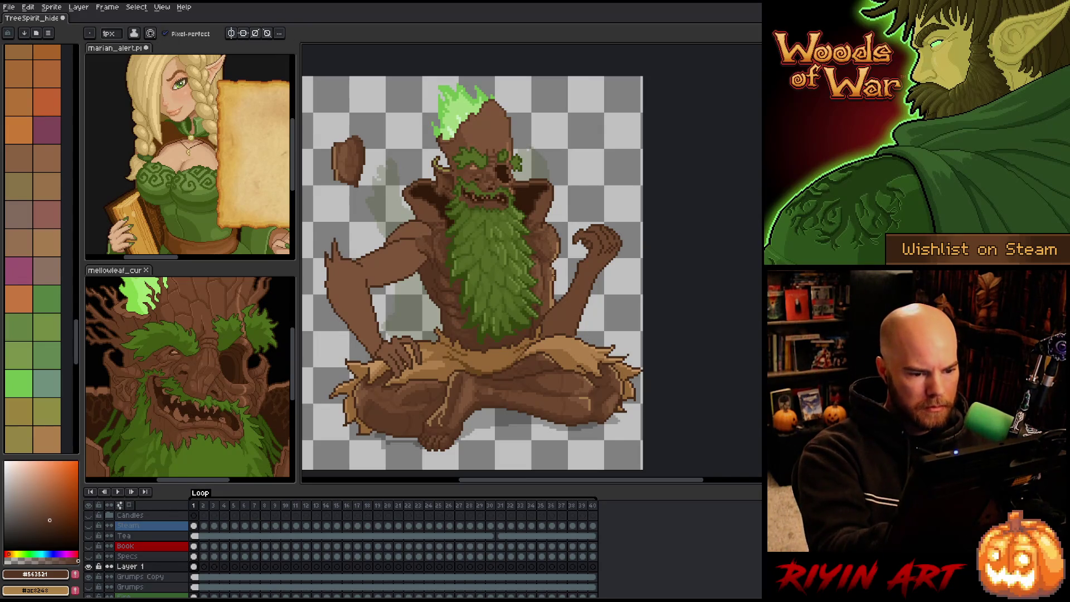
{"action": "key", "text": "i"}
{"action": "left_click", "coordinate": [559, 268]}
{"action": "key", "text": "b"}
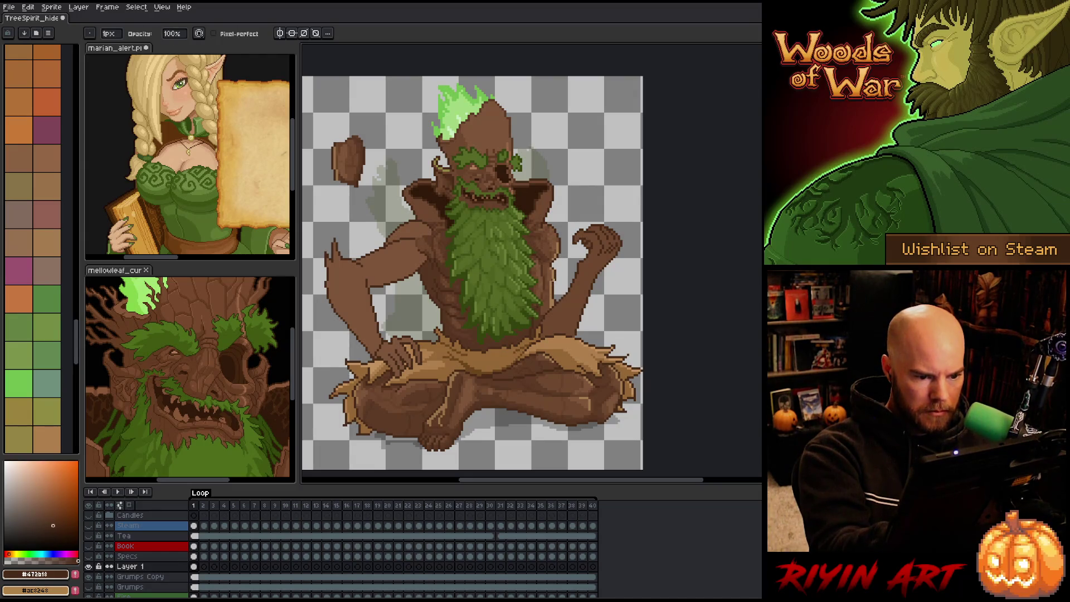
Step: On the Grumps Copy layer, draw a dark line and a mid-brown stroke along the raised arm
{"action": "key", "text": "Down"}
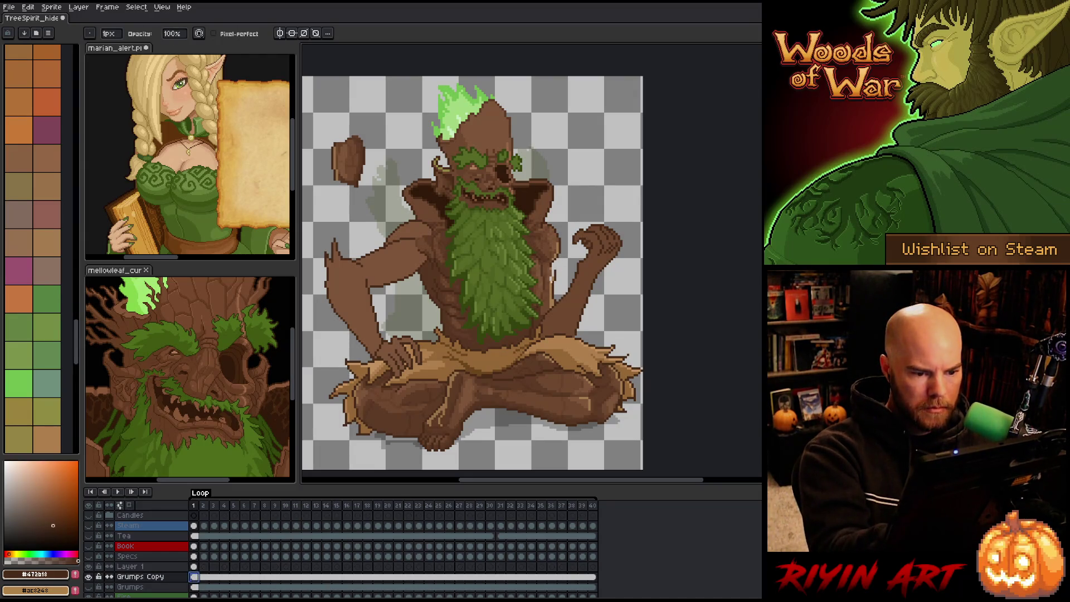
{"action": "left_click", "coordinate": [550, 291]}
{"action": "key", "text": "e"}
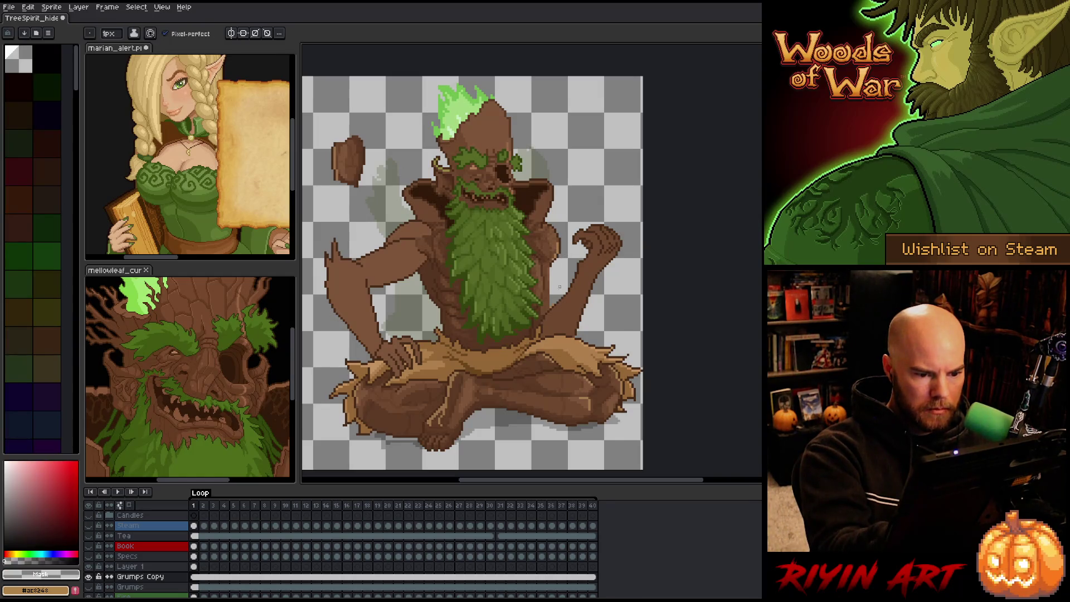
{"action": "left_click", "coordinate": [556, 259], "text": "alt"}
{"action": "left_click_drag", "start_coordinate": [556, 262], "coordinate": [559, 299]}
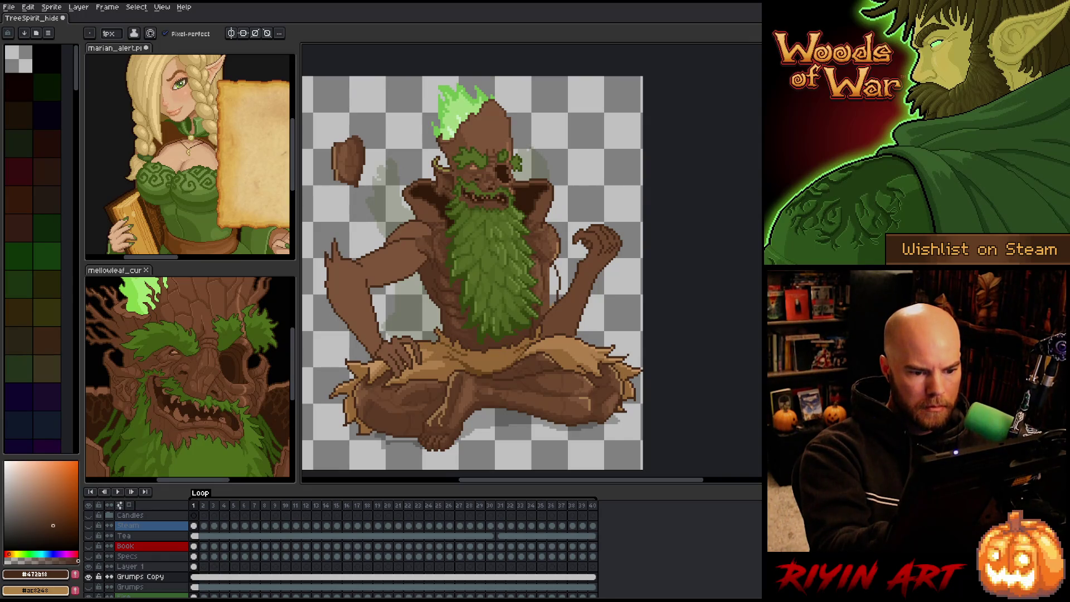
{"action": "left_click", "coordinate": [549, 275], "text": "alt"}
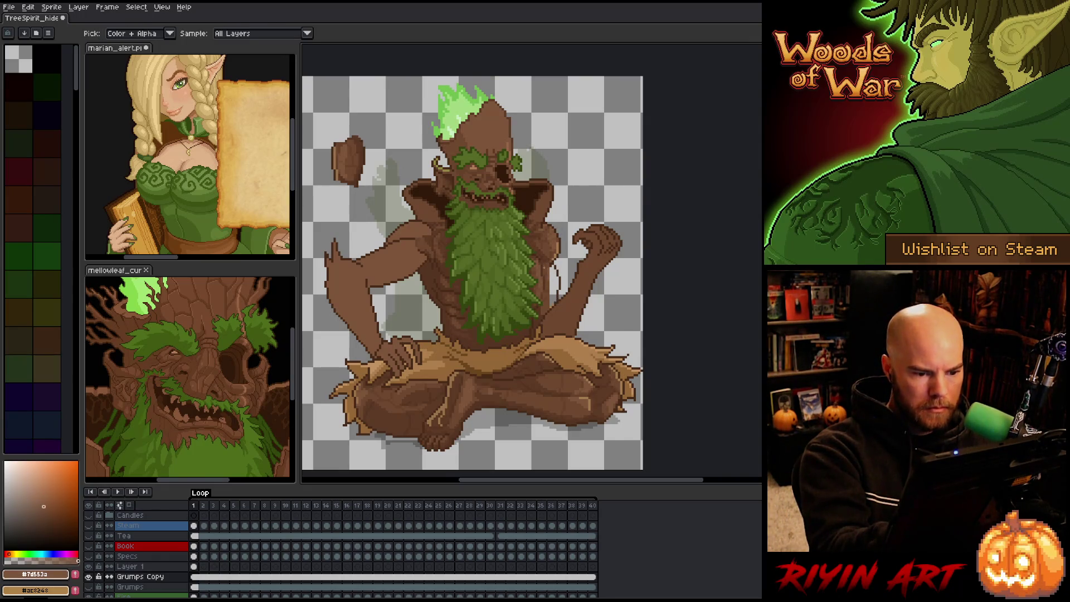
{"action": "mouse_move", "coordinate": [546, 289]}
{"action": "left_mouse_down"}
{"action": "mouse_move", "coordinate": [541, 266]}
{"action": "mouse_move", "coordinate": [550, 289]}
{"action": "left_mouse_up"}
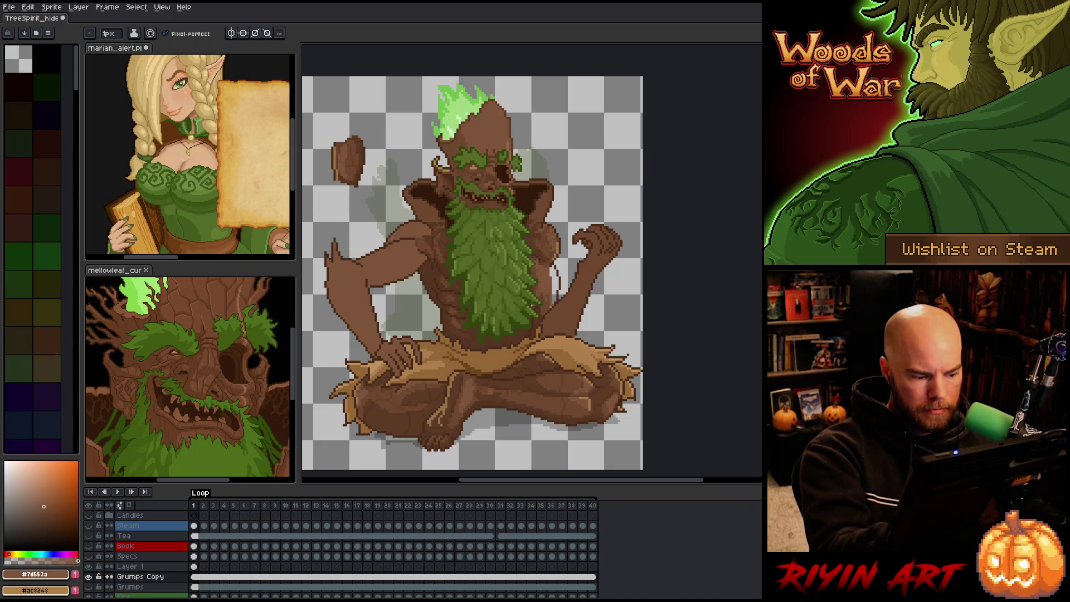
Step: On Layer 1, add dark pixels to the right arm's edge and restore the accidentally deleted layer
{"action": "left_click", "coordinate": [193, 566]}
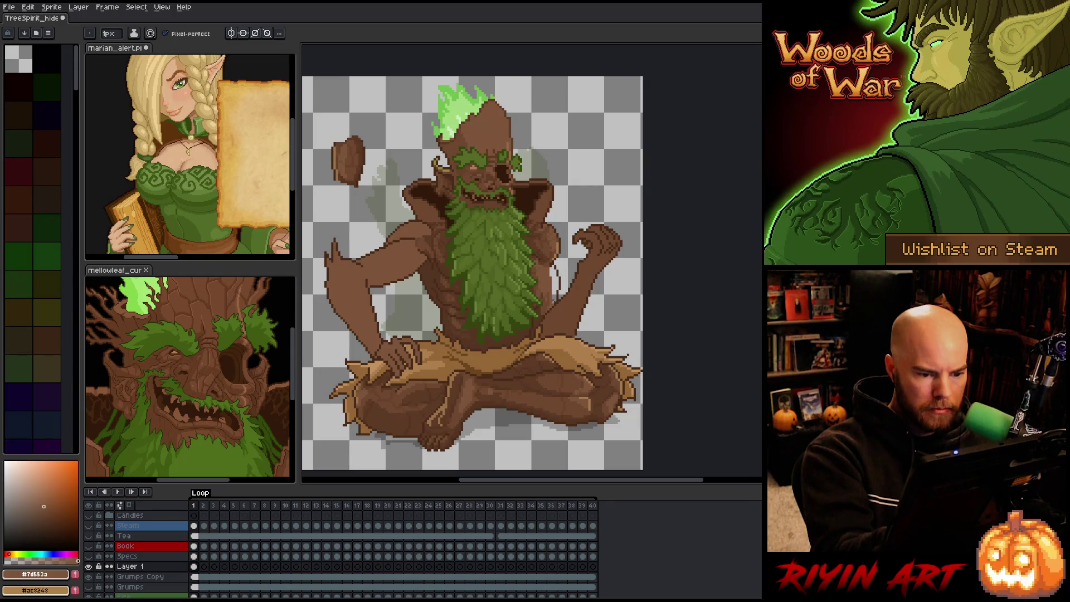
{"action": "mouse_move", "coordinate": [553, 285]}
{"action": "left_mouse_down"}
{"action": "mouse_move", "coordinate": [554, 298]}
{"action": "mouse_move", "coordinate": [550, 277]}
{"action": "left_mouse_up"}
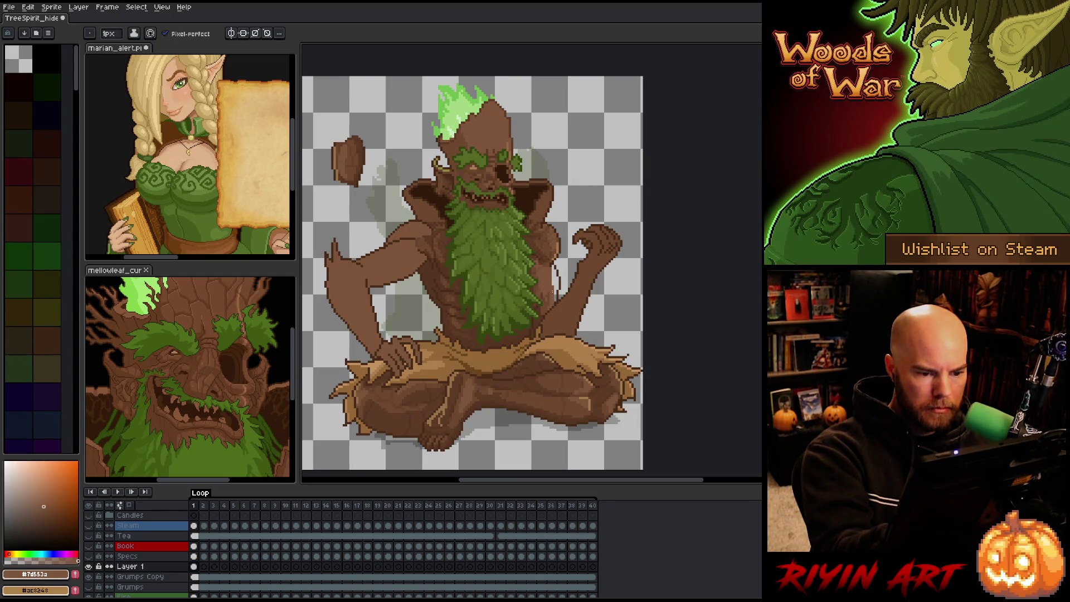
{"action": "left_click", "coordinate": [558, 290], "text": "alt"}
{"action": "left_click", "coordinate": [562, 285], "text": "alt"}
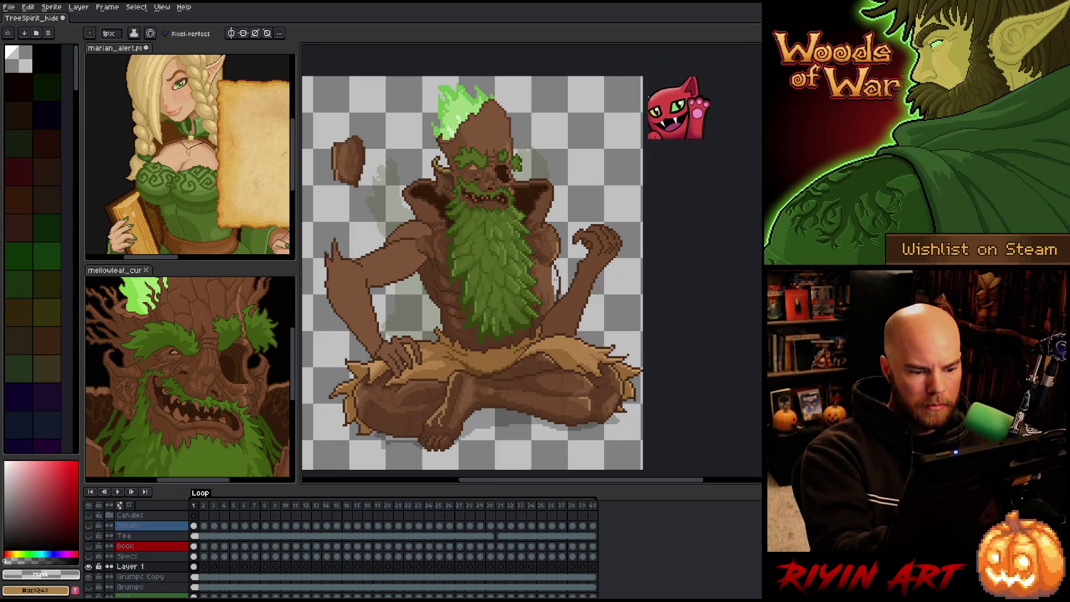
{"action": "key", "text": "Delete"}
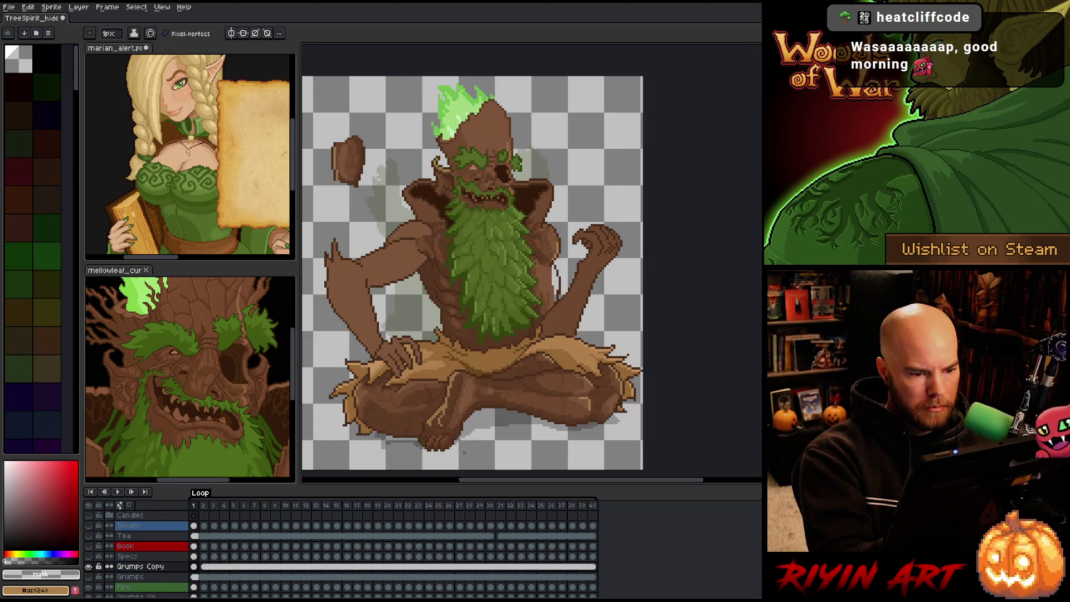
{"action": "key", "text": "ctrl+z"}
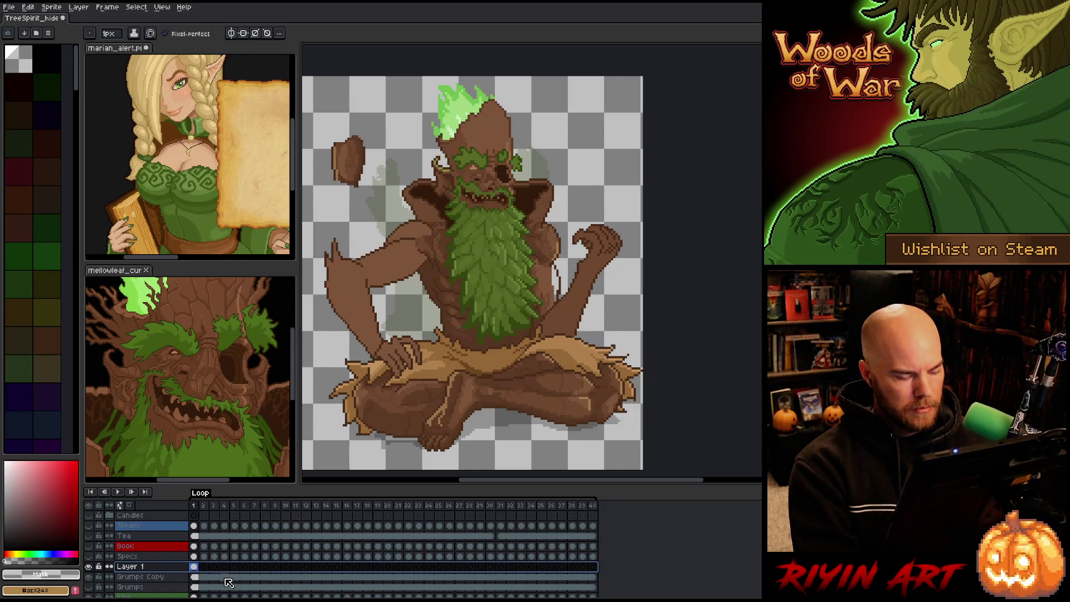
{"action": "key", "text": "ctrl+y"}
{"action": "left_click", "coordinate": [553, 271], "text": "alt"}
{"action": "key", "text": "g"}
{"action": "key", "text": "b"}
{"action": "left_click", "coordinate": [541, 269], "text": "alt"}
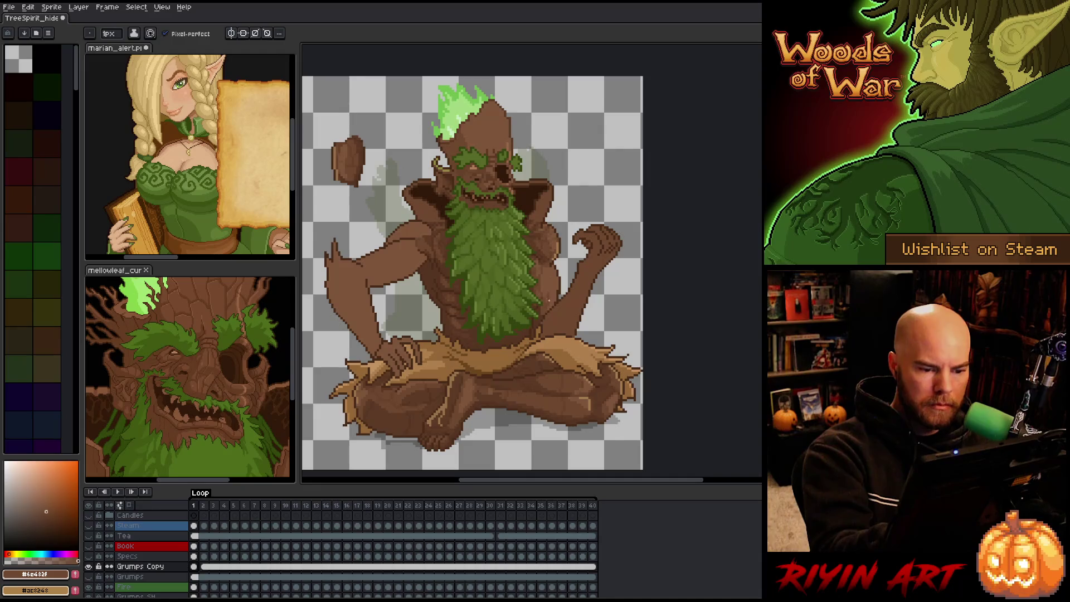
{"action": "left_click", "coordinate": [544, 290], "text": "alt"}
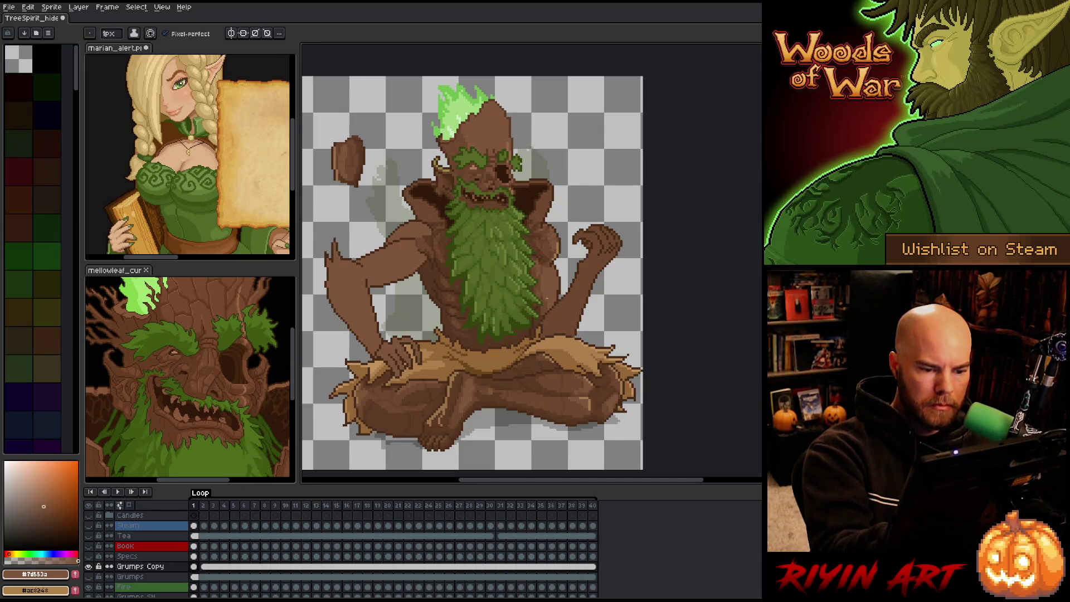
{"action": "left_click", "coordinate": [549, 299], "text": "alt"}
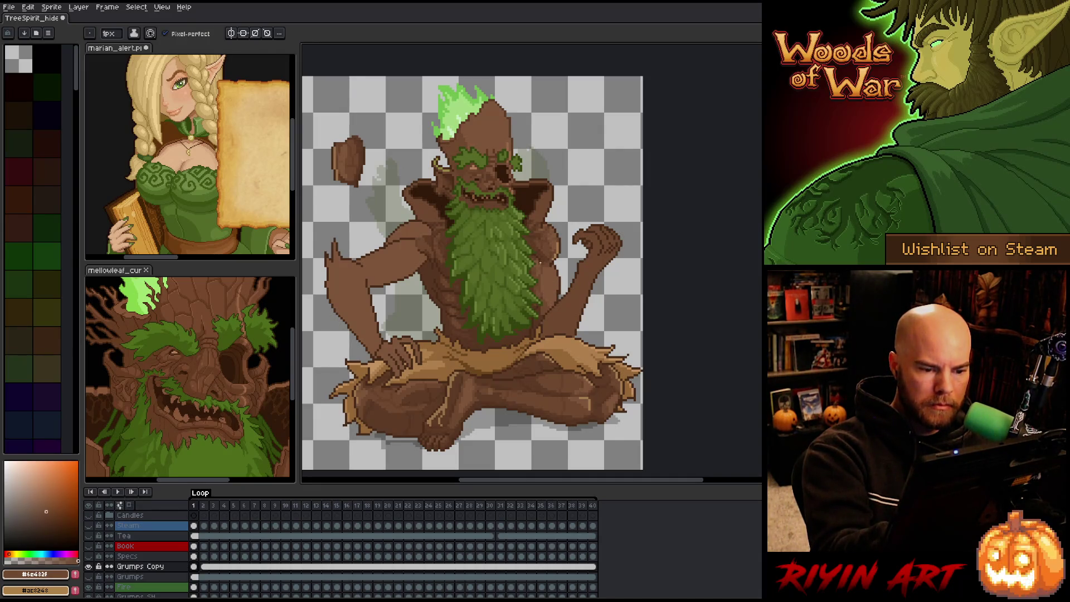
{"action": "key", "text": "g"}
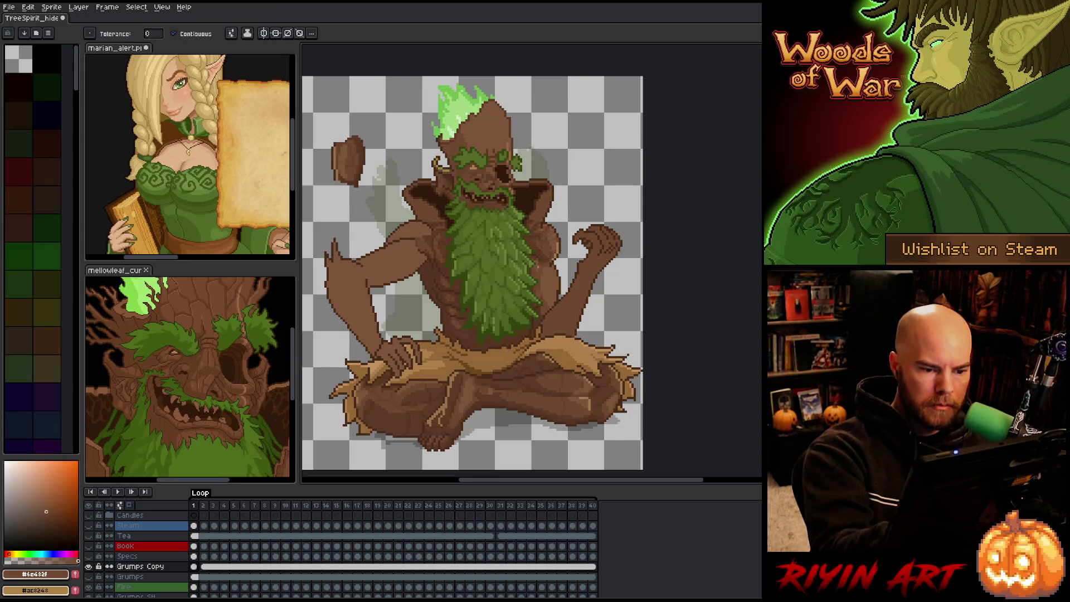
{"action": "key", "text": "b"}
{"action": "left_click", "coordinate": [544, 306], "text": "alt"}
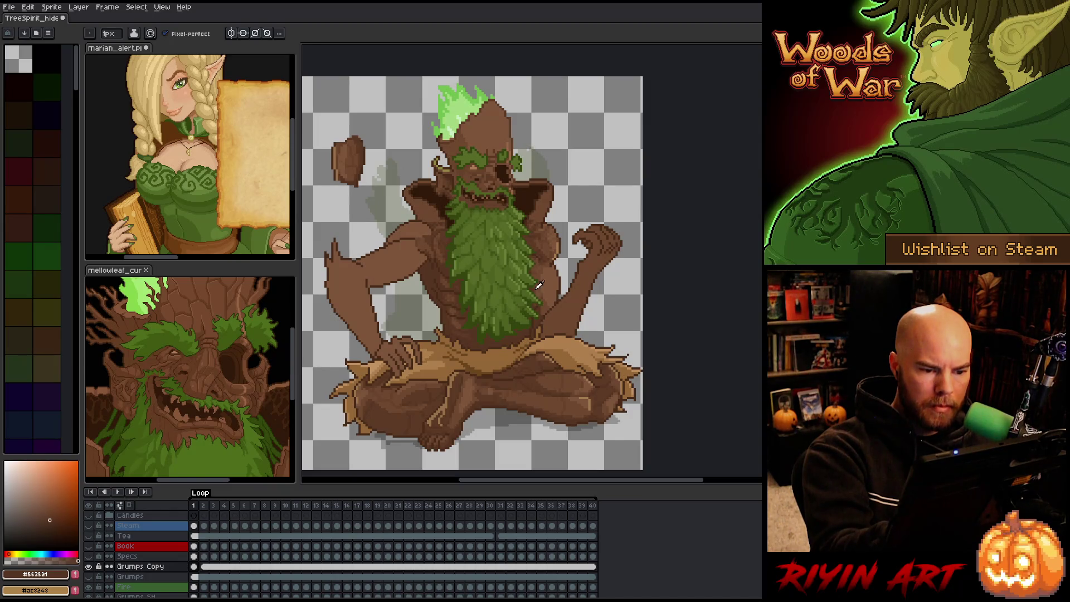
{"action": "left_click", "coordinate": [536, 292], "text": "alt"}
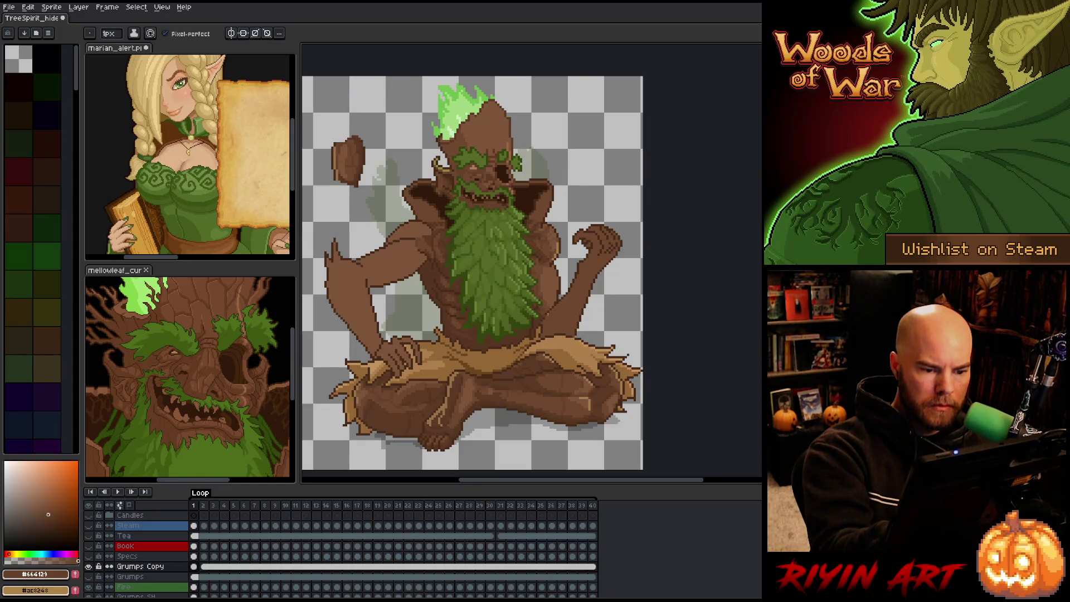
{"action": "left_click", "coordinate": [550, 303], "text": "alt"}
{"action": "left_click", "coordinate": [545, 271], "text": "alt"}
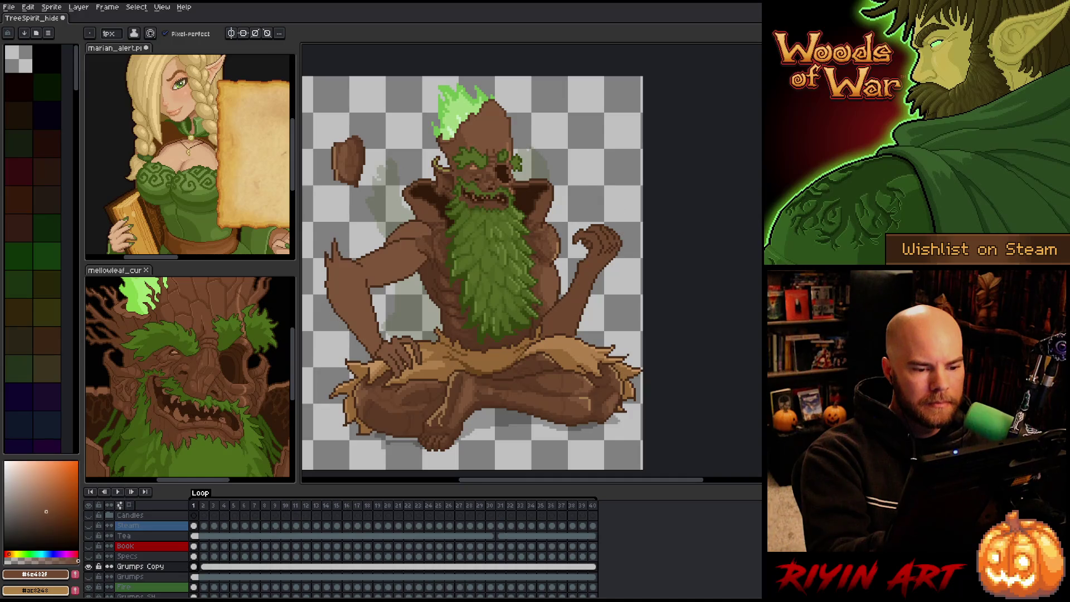
{"action": "key", "text": "q"}
{"action": "mouse_move", "coordinate": [632, 224]}
{"action": "left_mouse_down"}
{"action": "mouse_move", "coordinate": [582, 336]}
{"action": "mouse_move", "coordinate": [539, 324]}
{"action": "mouse_move", "coordinate": [545, 308]}
{"action": "left_mouse_up"}
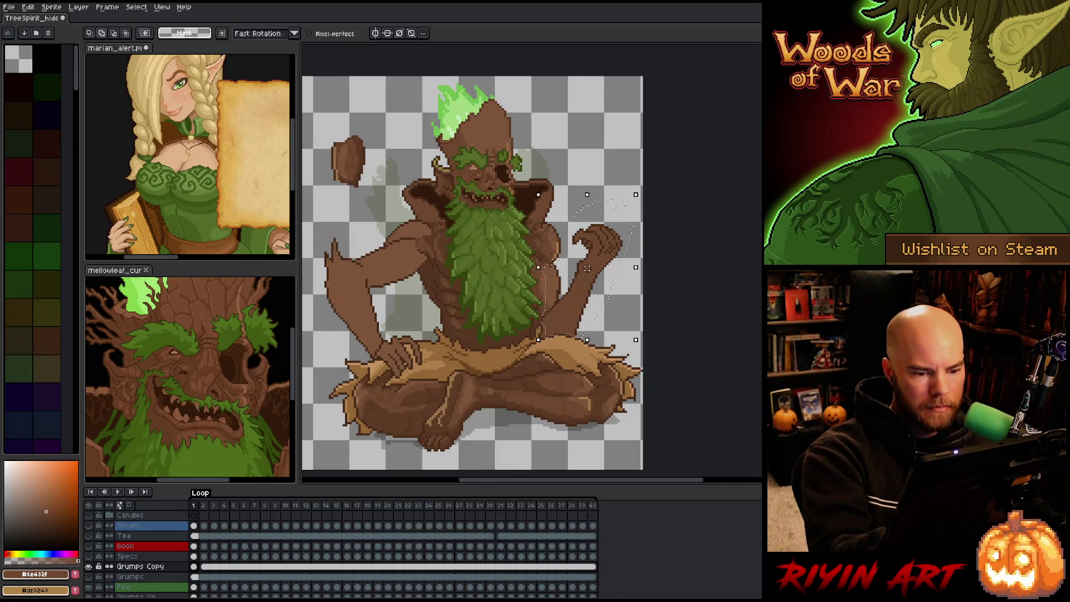
Step: Rotate the selected right hand more upright, nudge it right and up, then commit and deselect
{"action": "left_click_drag", "start_coordinate": [586, 283], "coordinate": [576, 323]}
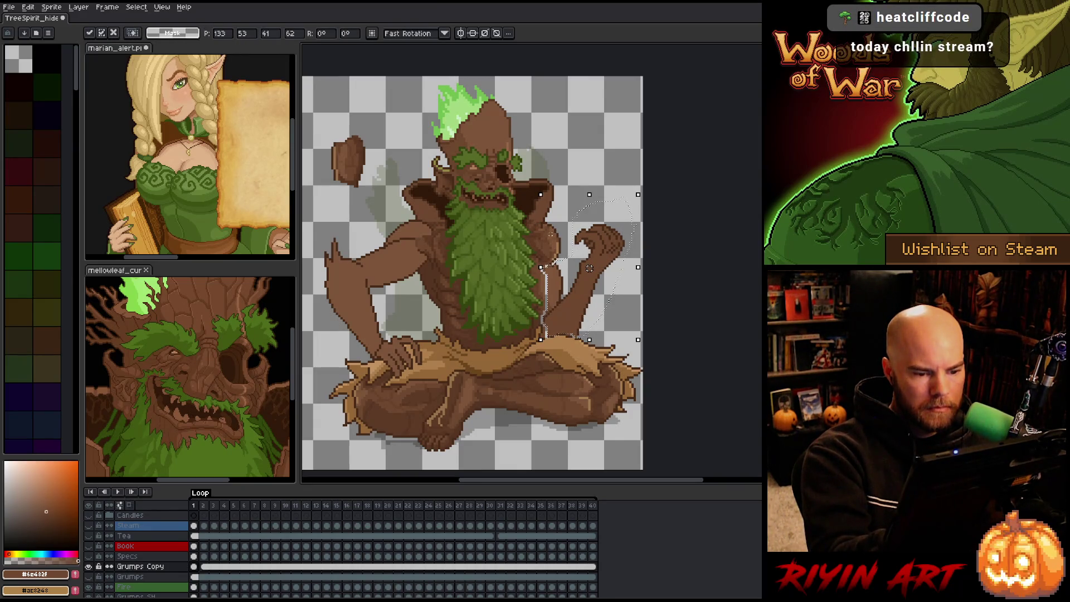
{"action": "key", "text": "b"}
{"action": "key", "text": "Right"}
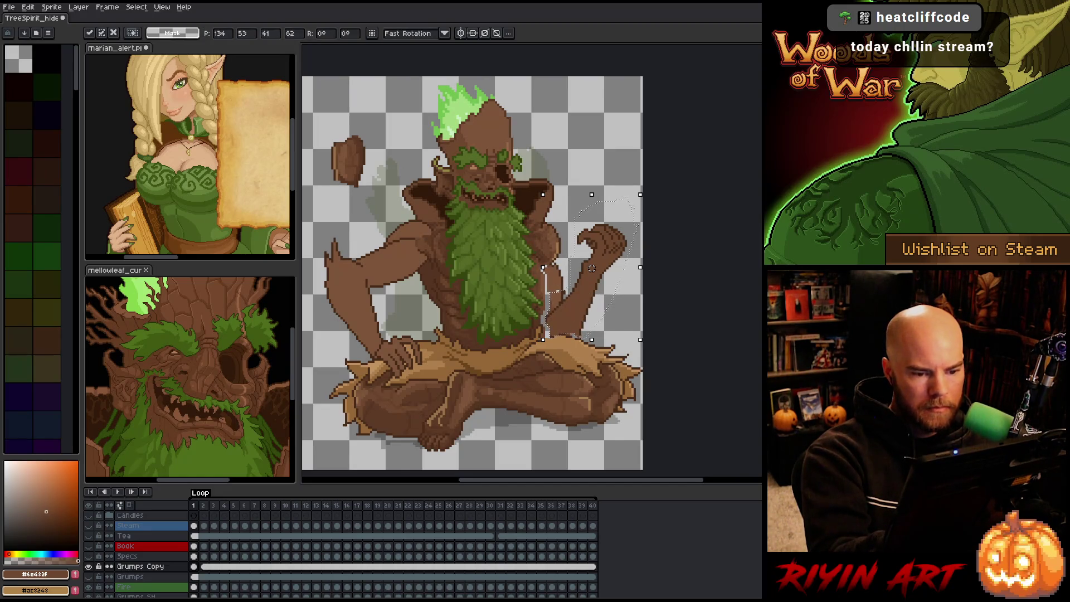
{"action": "key", "text": "b"}
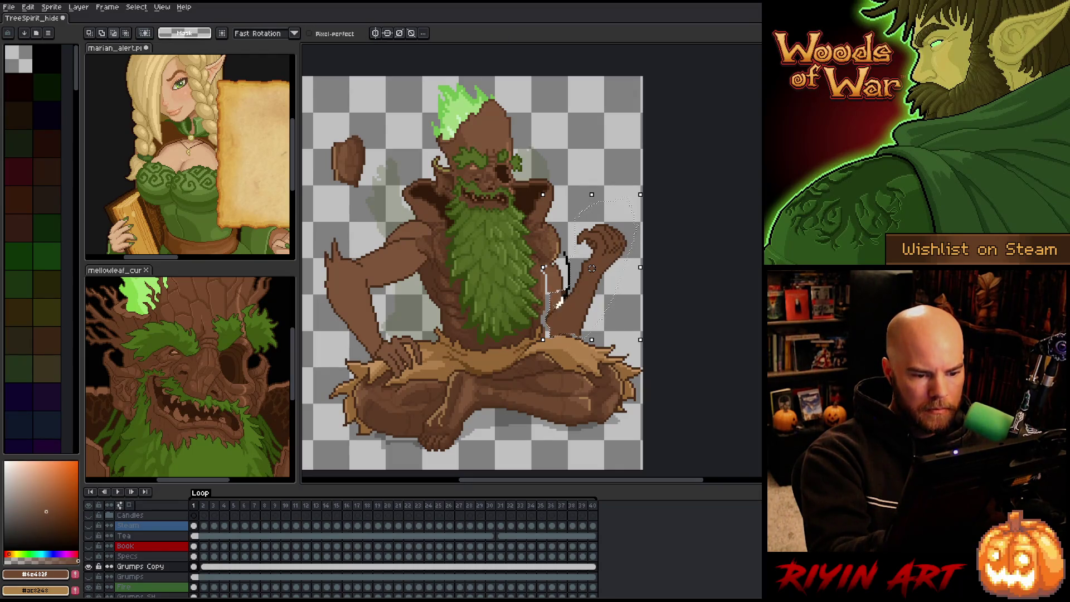
{"action": "key", "text": "Right"}
{"action": "key", "text": "Right"}
{"action": "key", "text": "Right"}
{"action": "key", "text": "Up"}
{"action": "key", "text": "Up"}
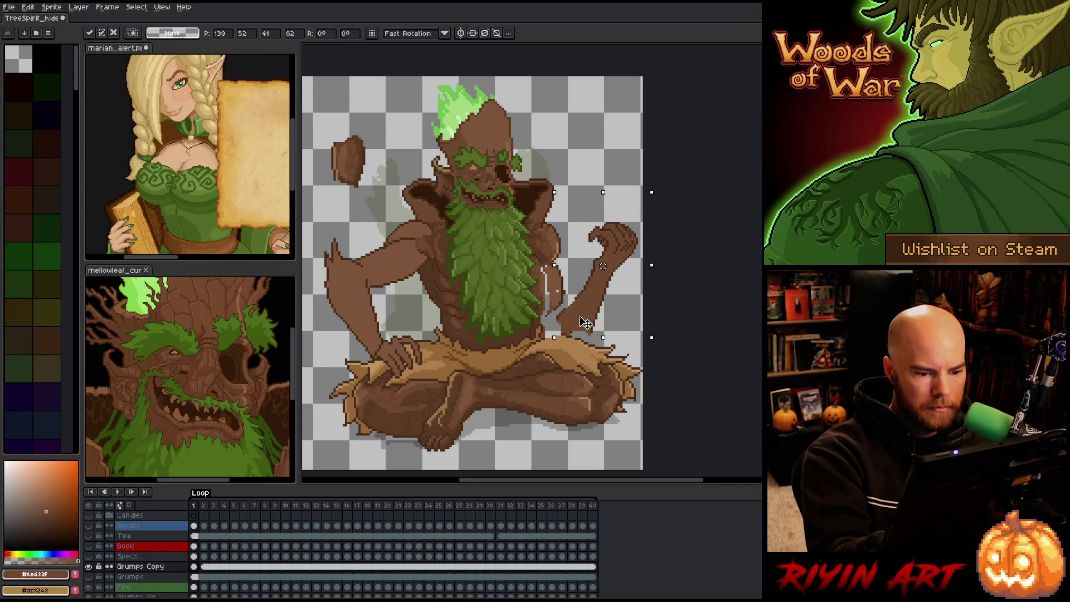
{"action": "key", "text": "Down"}
{"action": "key", "text": "Down"}
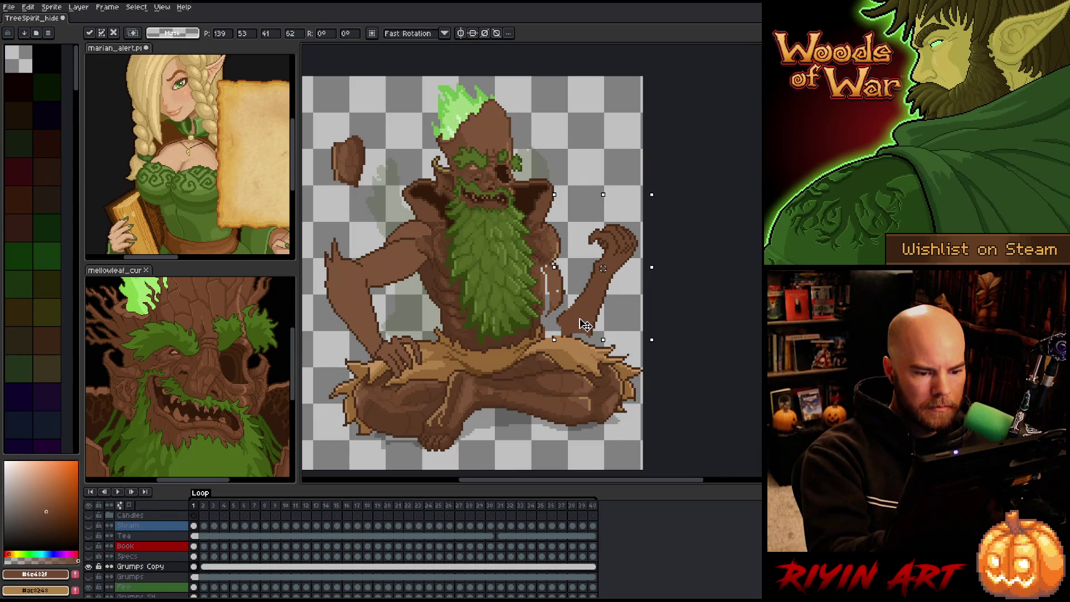
{"action": "key", "text": "Up"}
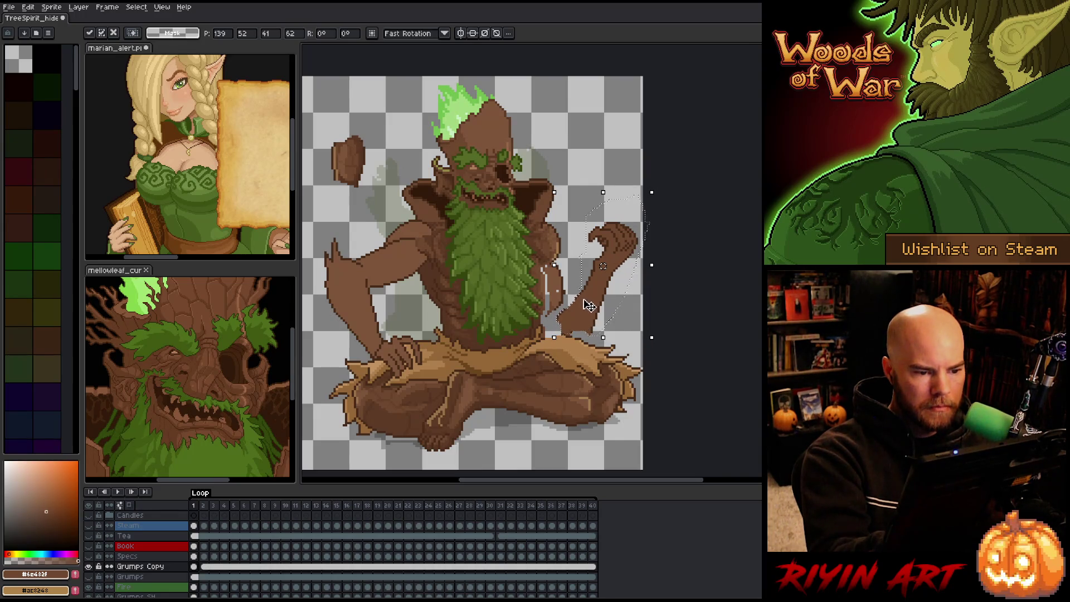
{"action": "key", "text": "ctrl+d"}
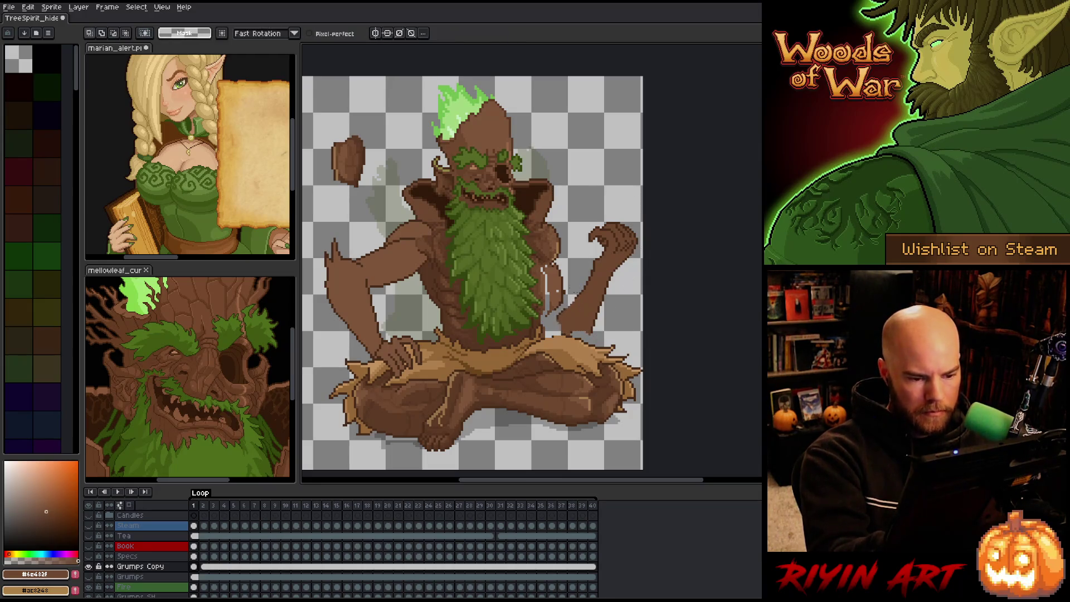
{"action": "key", "text": "b"}
{"action": "left_click", "coordinate": [562, 290], "text": "alt"}
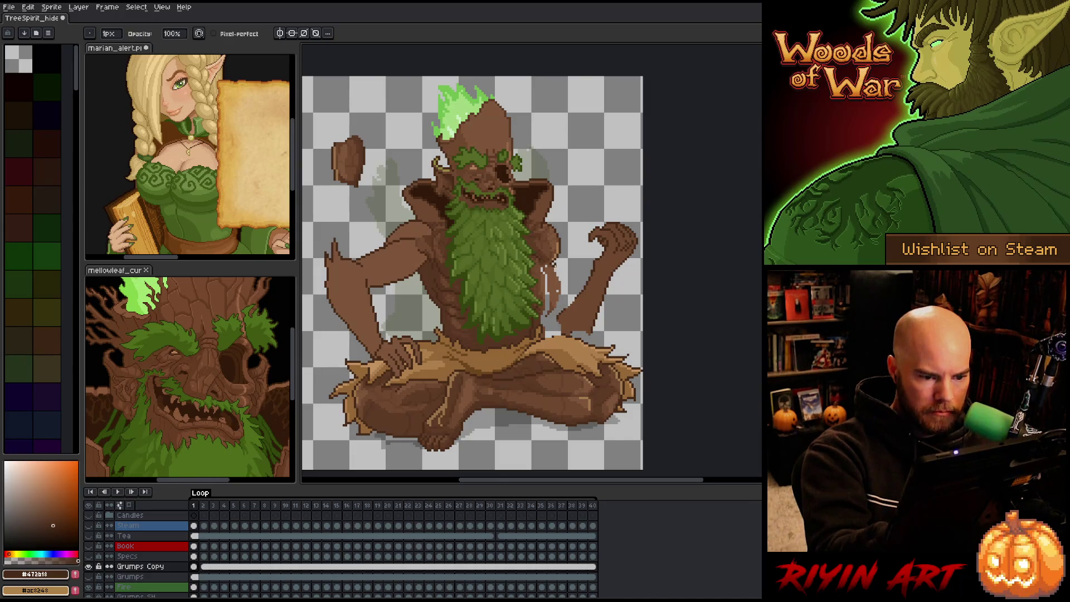
Step: Try erasing the light seam pixels along the arm, then undo the eraser stroke
{"action": "key", "text": "e"}
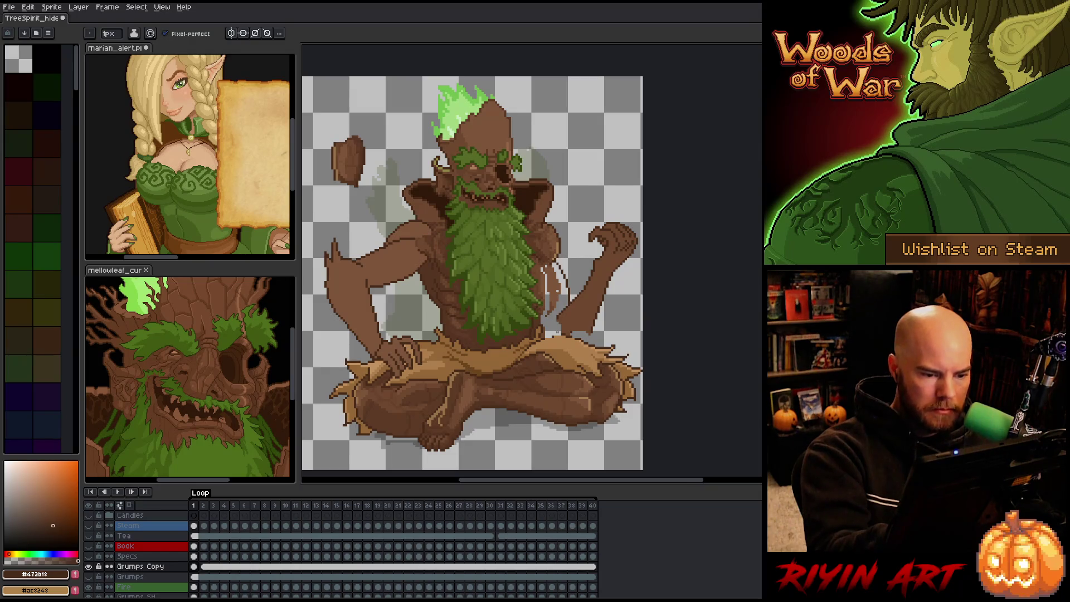
{"action": "mouse_move", "coordinate": [539, 315]}
{"action": "left_mouse_down"}
{"action": "mouse_move", "coordinate": [560, 333]}
{"action": "mouse_move", "coordinate": [551, 337]}
{"action": "left_mouse_up"}
{"action": "key", "text": "ctrl+z"}
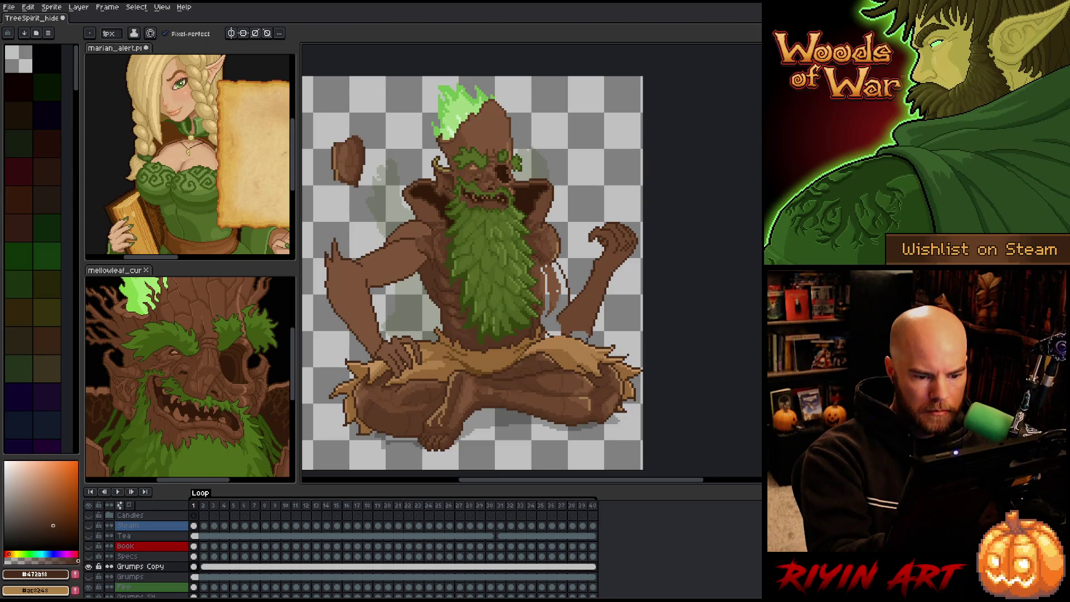
Step: Sample the mid and dark bark browns and bucket-fill the light seam lines on the arm with brown
{"action": "key", "text": "b"}
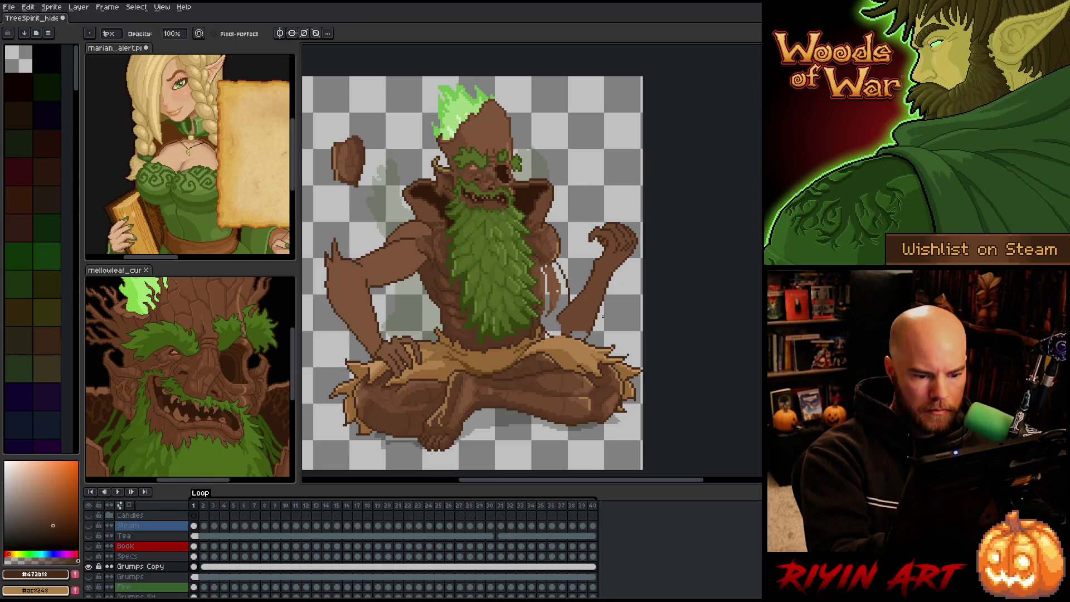
{"action": "key", "text": "g"}
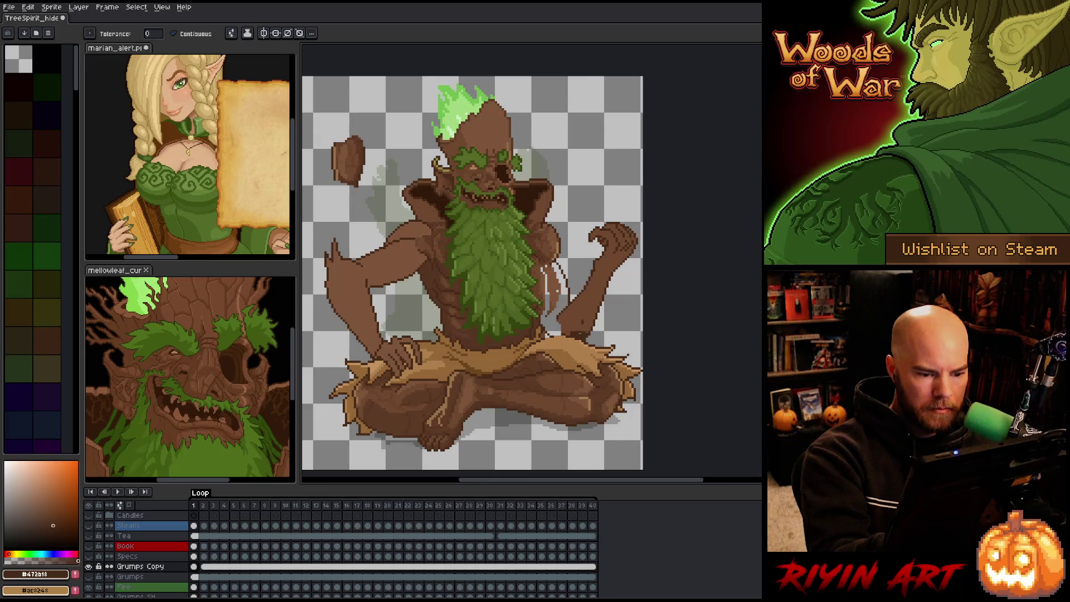
{"action": "key", "text": "b"}
{"action": "left_click", "coordinate": [582, 322], "text": "alt"}
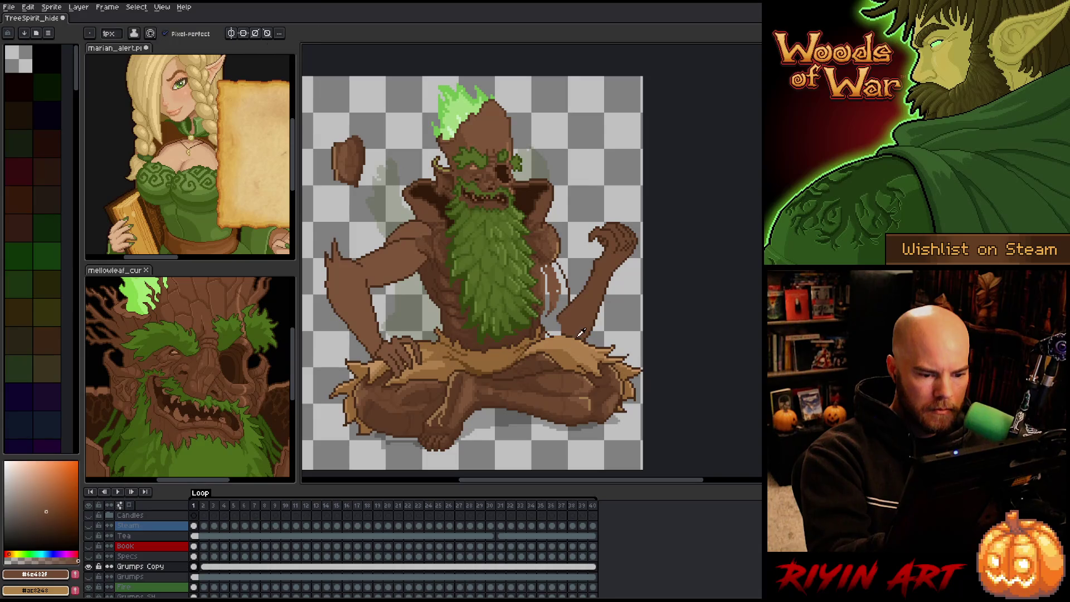
{"action": "left_click", "coordinate": [582, 334], "text": "alt"}
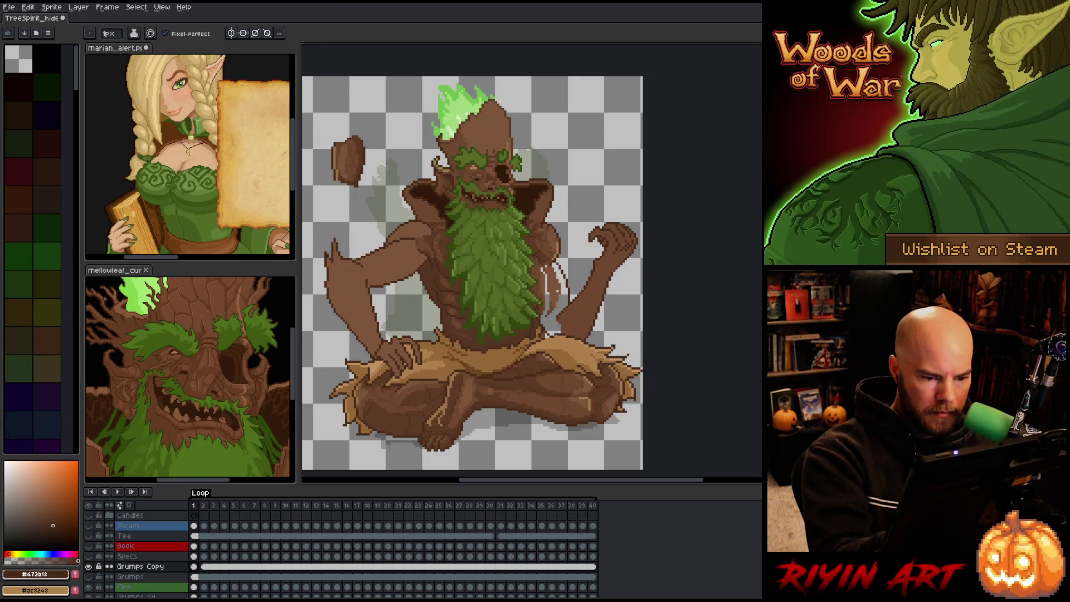
{"action": "left_click", "coordinate": [573, 316], "text": "alt"}
{"action": "key", "text": "g"}
{"action": "left_click", "coordinate": [558, 290]}
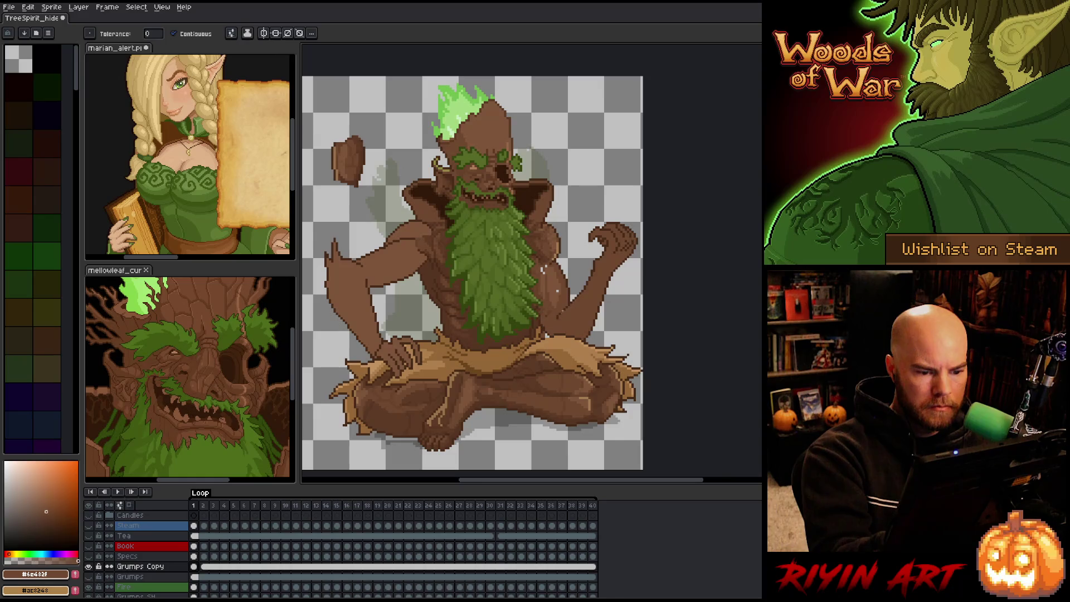
{"action": "left_click", "coordinate": [557, 290], "text": "alt"}
Step: Clear the arm selection, pick mid and darker browns, and reselect then deselect the raised arm
{"action": "key", "text": "b"}
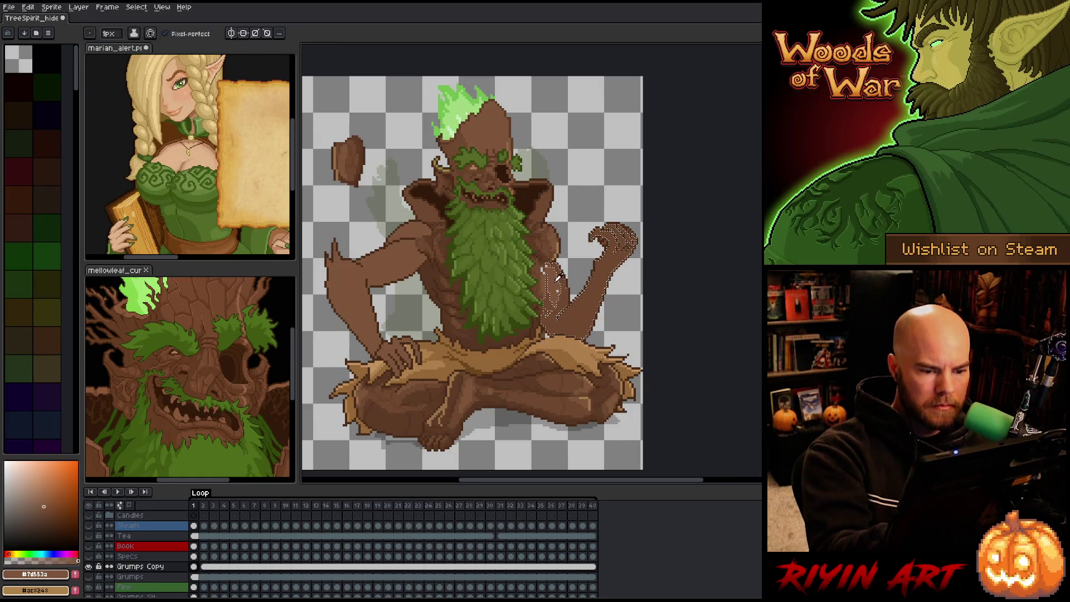
{"action": "key", "text": "g"}
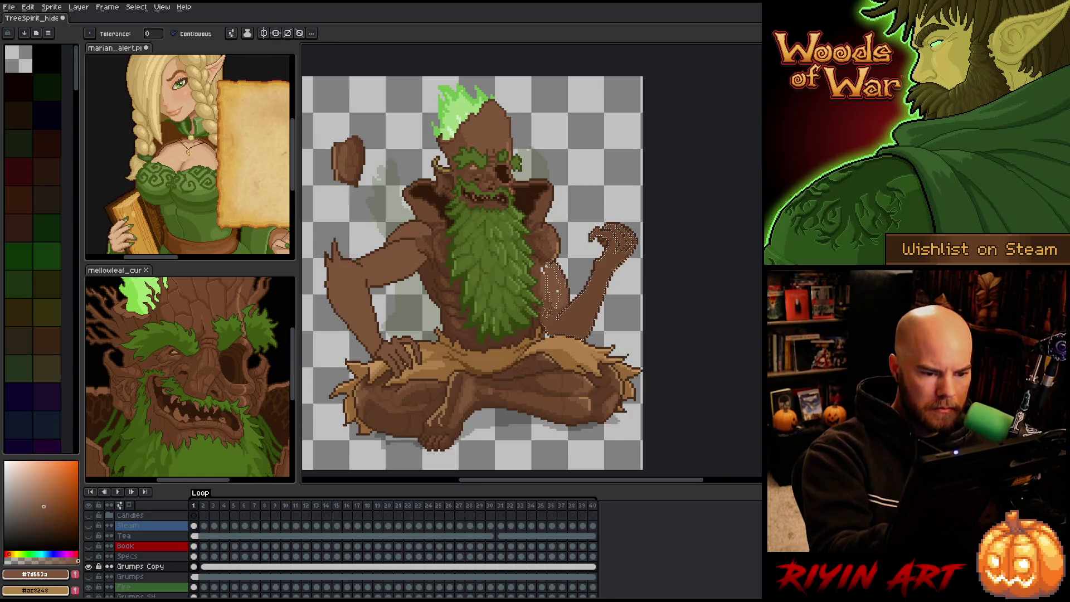
{"action": "key", "text": "ctrl+d"}
{"action": "key", "text": "b"}
{"action": "left_click", "coordinate": [543, 290], "text": "alt"}
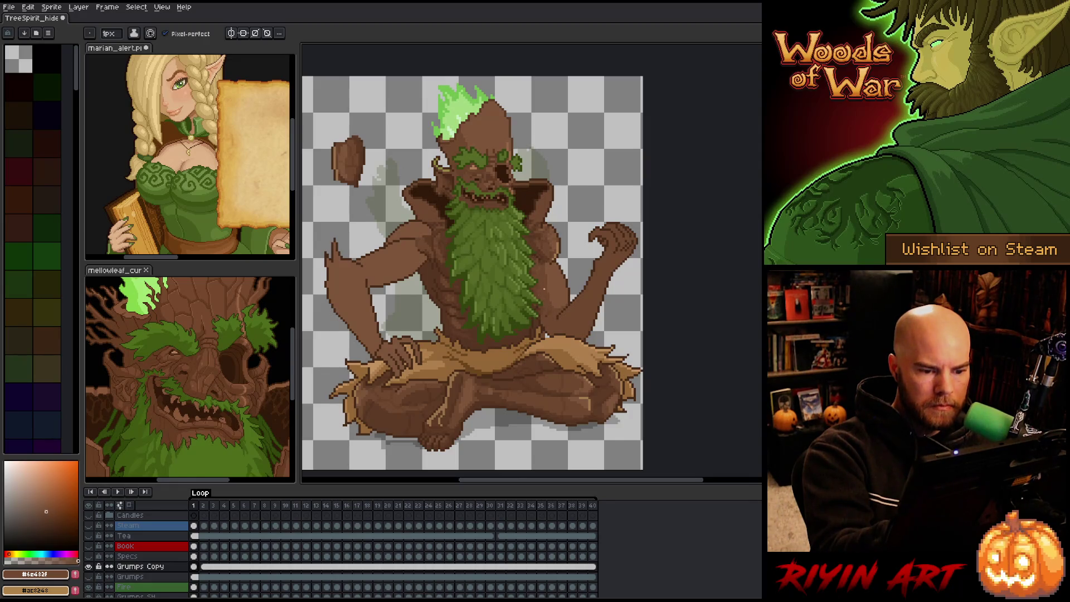
{"action": "left_click", "coordinate": [538, 285], "text": "alt"}
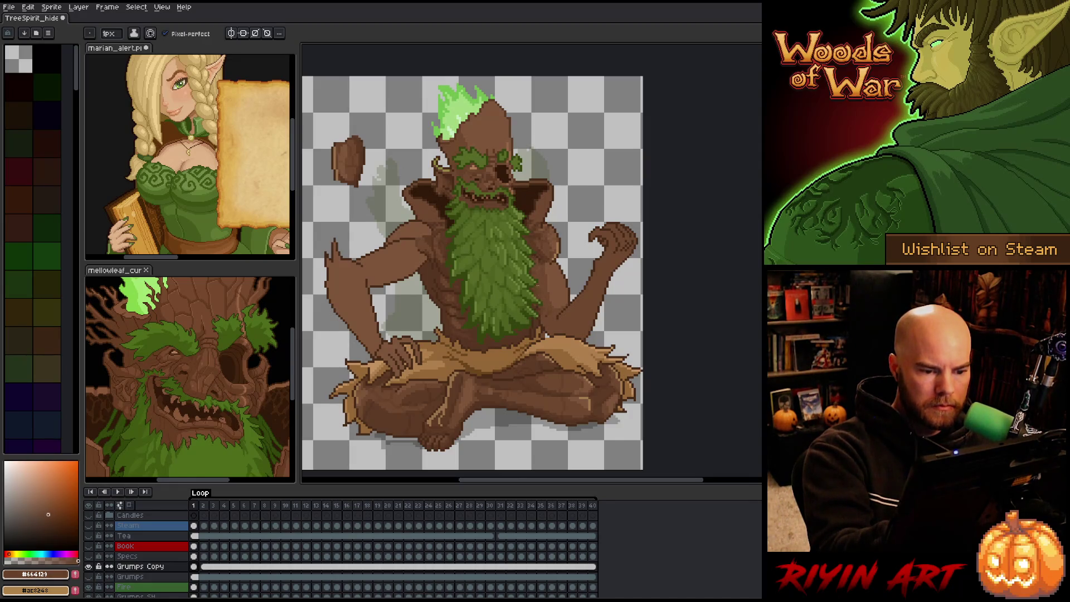
{"action": "left_click", "coordinate": [580, 279]}
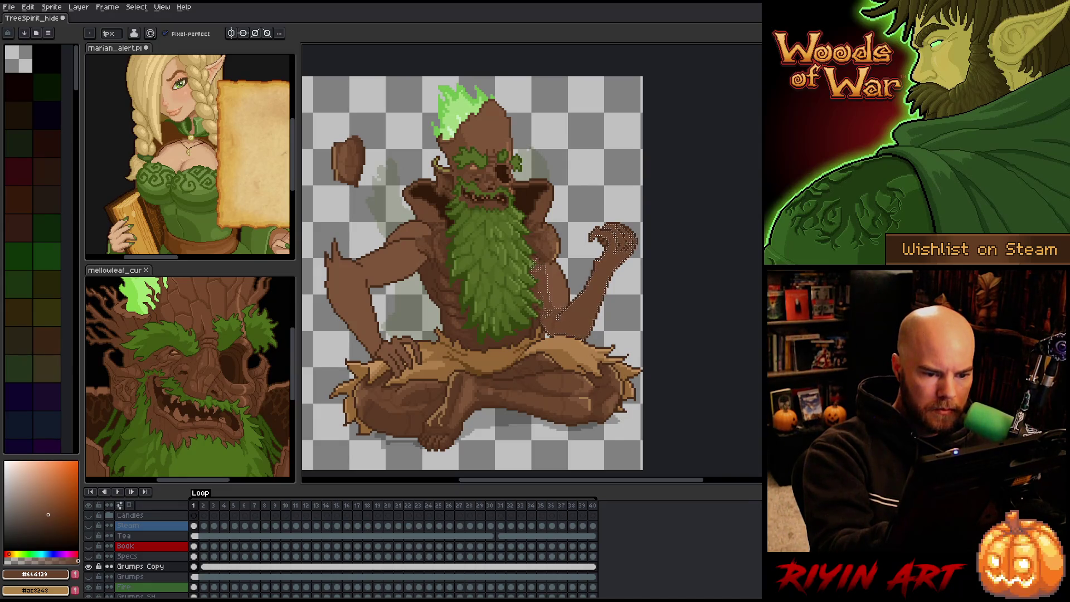
{"action": "key", "text": "g"}
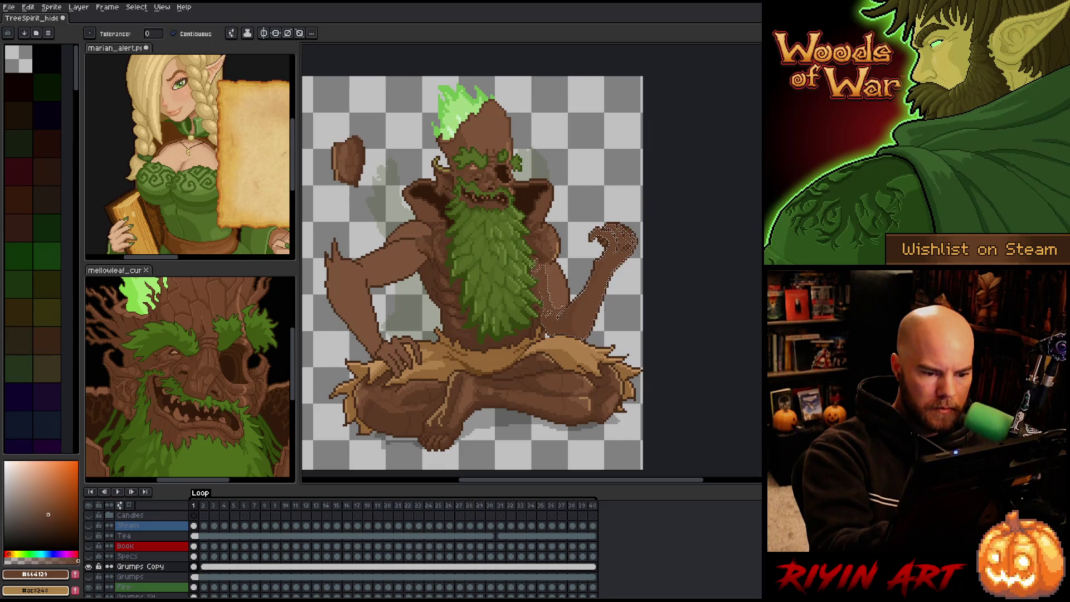
{"action": "key", "text": "ctrl+d"}
Step: Touch up the arm with the pencil, alternating mid and lighter bark browns sampled from it
{"action": "key", "text": "i"}
{"action": "key", "text": "b"}
{"action": "left_click", "coordinate": [556, 310], "text": "alt"}
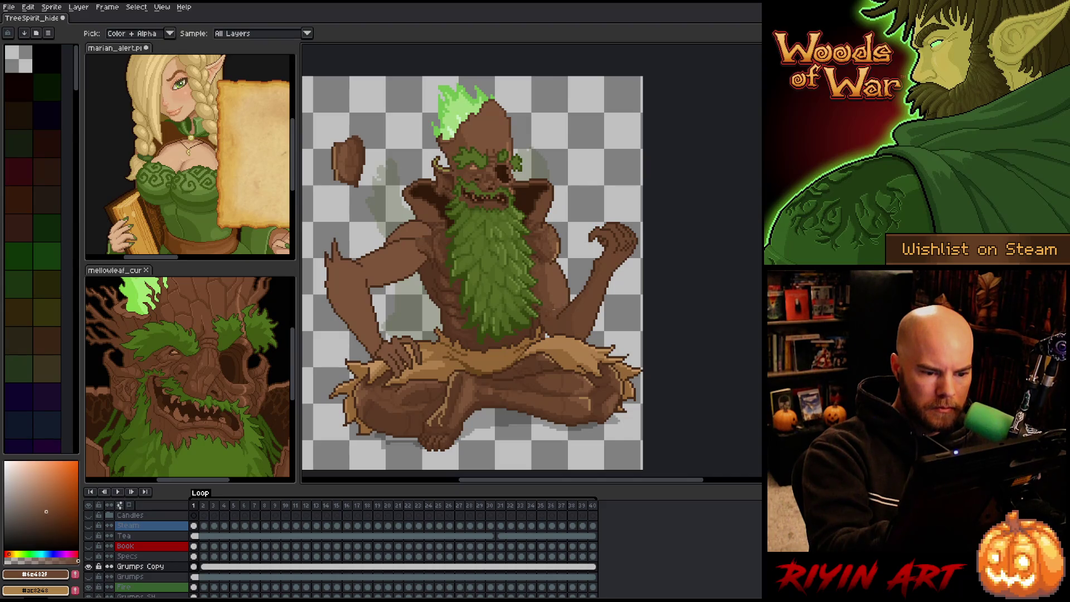
{"action": "left_click", "coordinate": [554, 304], "text": "alt"}
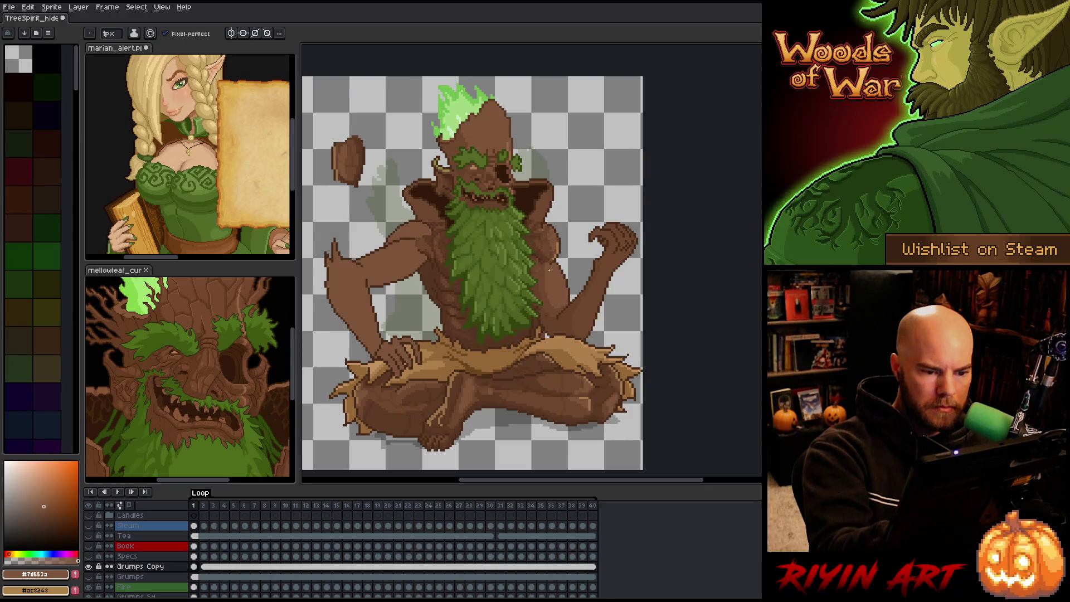
{"action": "left_click", "coordinate": [555, 301], "text": "alt"}
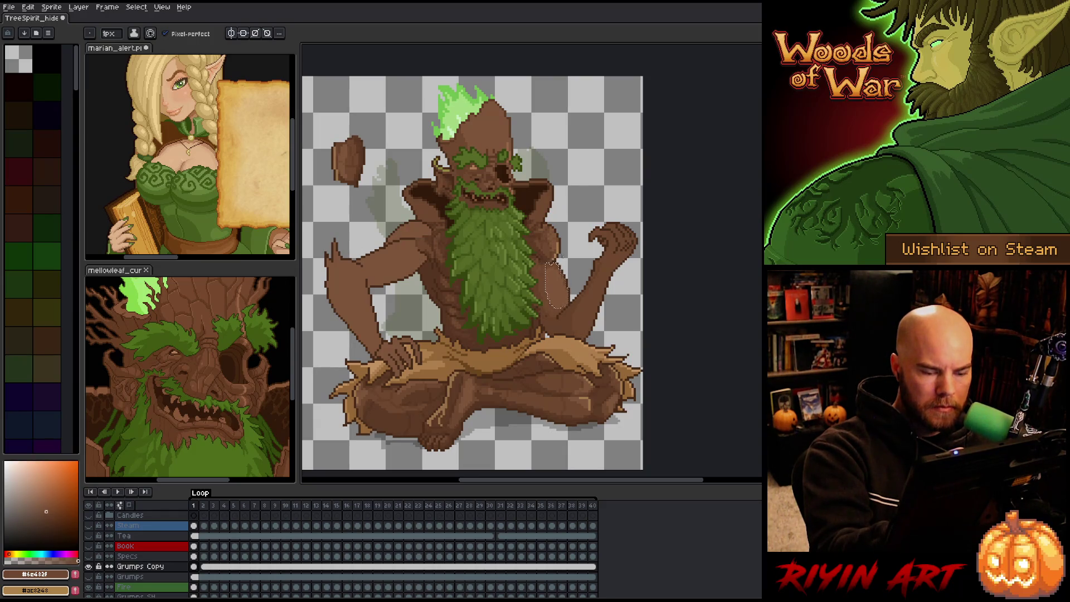
{"action": "left_click", "coordinate": [546, 277], "text": "alt"}
{"action": "key", "text": "b"}
{"action": "left_click", "coordinate": [541, 274], "text": "alt"}
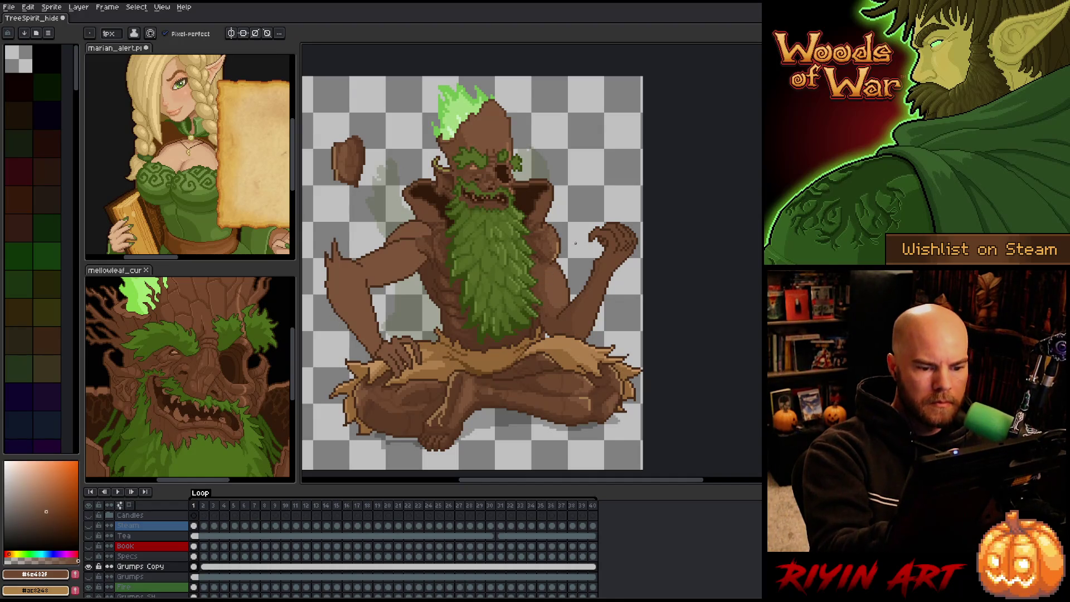